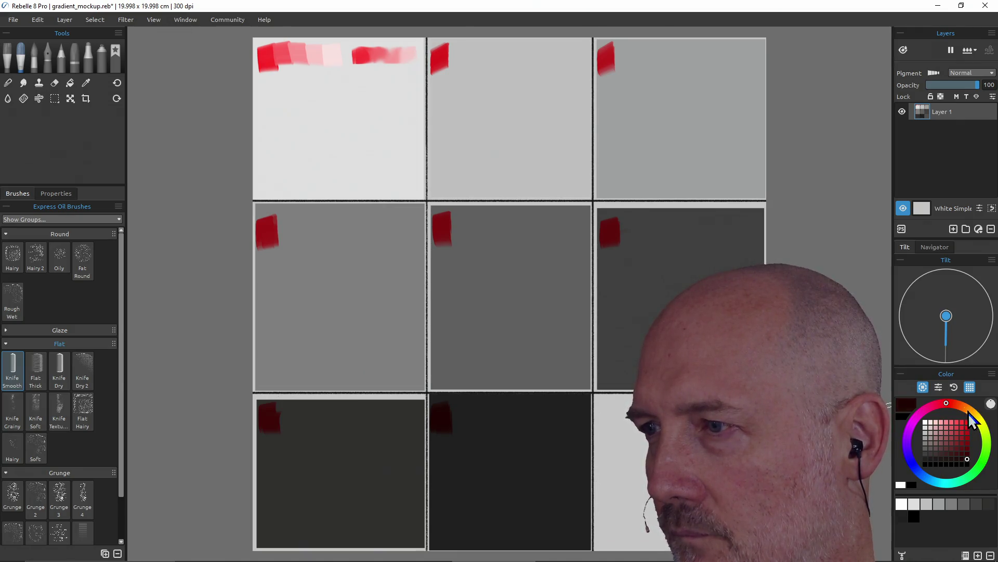
Paint orange, cyan and blue knife swatches down the top-left tile below the green one
left_click(967, 408)
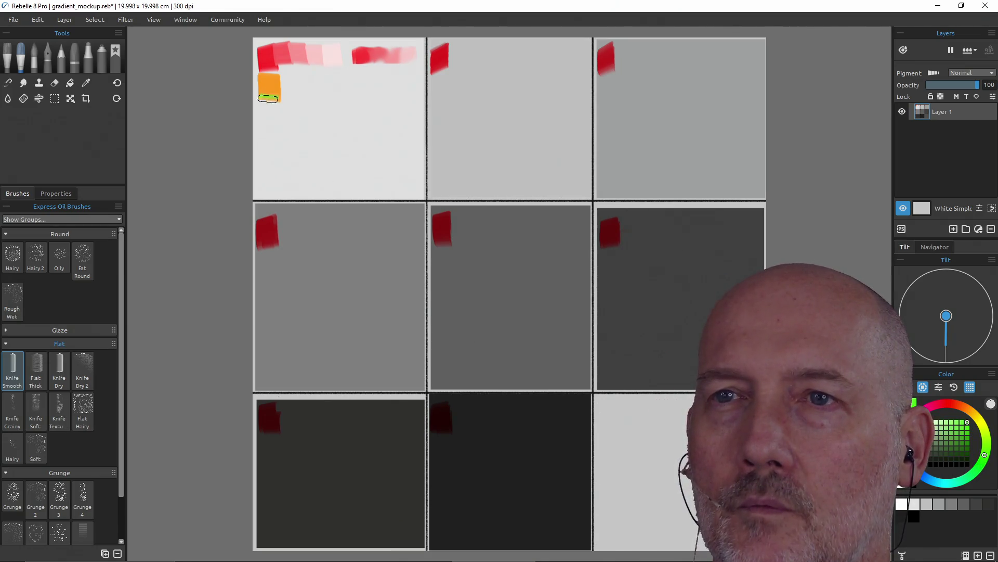
left_click(955, 481)
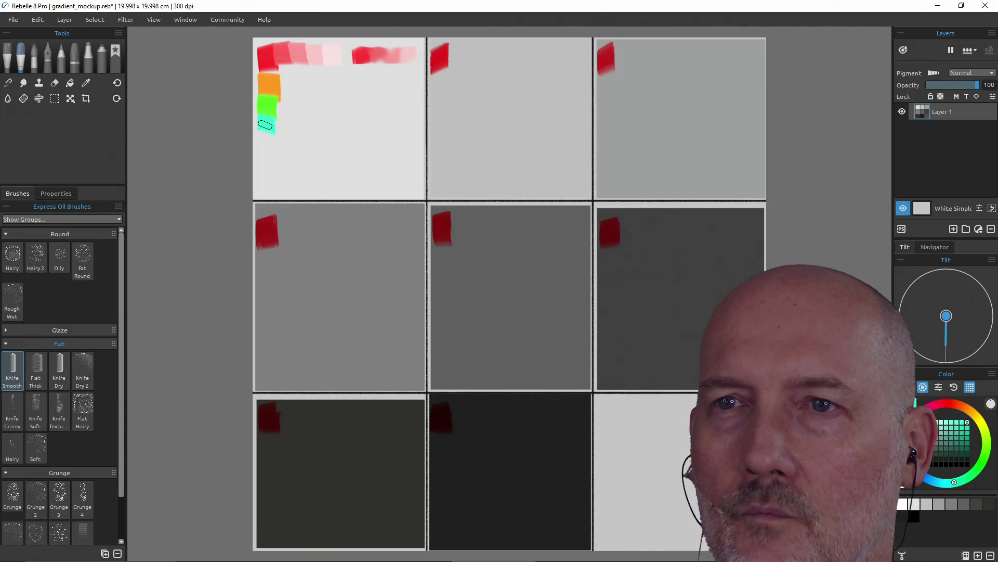
left_click_drag(266, 125, 266, 138)
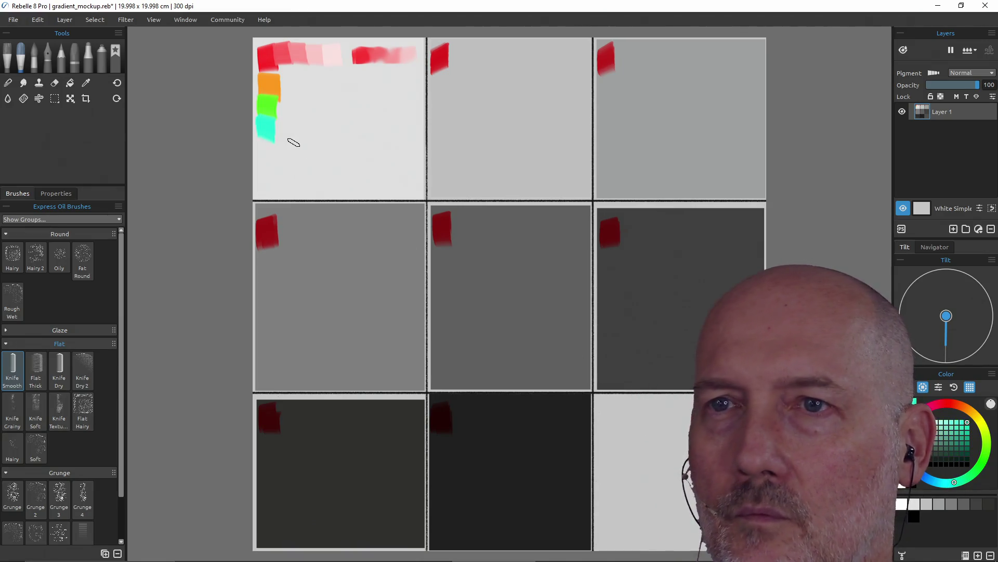
left_click(923, 482)
left_click_drag(265, 140, 266, 164)
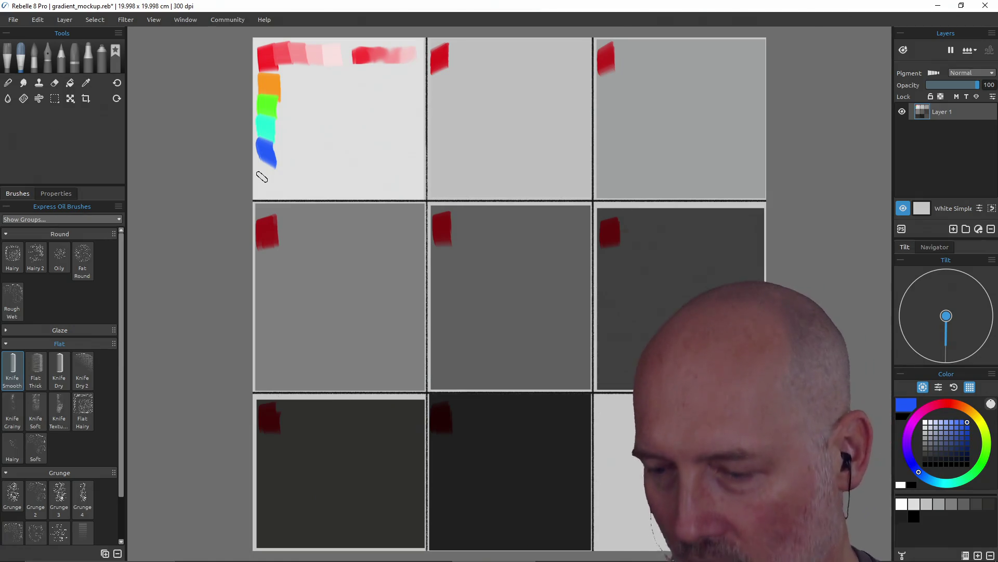
Launch Blockbench from the system search for 'blockbench'
key("super")
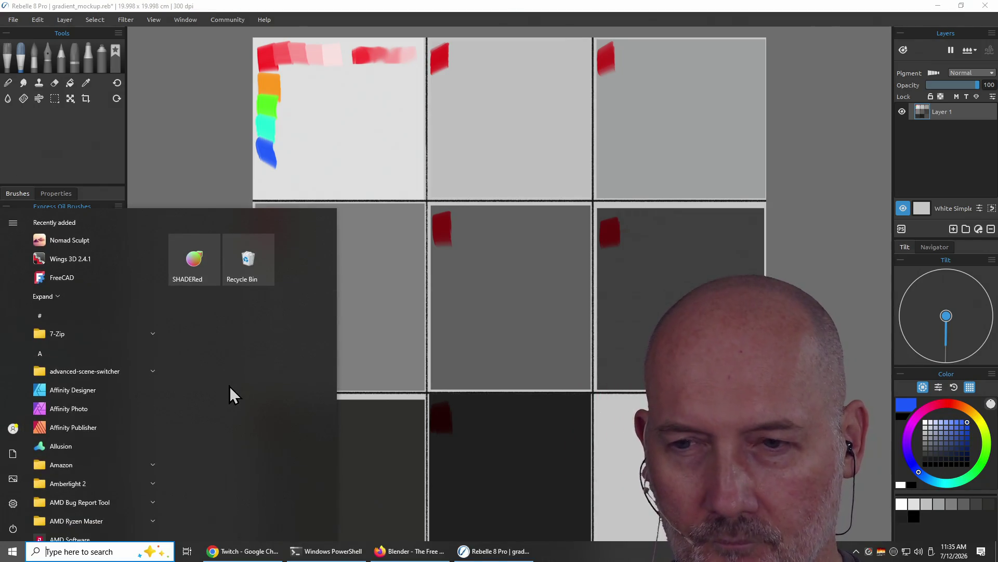
type("block")
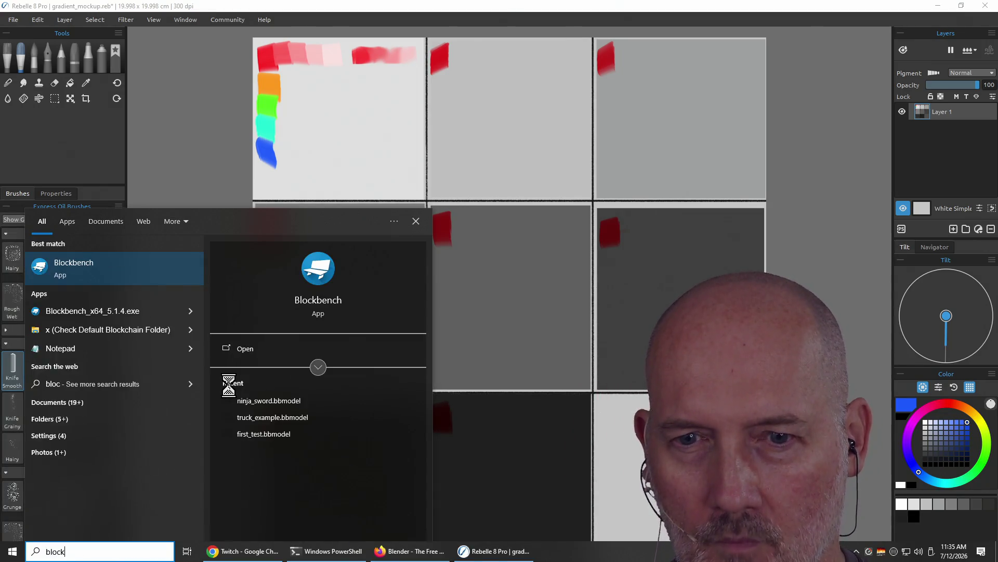
type("bench")
key("Return")
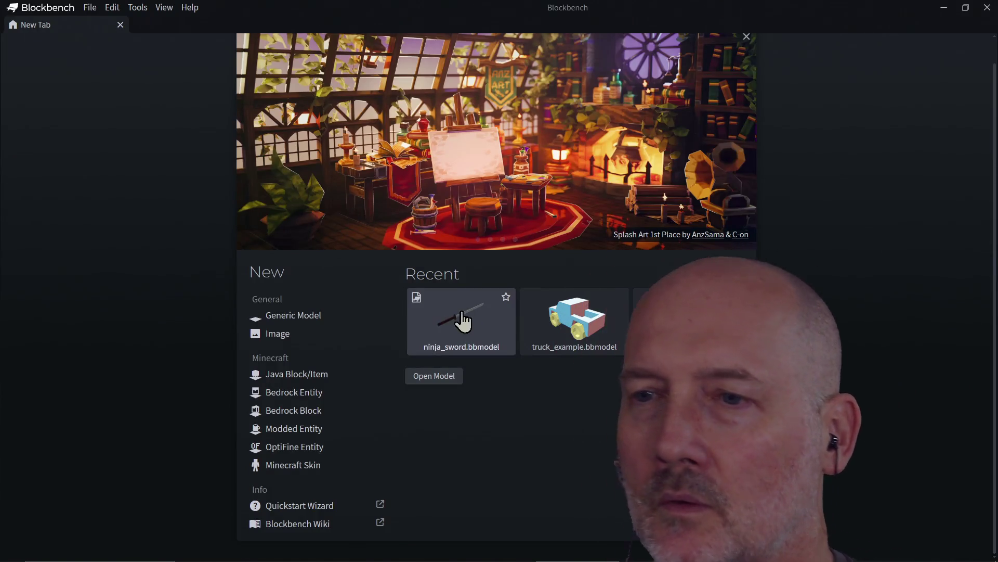
Load the ninja_sword recent model and orbit to select its handle, guard and blade
left_click(472, 336)
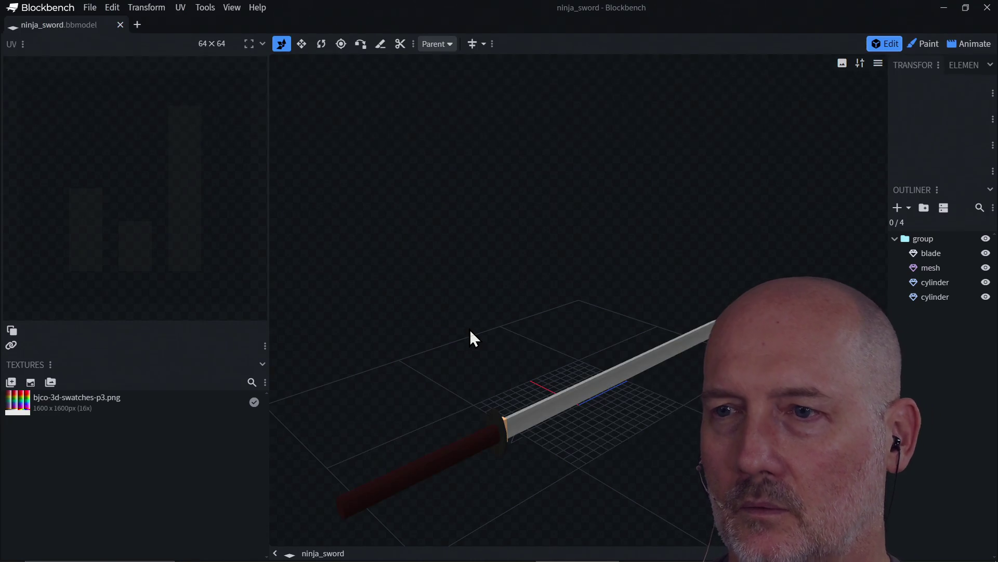
mouse_move(542, 420)
left_mouse_down()
mouse_move(508, 442)
mouse_move(508, 479)
mouse_move(568, 457)
mouse_move(502, 478)
mouse_move(585, 461)
mouse_move(553, 491)
mouse_move(395, 433)
left_mouse_up()
left_click(396, 433)
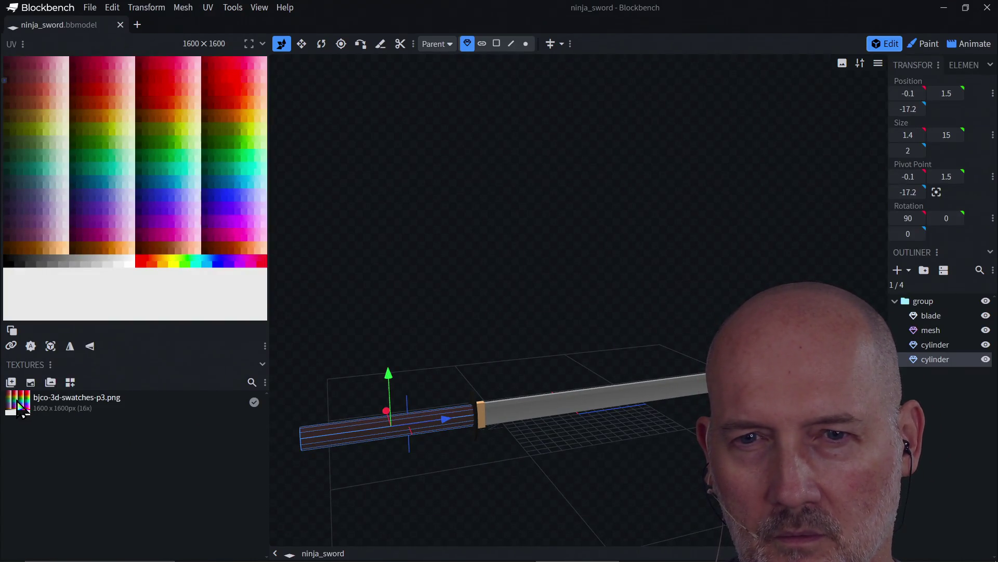
left_click(481, 418)
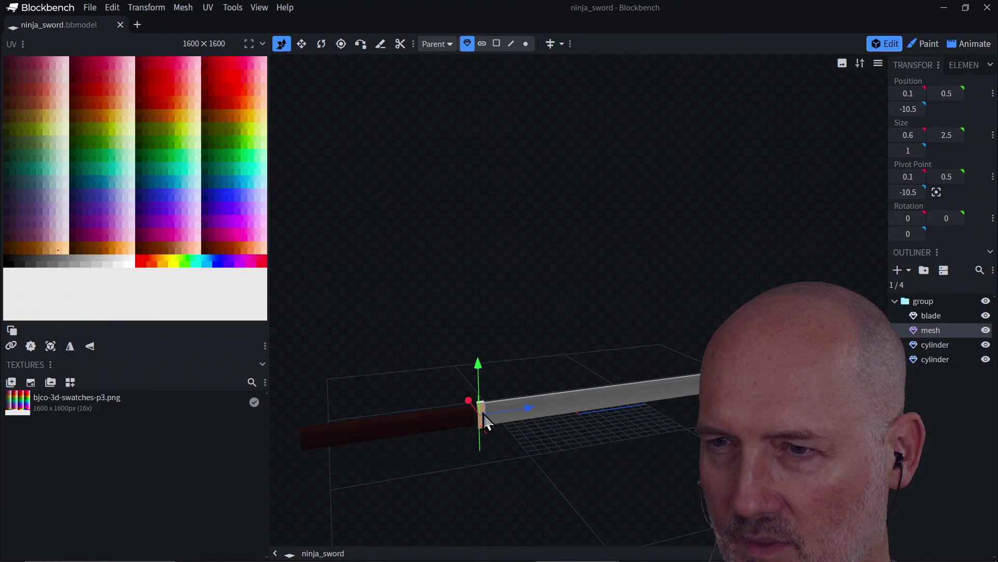
left_click(545, 410)
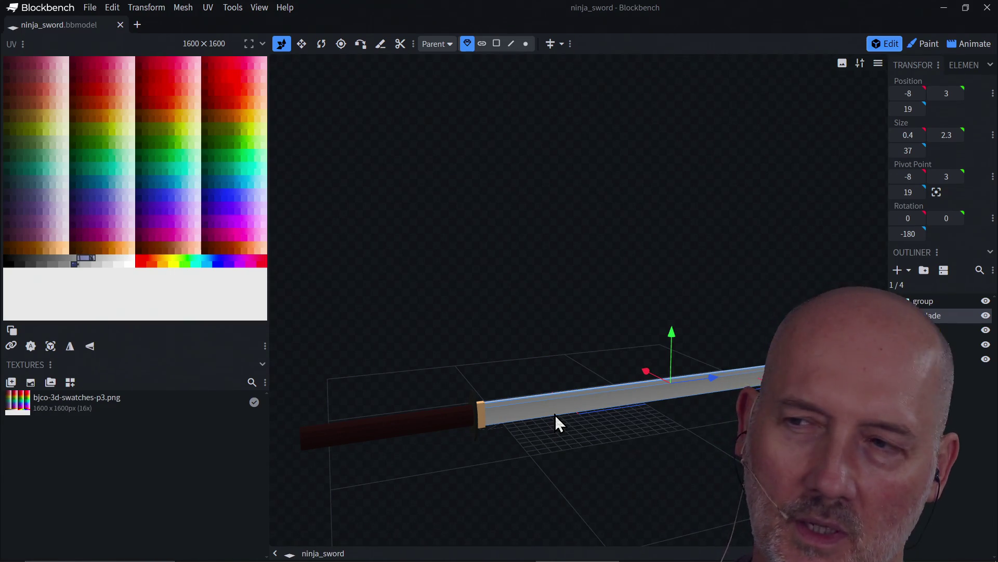
Cycle through the sword's handle, guard and blade parts again to inspect each
left_click(480, 414)
left_click(471, 419)
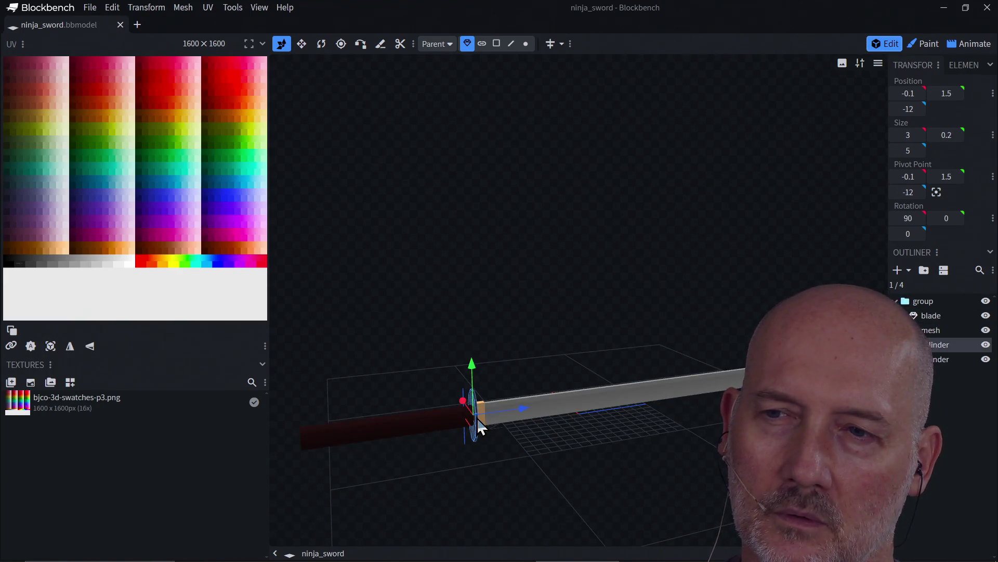
left_click(539, 412)
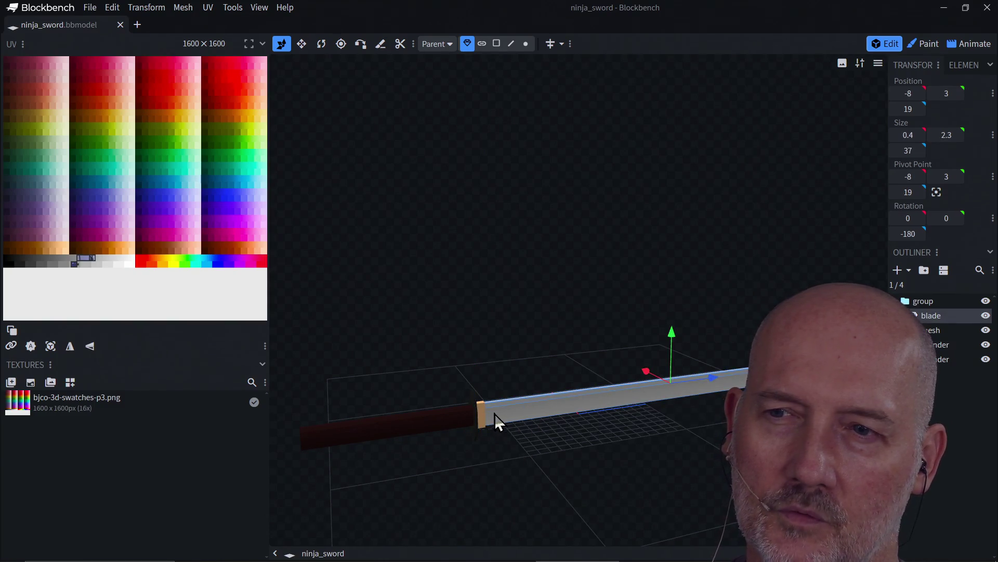
left_click(484, 417)
left_click(431, 415)
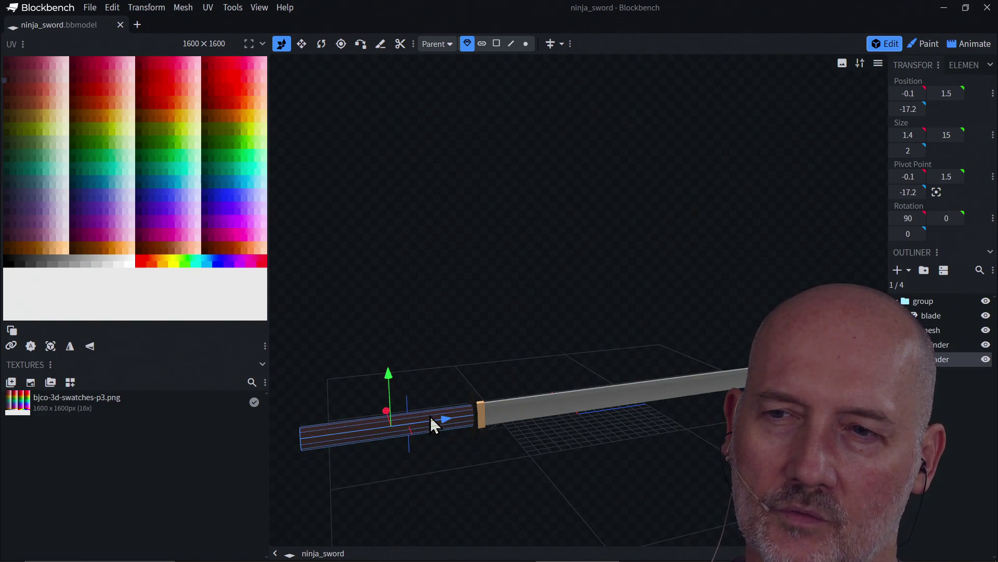
left_click(477, 409)
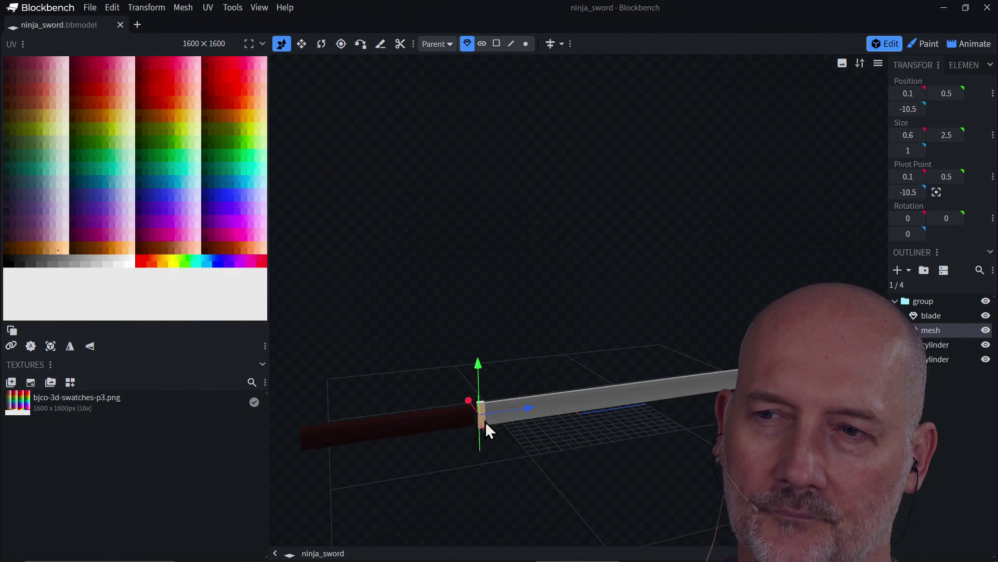
left_click(595, 411)
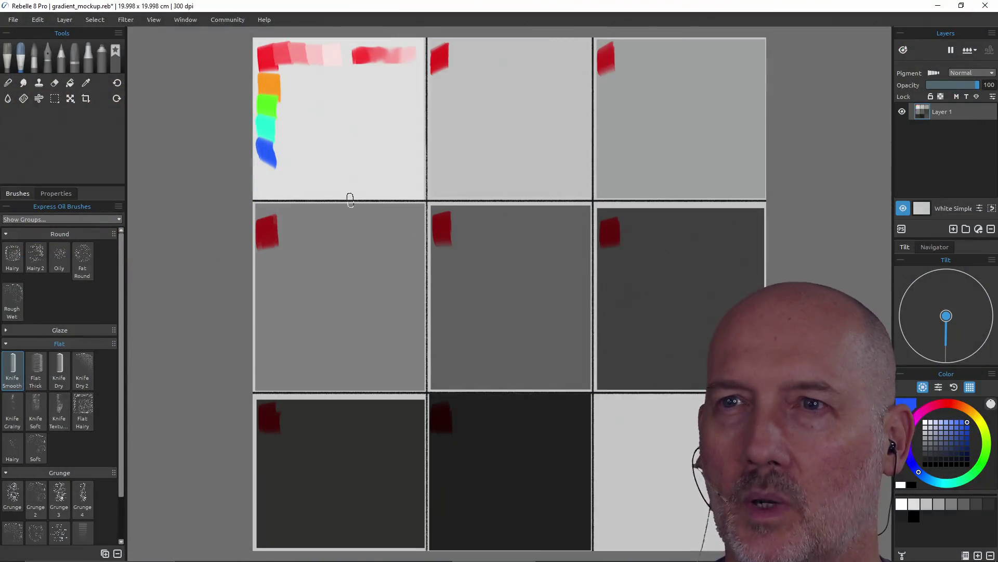
Clear all paint, sketch pencil notes 'Low Key', 'Mid', 'High', then clear the notes again
key("ctrl+a")
key("Delete")
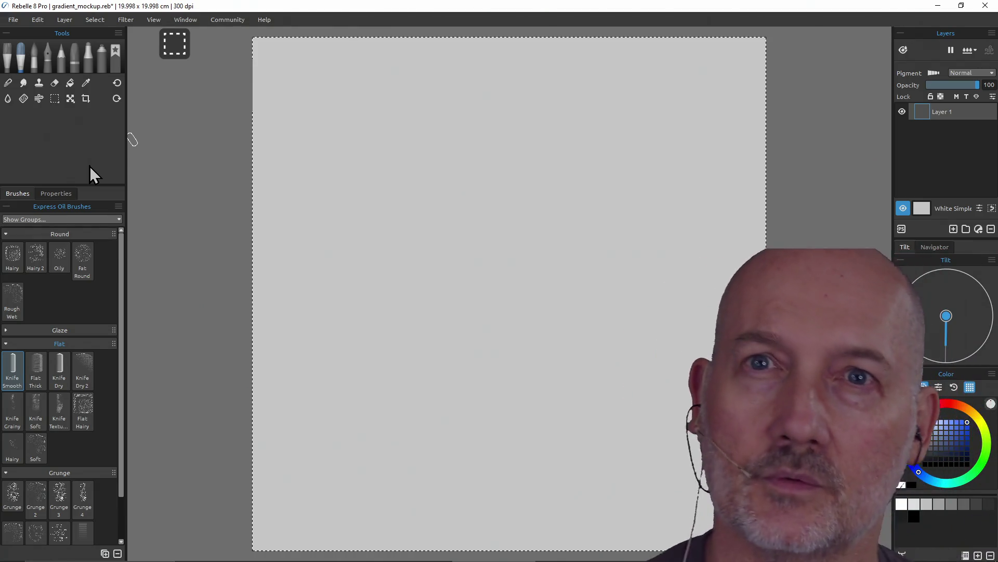
left_click(61, 59)
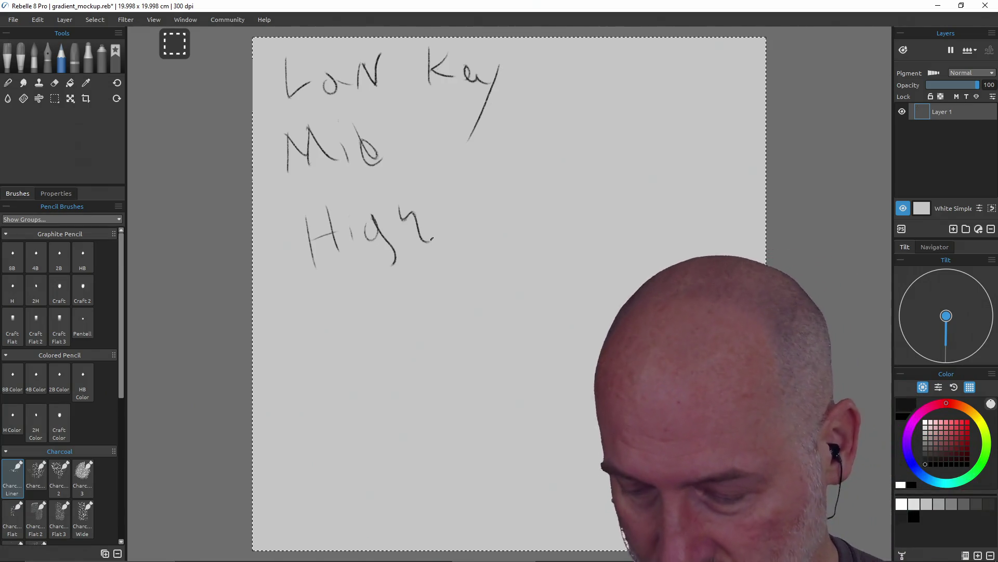
key("Delete")
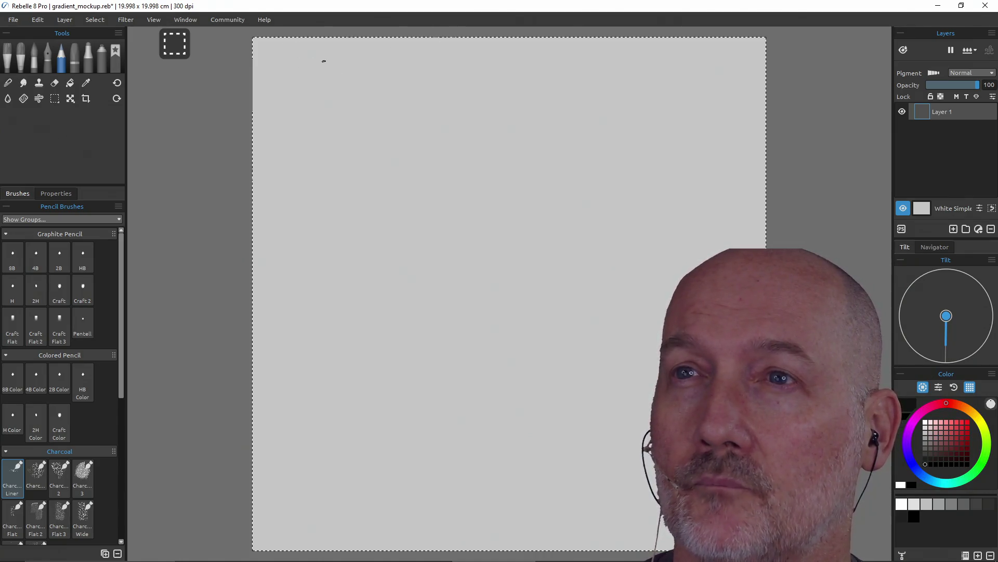
Draw two full-height dark Charcoal Liner verticals at x≈810 and x≈1170, splitting the canvas in three
left_click_drag(422, 37, 421, 550)
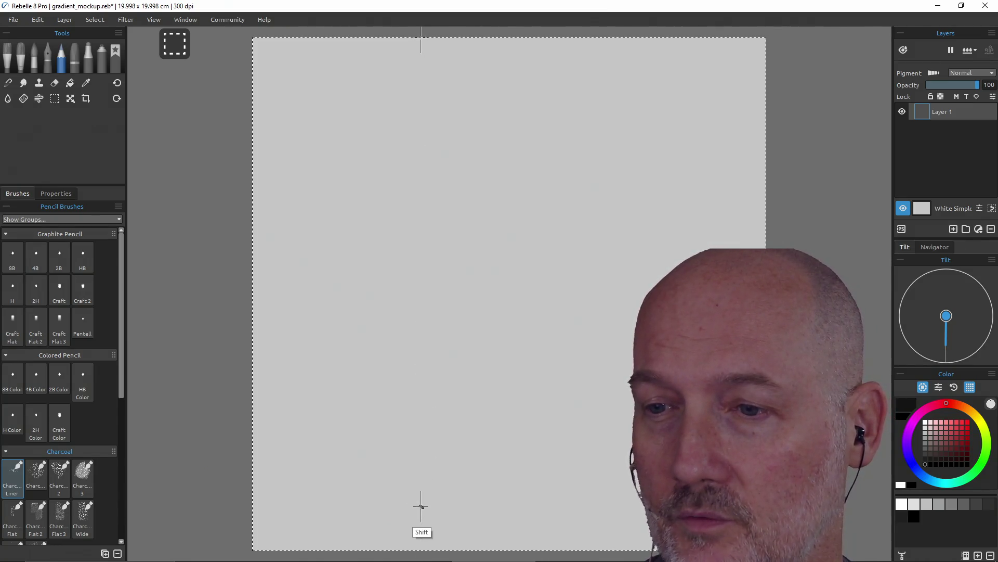
left_click(421, 37, "shift")
left_click_drag(421, 37, 421, 550)
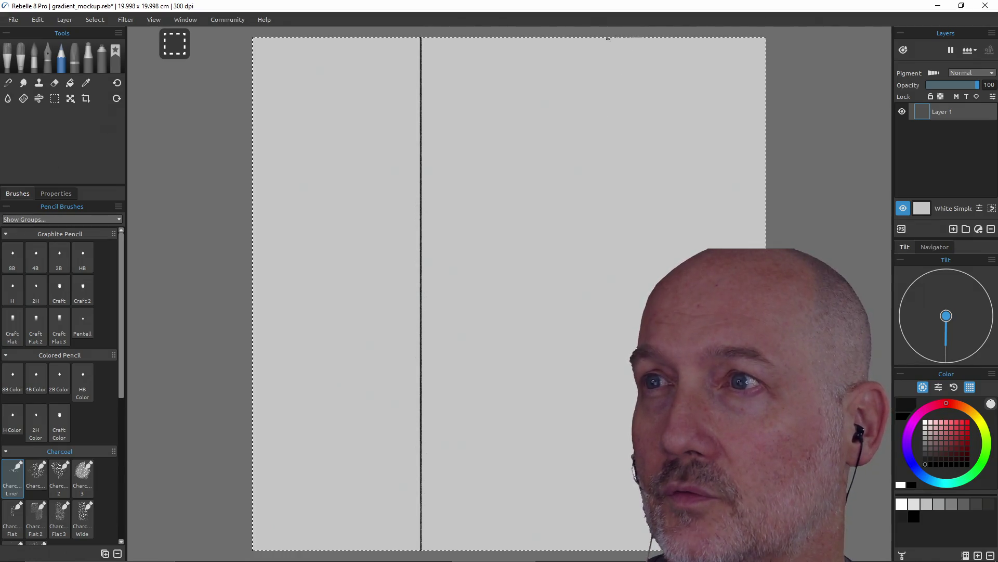
left_click_drag(608, 37, 608, 550)
left_click(609, 481, "shift")
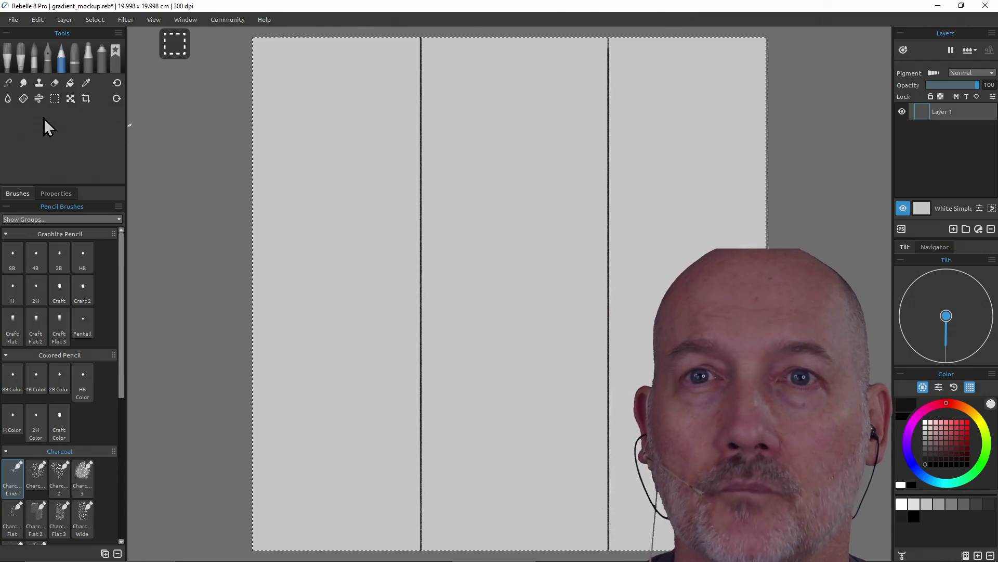
left_click(54, 98)
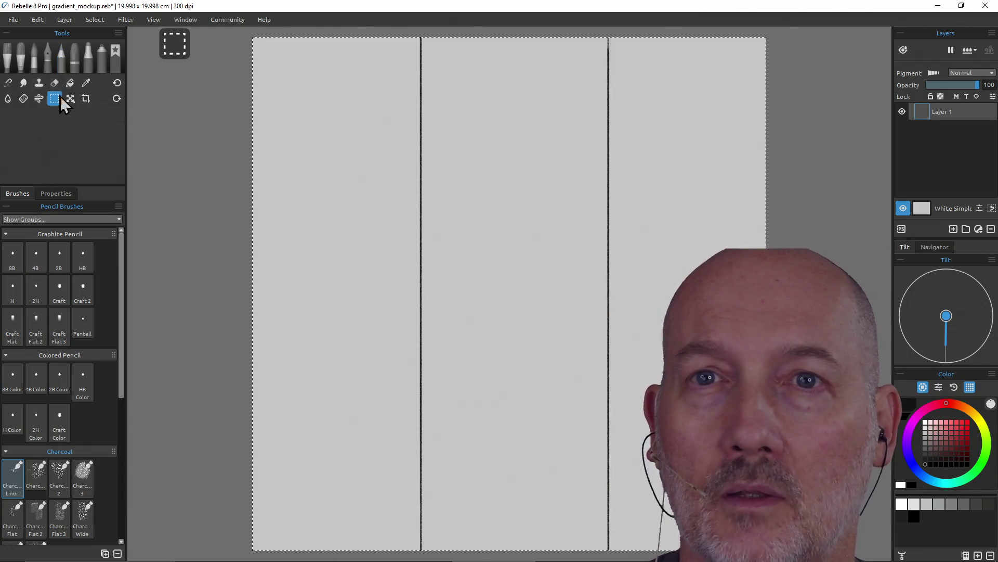
Rectangle-select the left column, fill it with dark grey and deselect
left_click(266, 54)
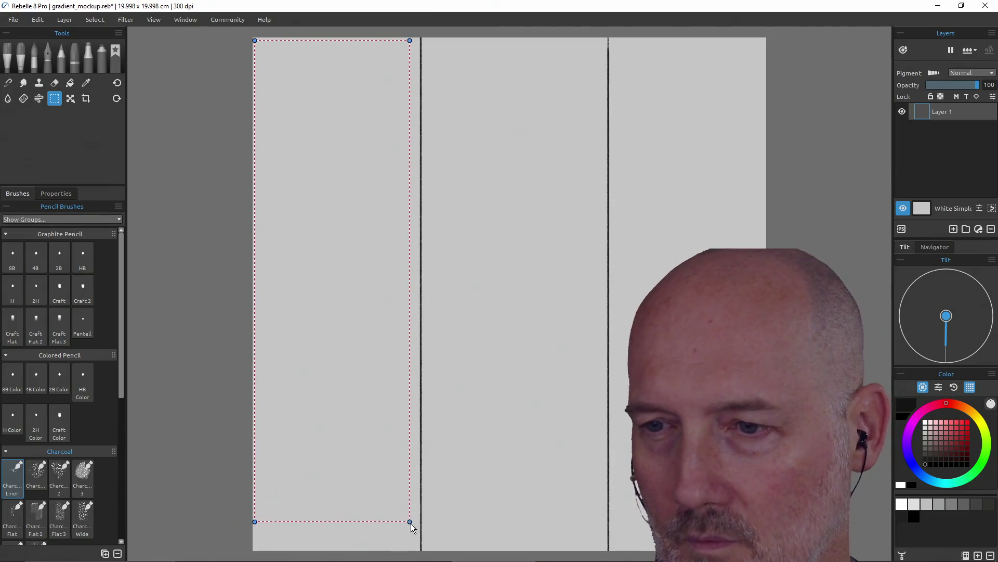
left_click_drag(256, 41, 420, 547)
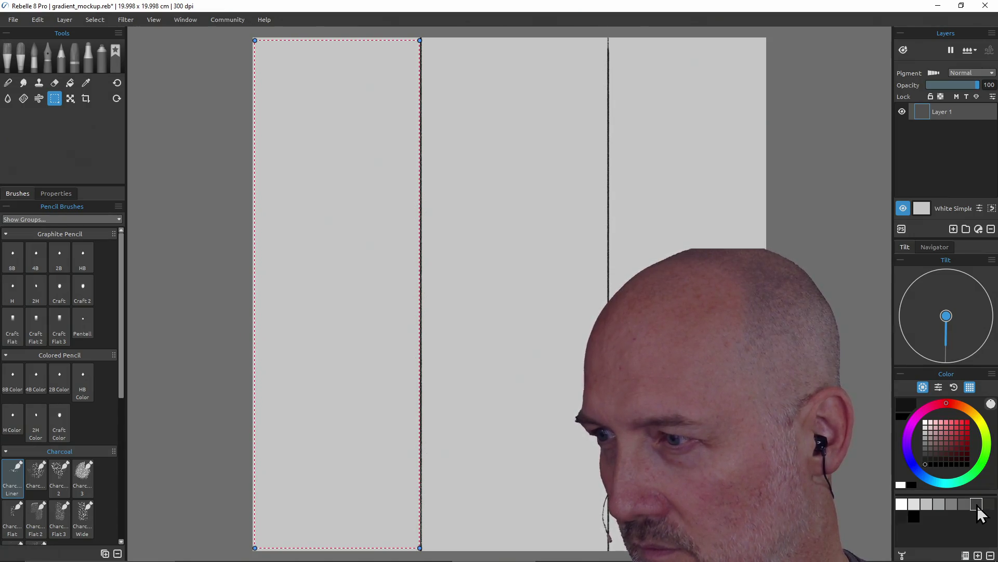
key("b")
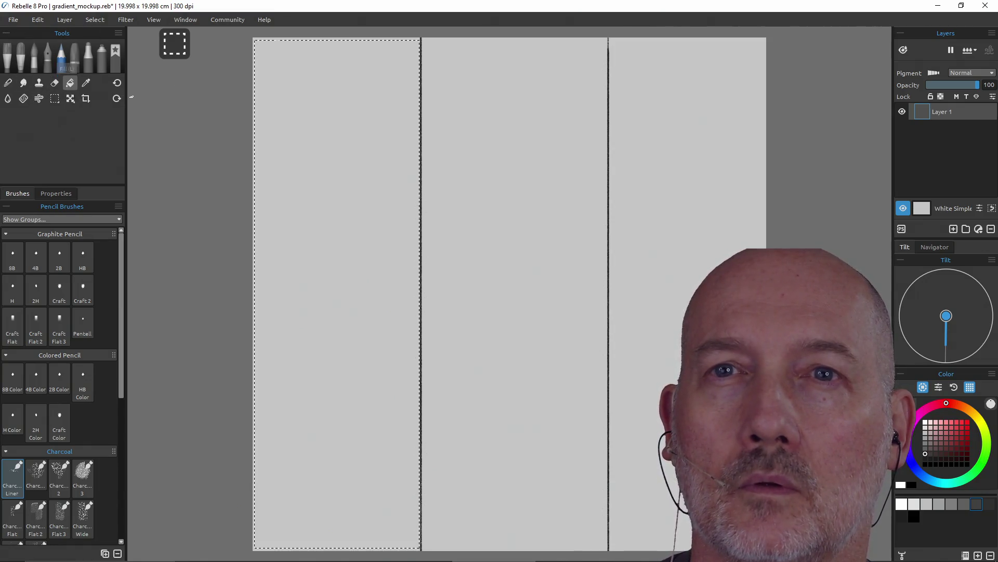
left_click(69, 82)
left_click(329, 116)
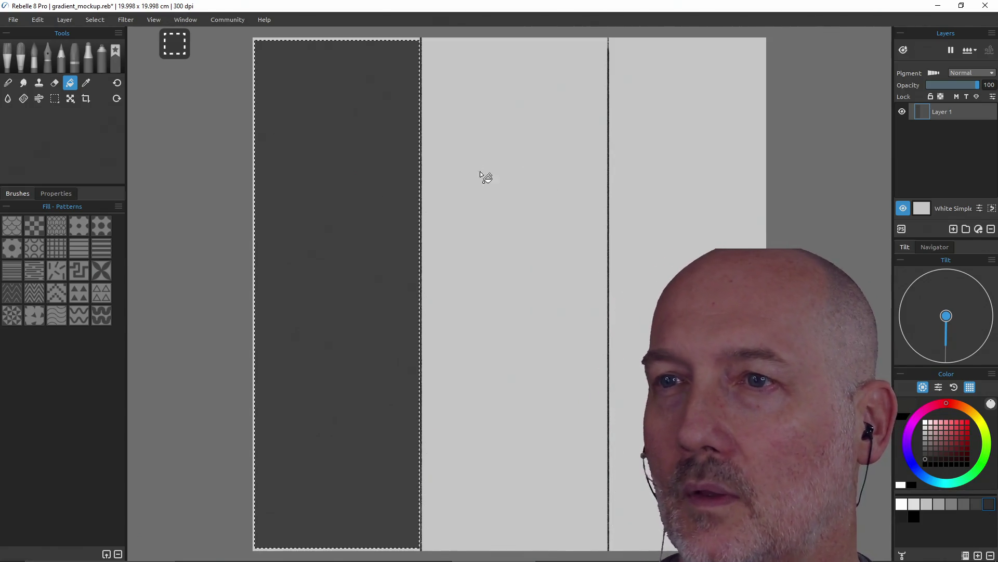
key("ctrl+d")
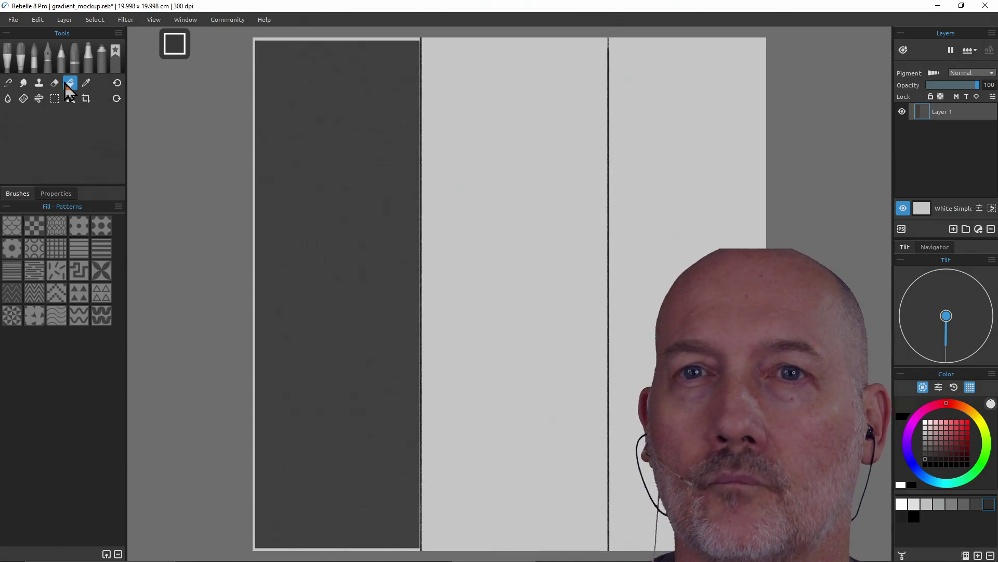
Select the middle panel and fill it with a darker grey
left_click(54, 97)
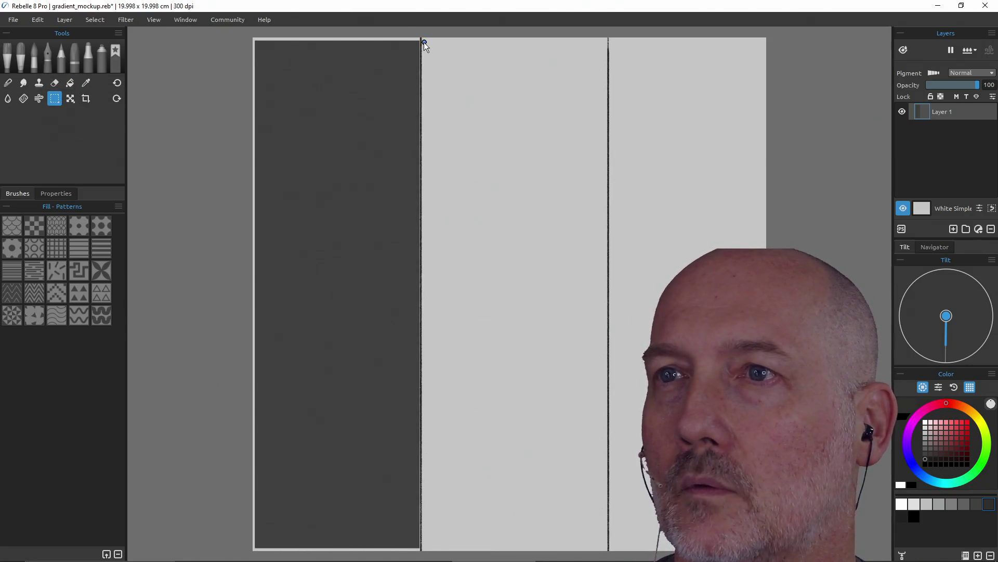
left_click_drag(424, 41, 554, 391)
left_click_drag(590, 542, 608, 551)
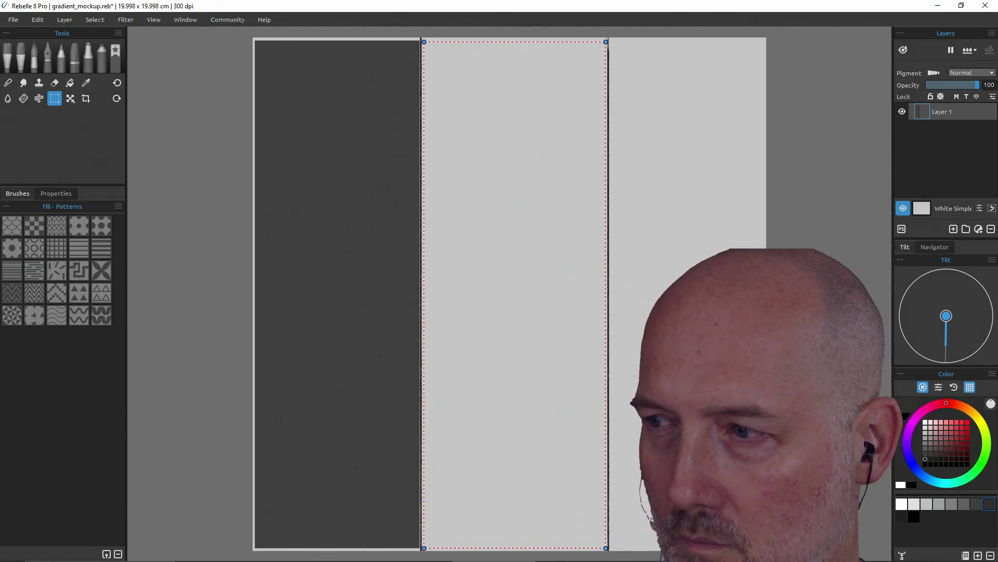
left_click(71, 83)
left_click(470, 230)
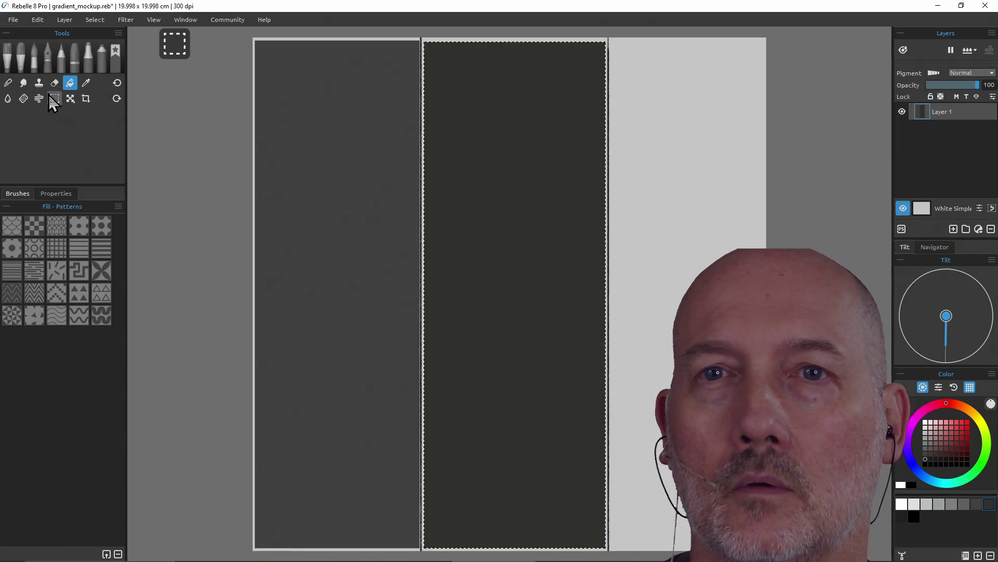
Select the right column, fill it with the darkest grey and clear the selection
left_click_drag(612, 44, 764, 552)
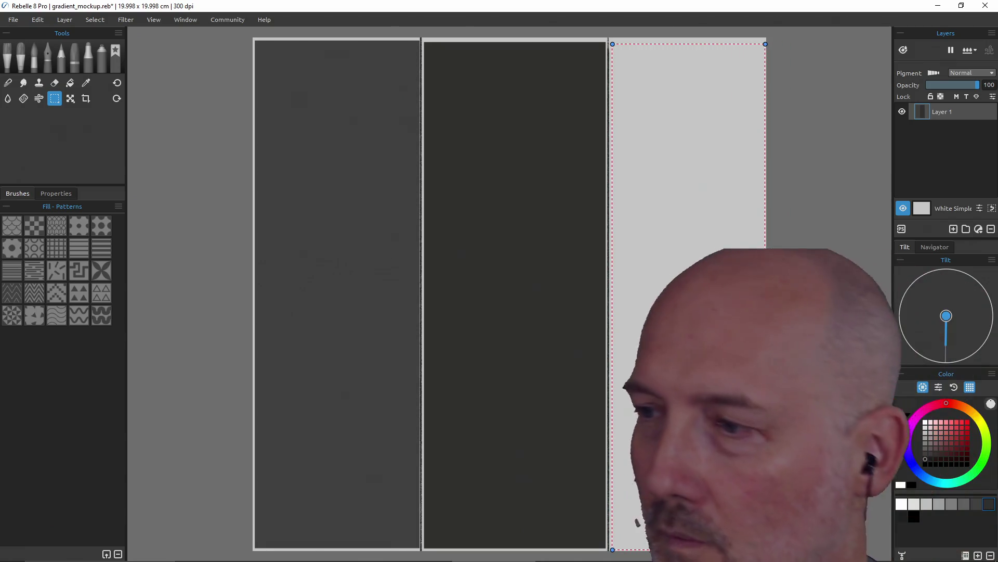
key("p")
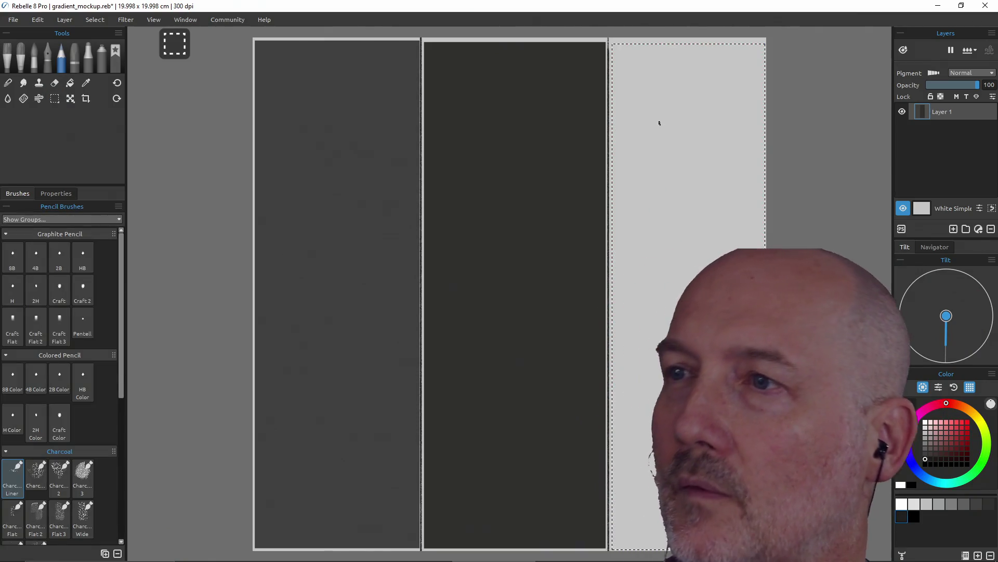
left_click(70, 82)
left_click(671, 170)
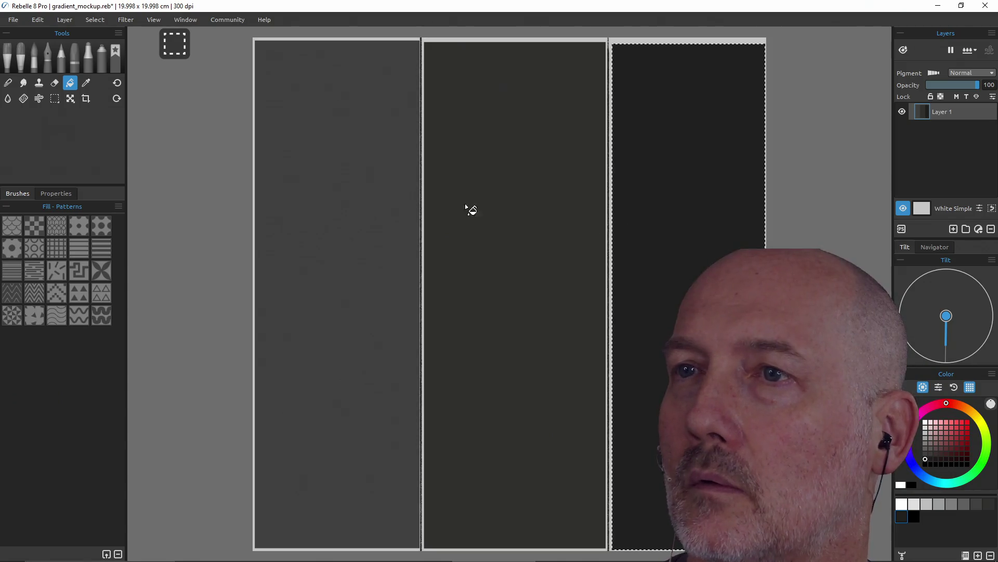
key("ctrl+d")
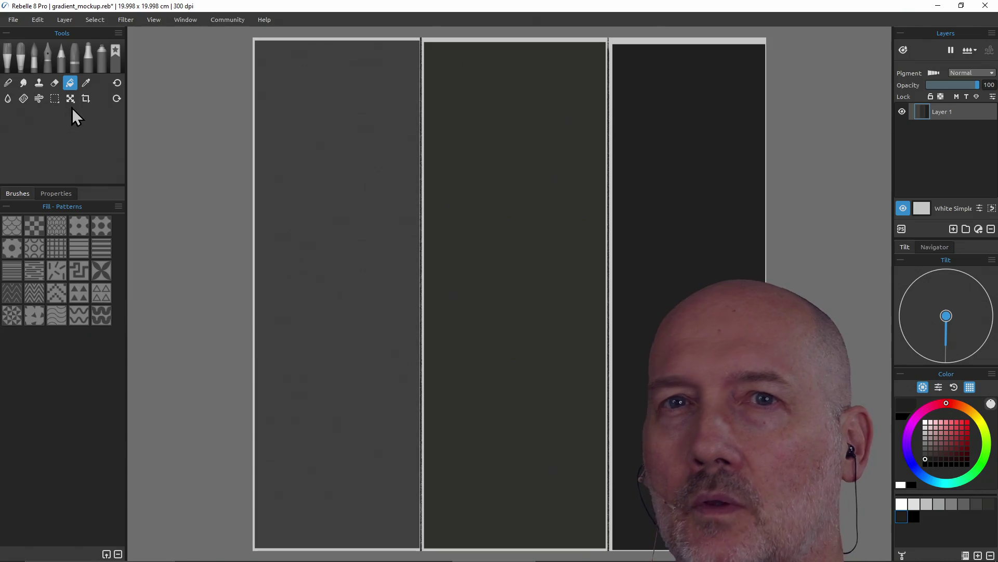
Choose the Express Oils brushes with the Knife Smooth preset
left_click(21, 53)
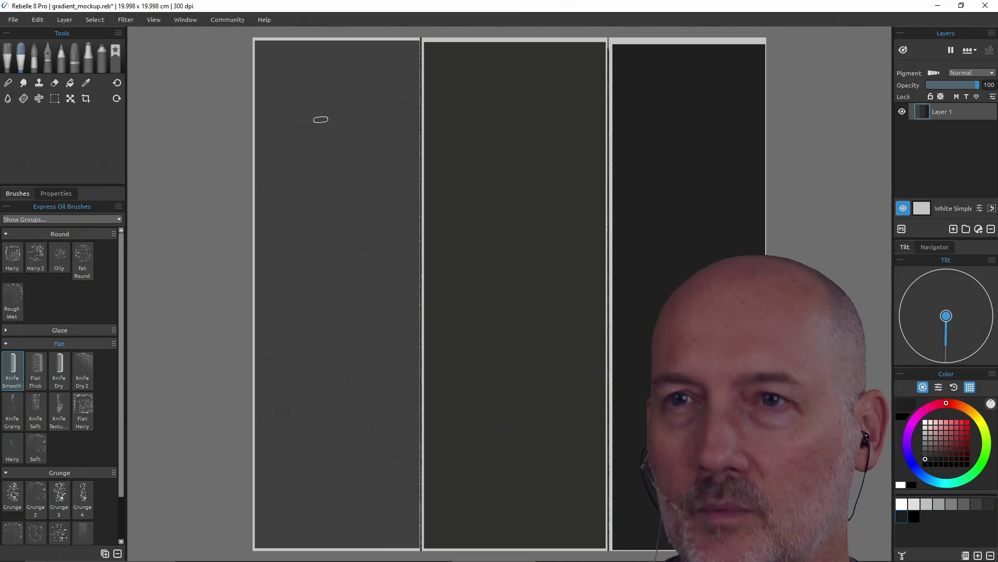
Sample the panel grey, paint red, brown-orange and green-teal swatches, undoing the misplaced teal
key("alt")
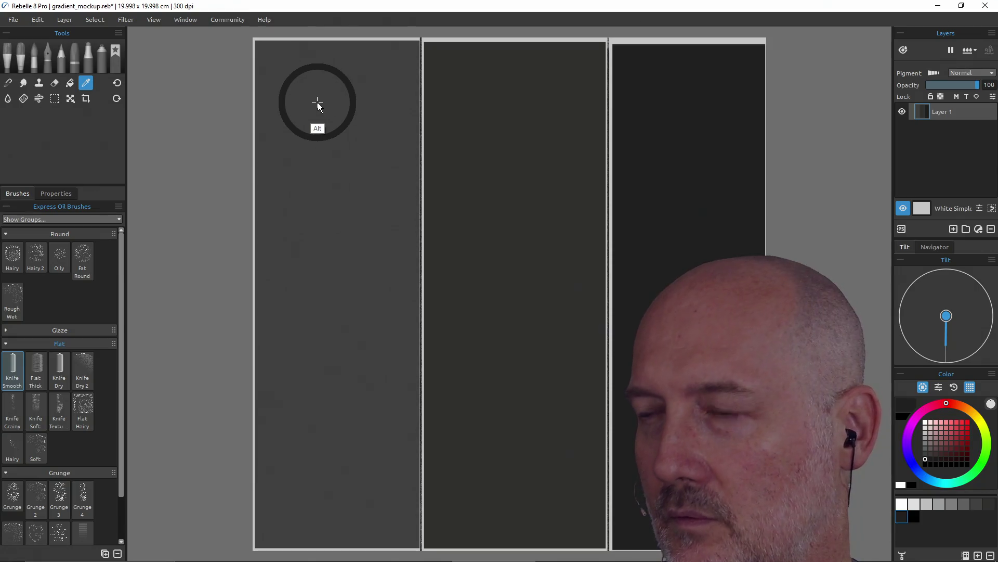
left_click(316, 105, "alt")
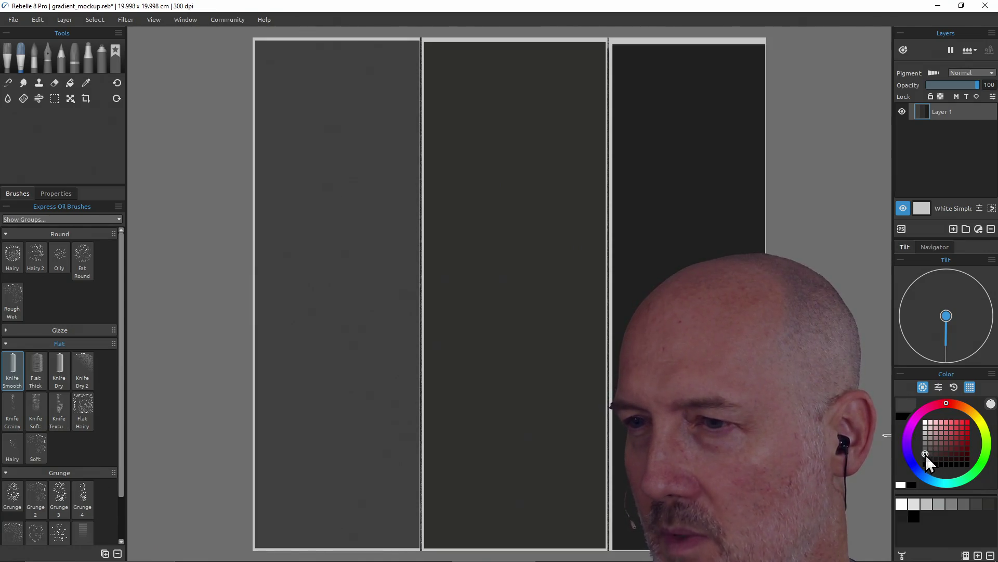
left_click(968, 454)
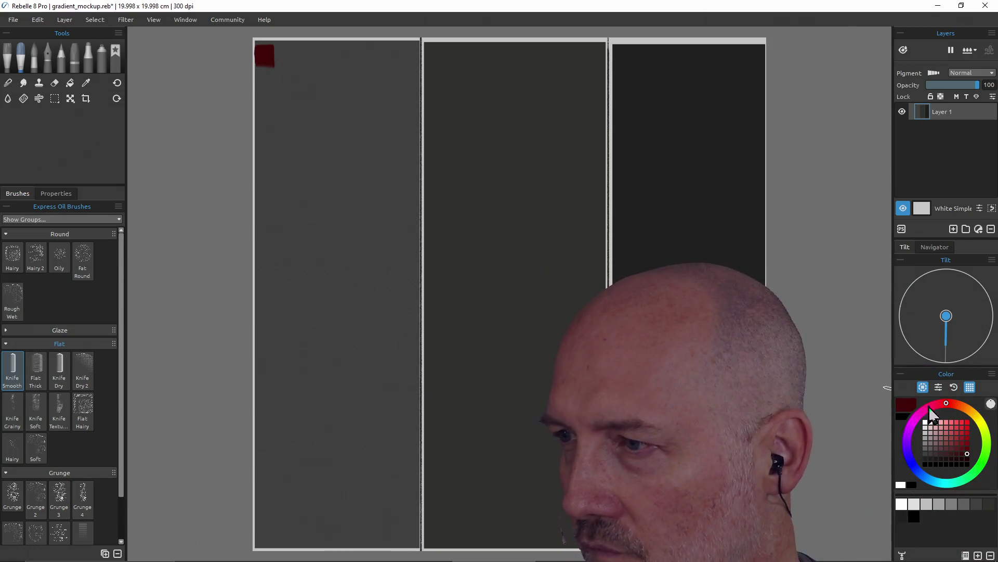
left_click(969, 409)
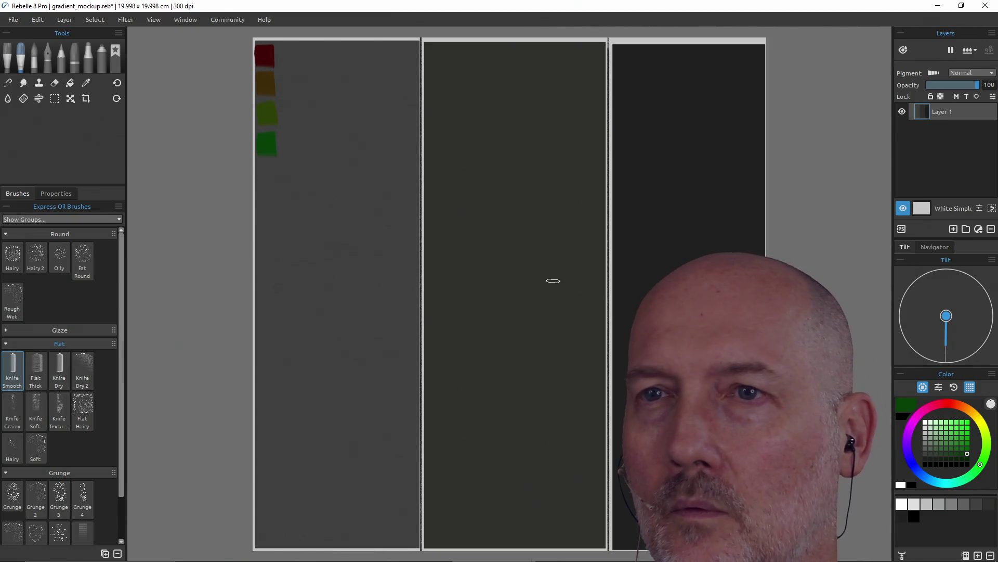
left_click(964, 478)
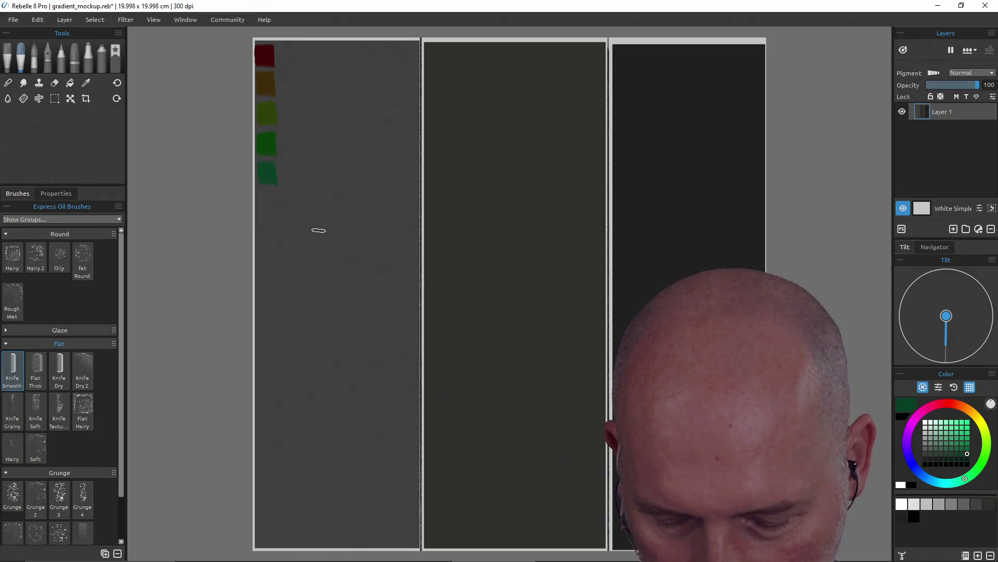
left_click_drag(318, 227, 328, 229)
key("ctrl+z")
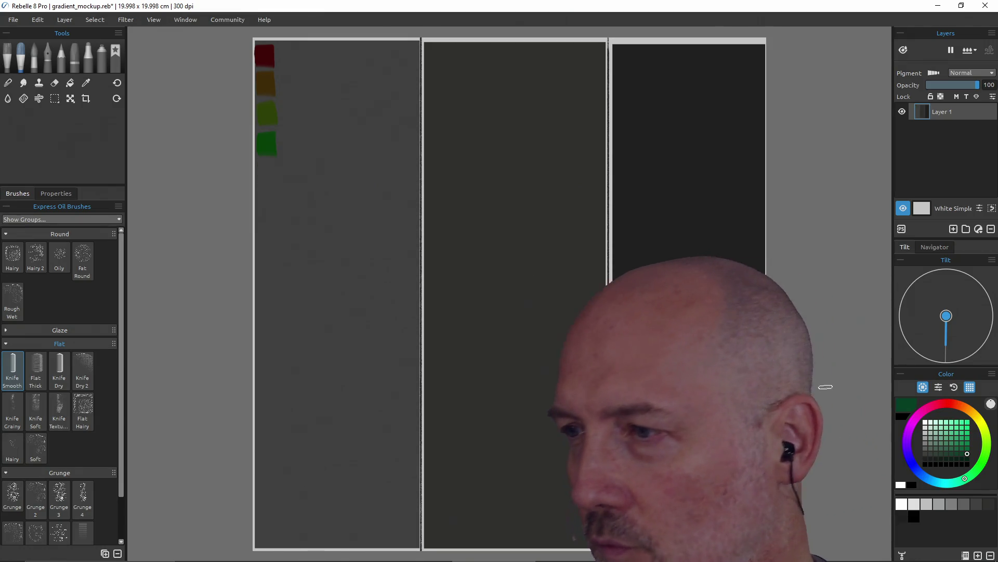
Paint teal, dark blue, indigo and purple swatches down the column and pick magenta for the last
left_click(945, 483)
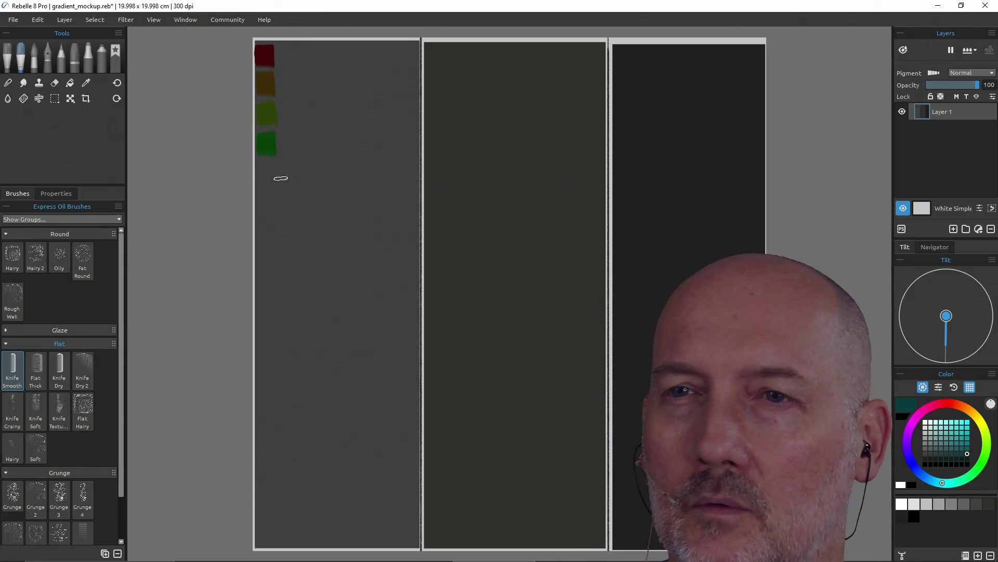
left_click_drag(266, 162, 267, 179)
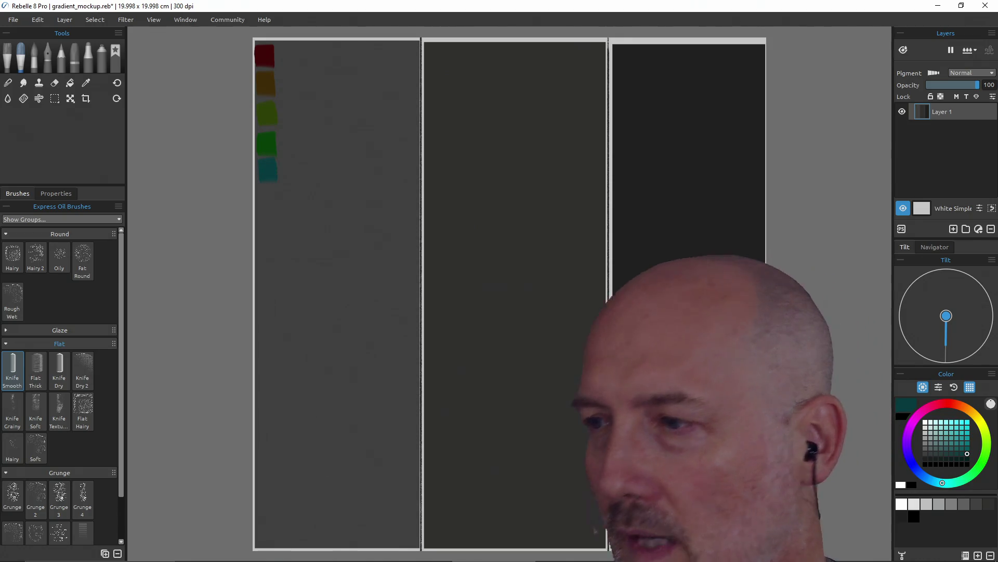
left_click(920, 475)
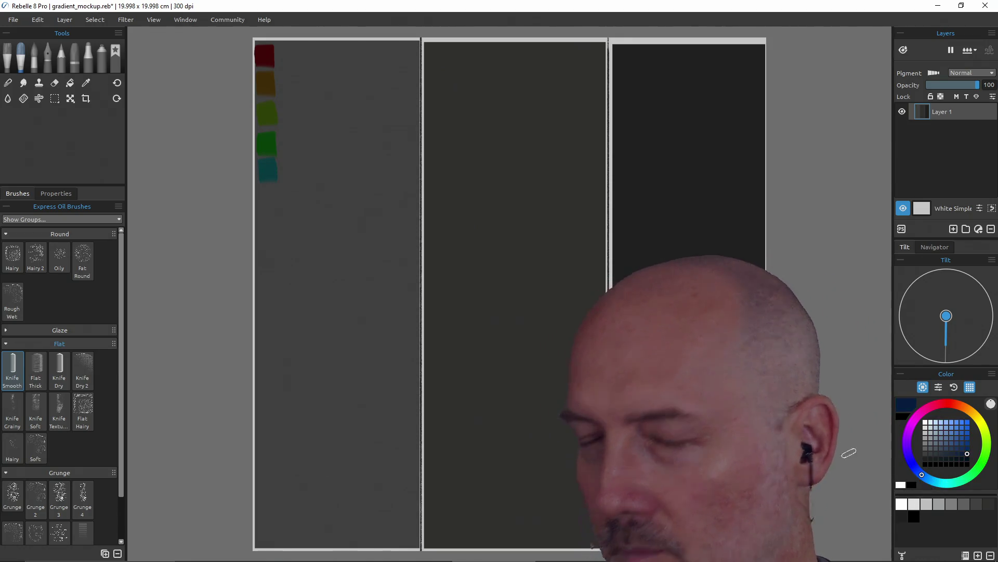
left_click_drag(269, 193, 270, 204)
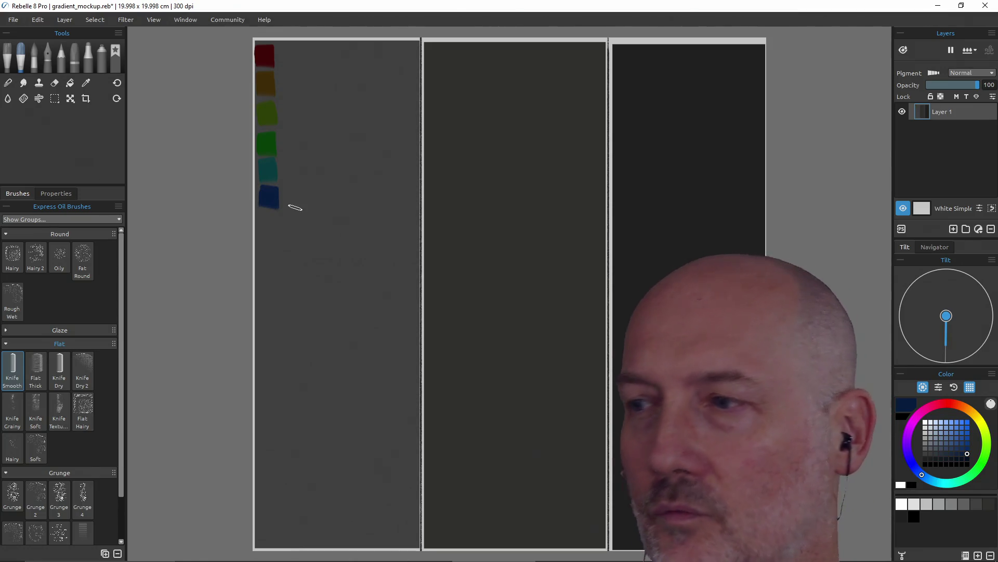
left_click(910, 458)
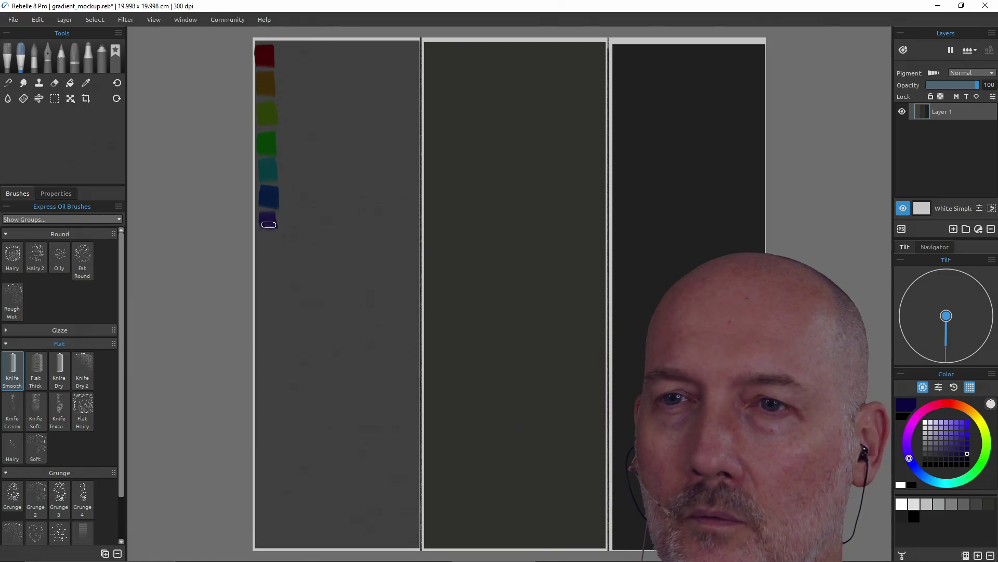
left_click_drag(268, 218, 269, 231)
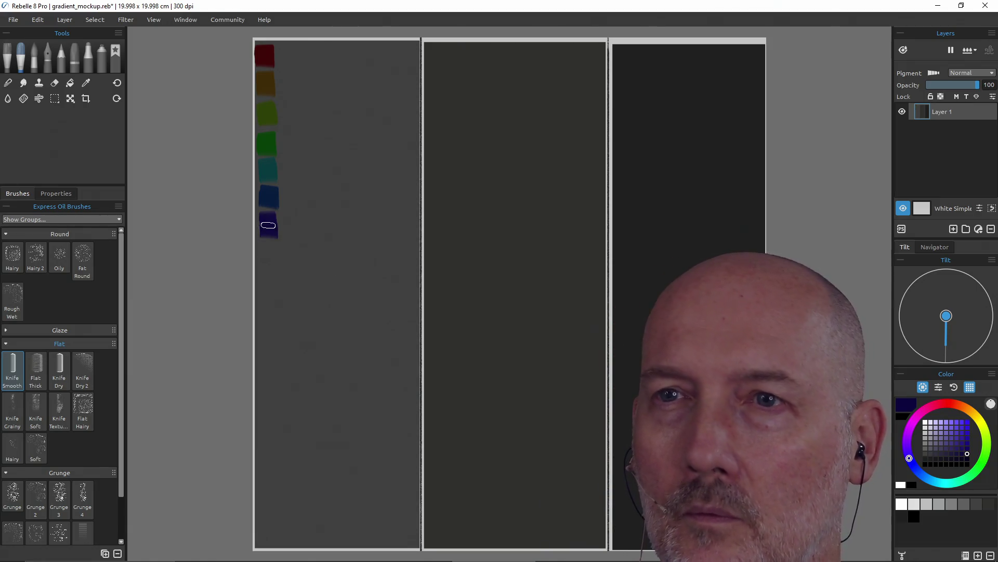
left_click(910, 428)
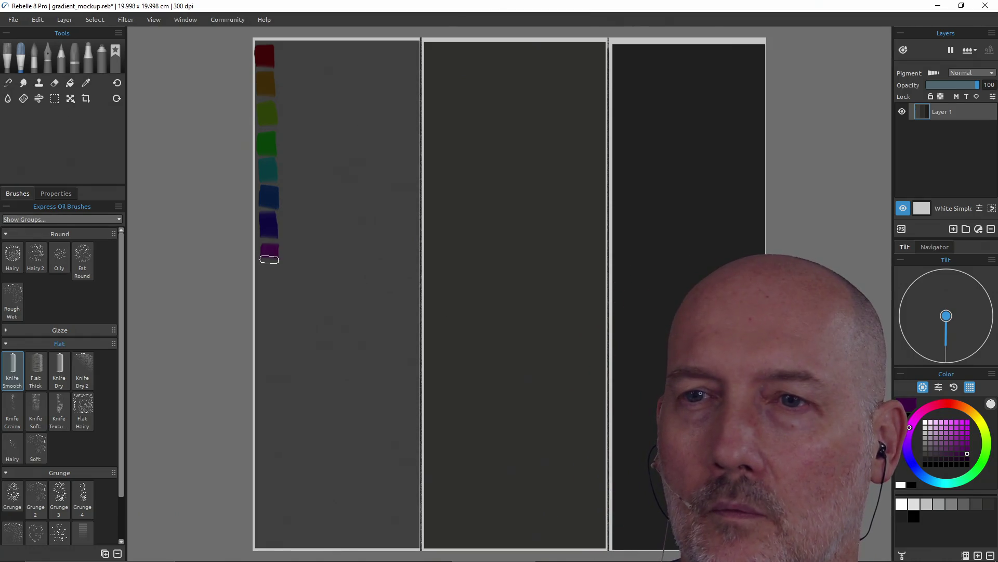
left_click_drag(269, 259, 270, 266)
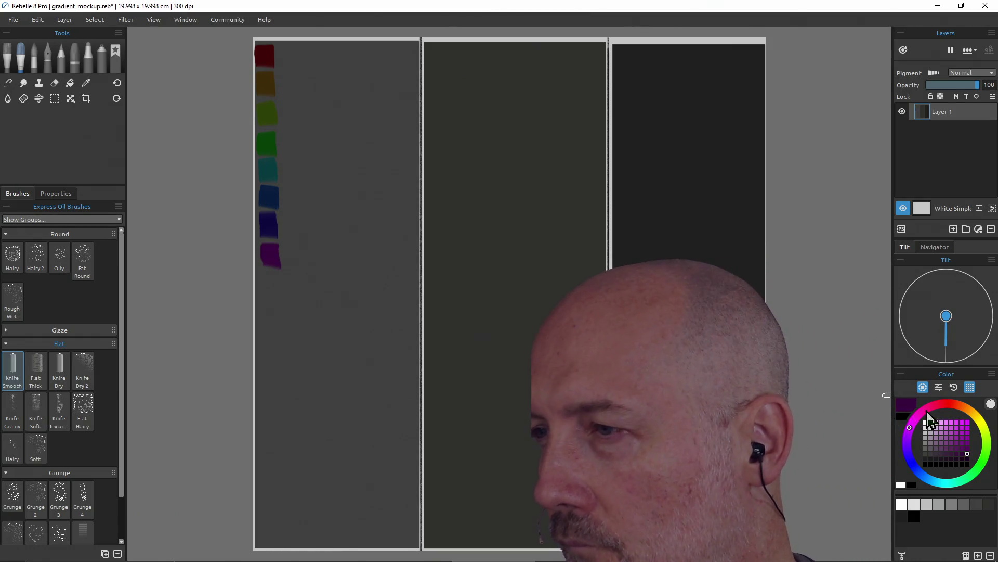
left_click(923, 411)
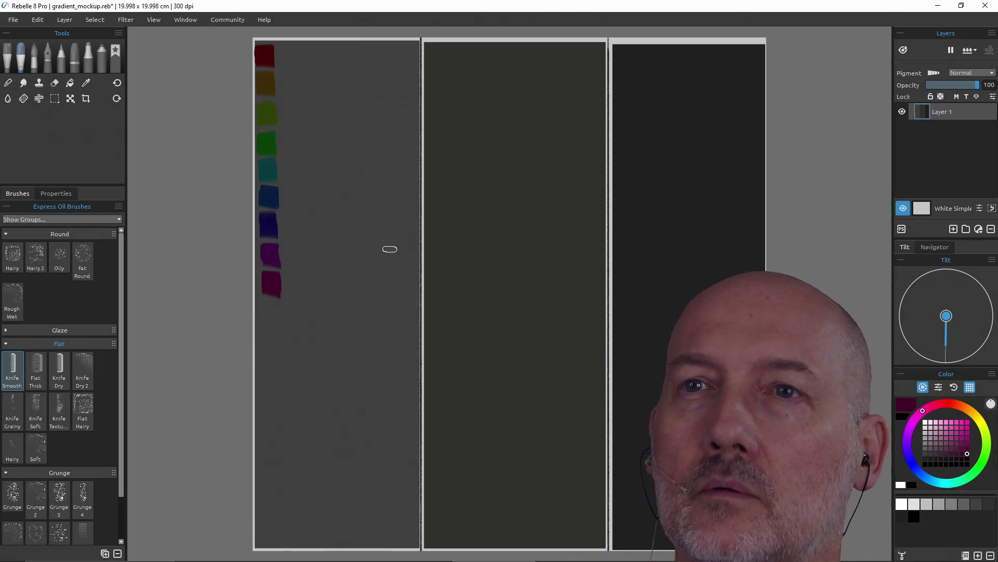
Dab four progressively paler reds rightward from the top red swatch, down to a near-grey tint
left_click(262, 58, "ctrl")
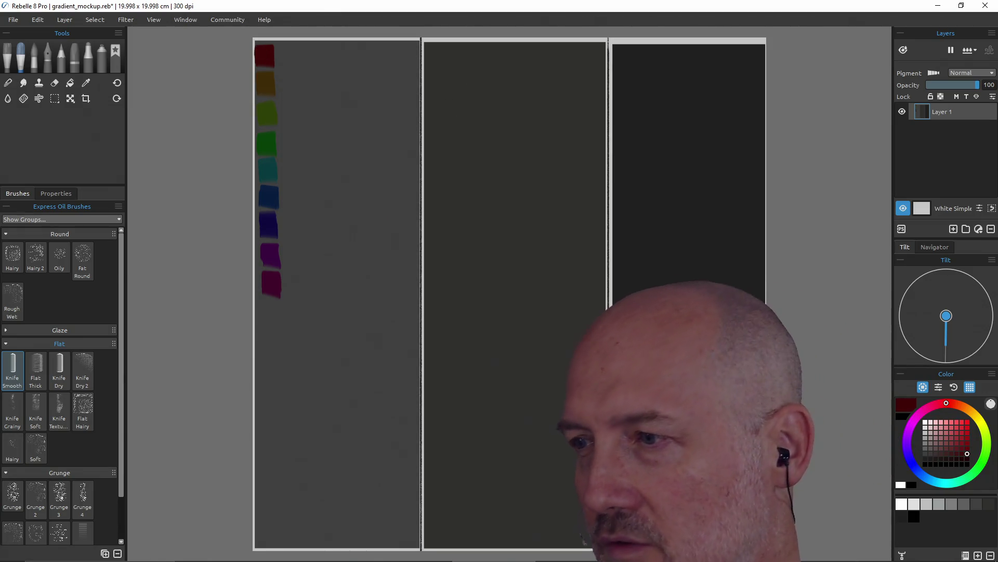
left_click(955, 453)
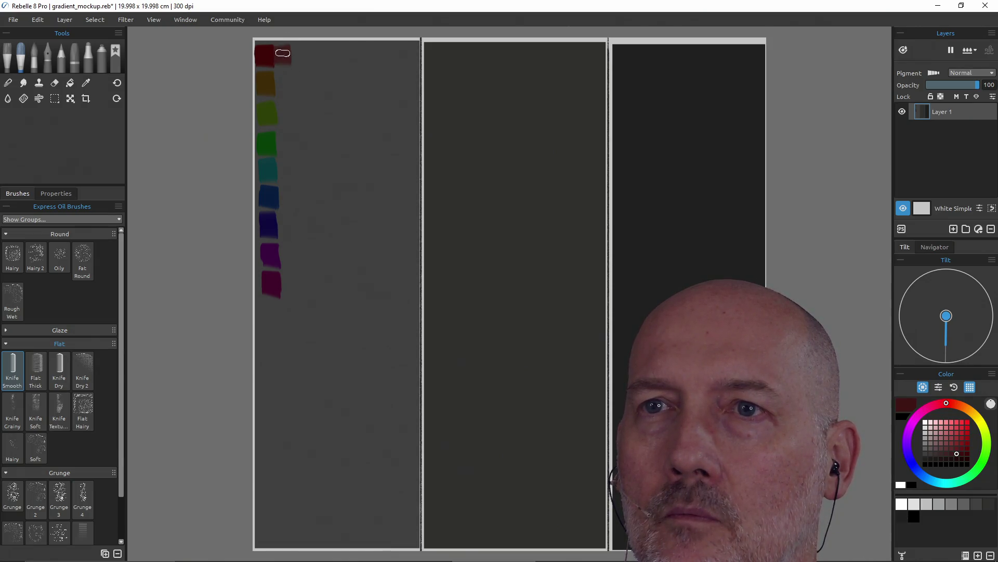
left_click(946, 454)
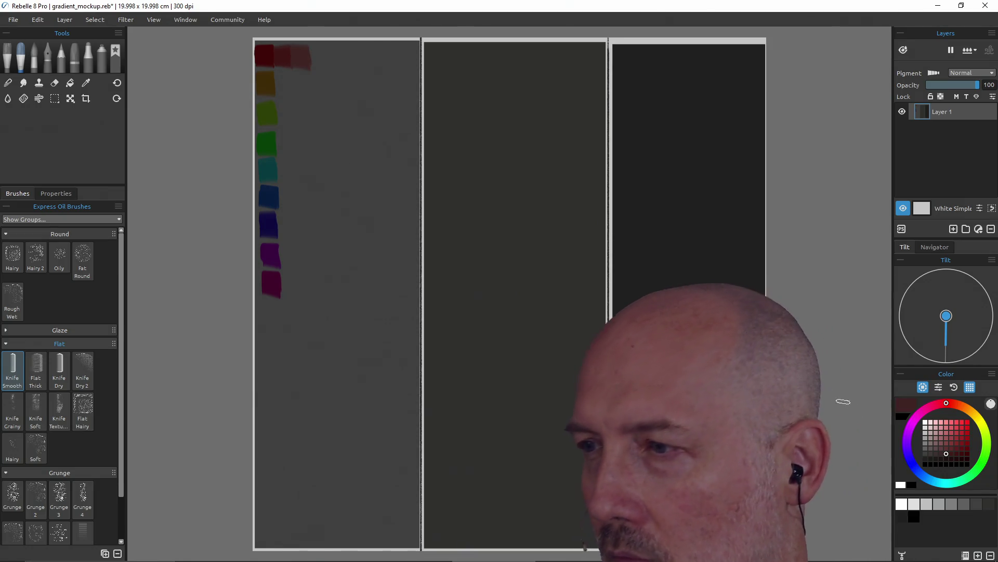
left_click(935, 453)
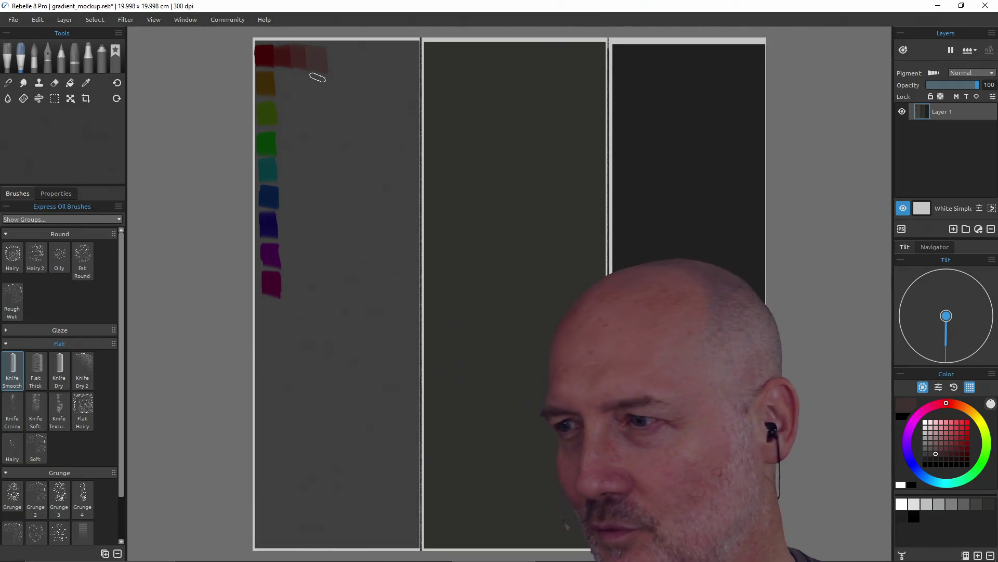
left_click(930, 454)
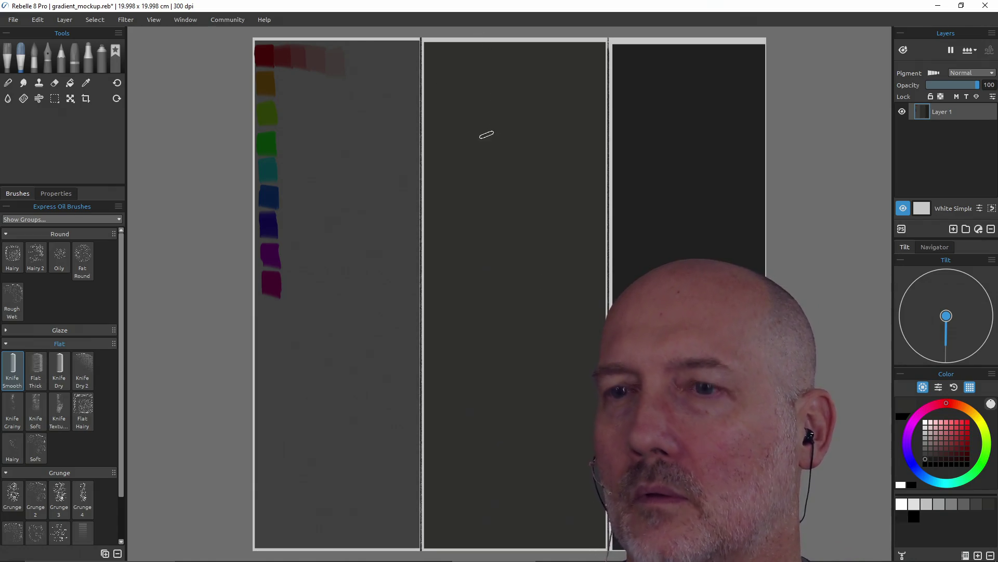
key("alt")
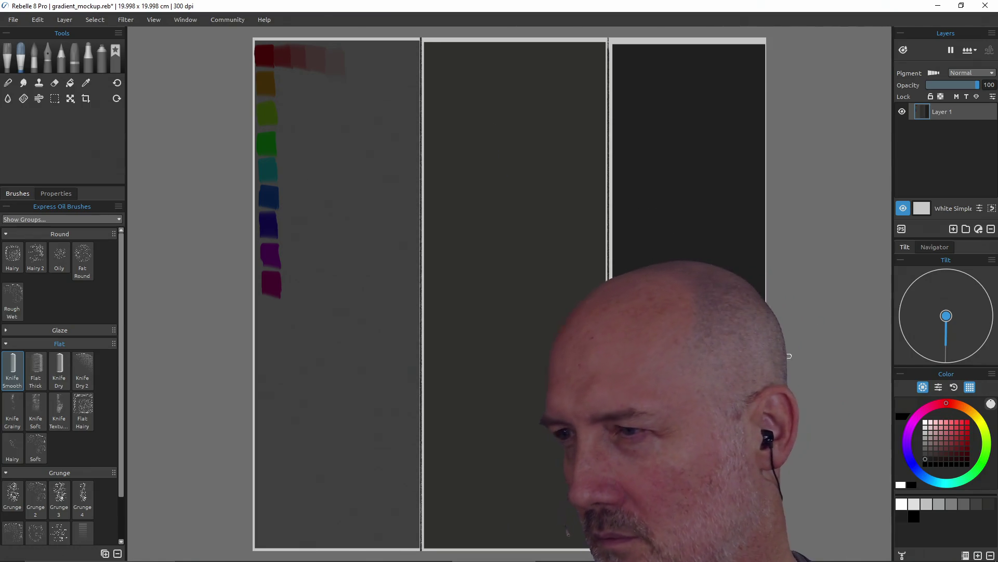
Extend the left panel's top row with dark-to-faint red knife swatches
left_click(968, 459)
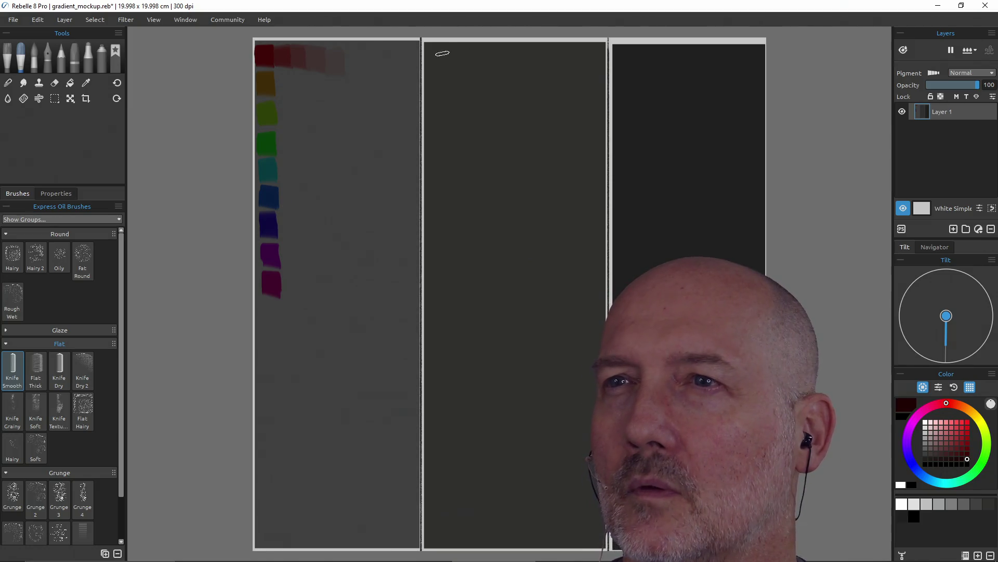
left_click(967, 455)
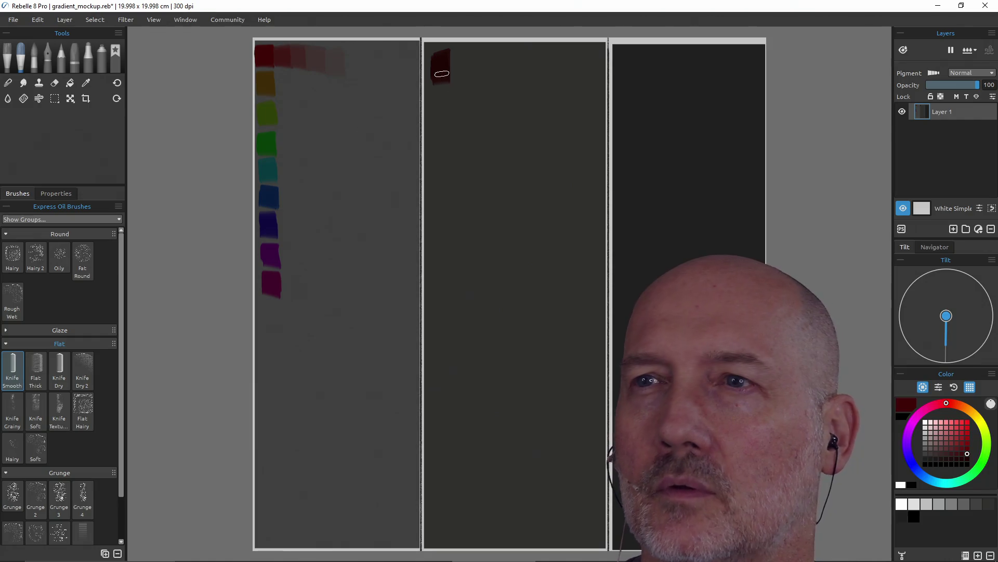
left_click(967, 450)
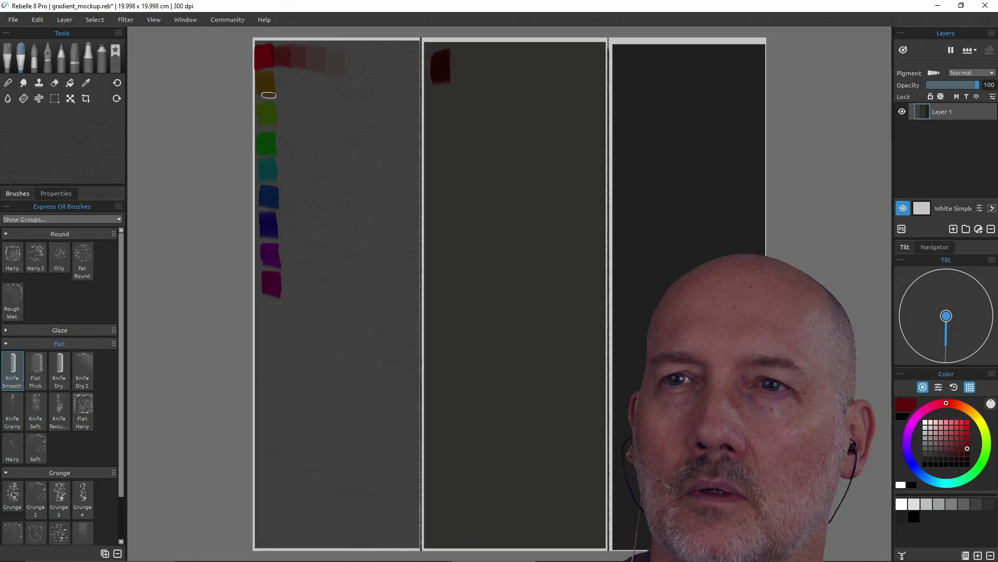
left_click(962, 448)
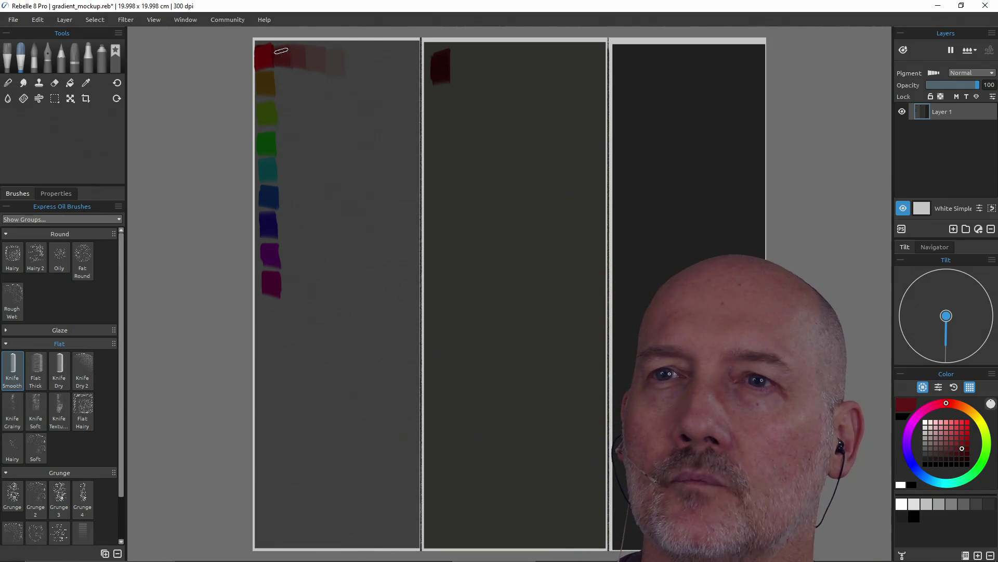
left_click(956, 448)
left_click_drag(297, 49, 301, 63)
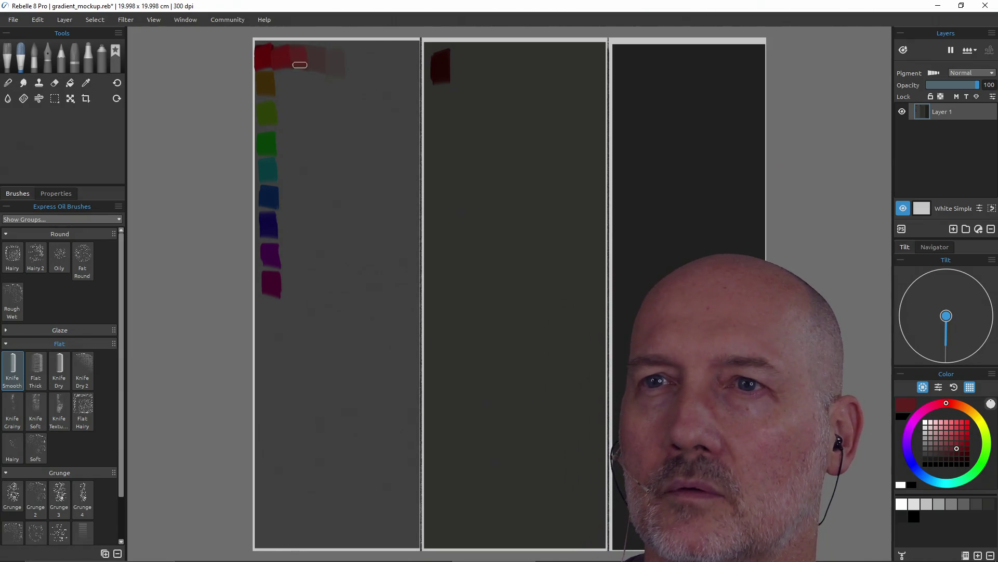
left_click(951, 448)
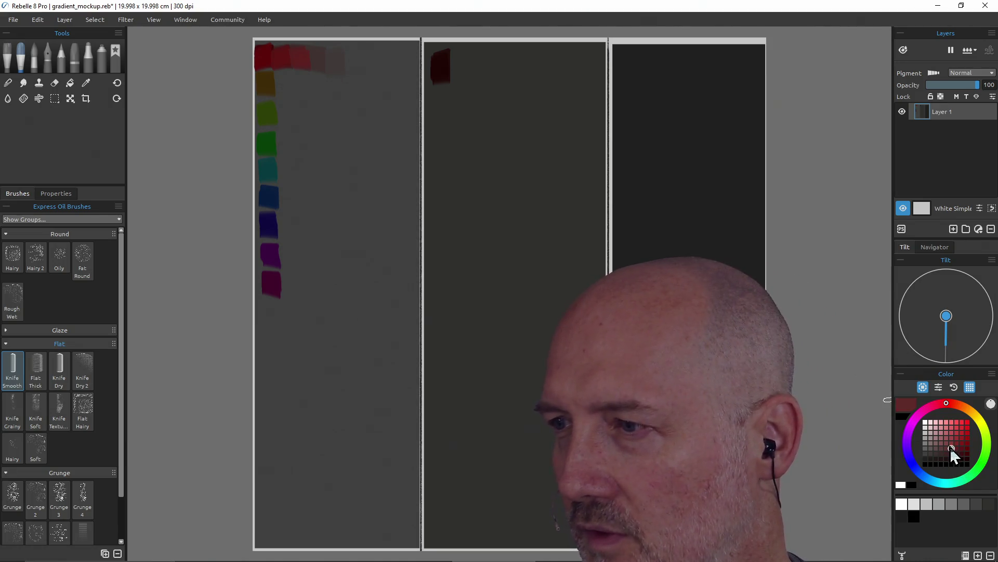
left_click_drag(314, 49, 327, 56)
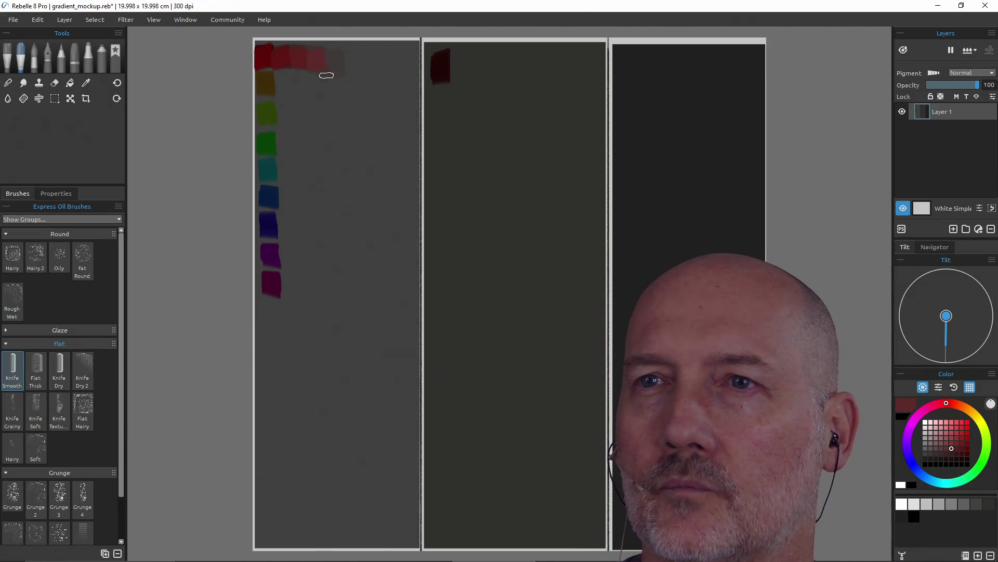
left_click(947, 448)
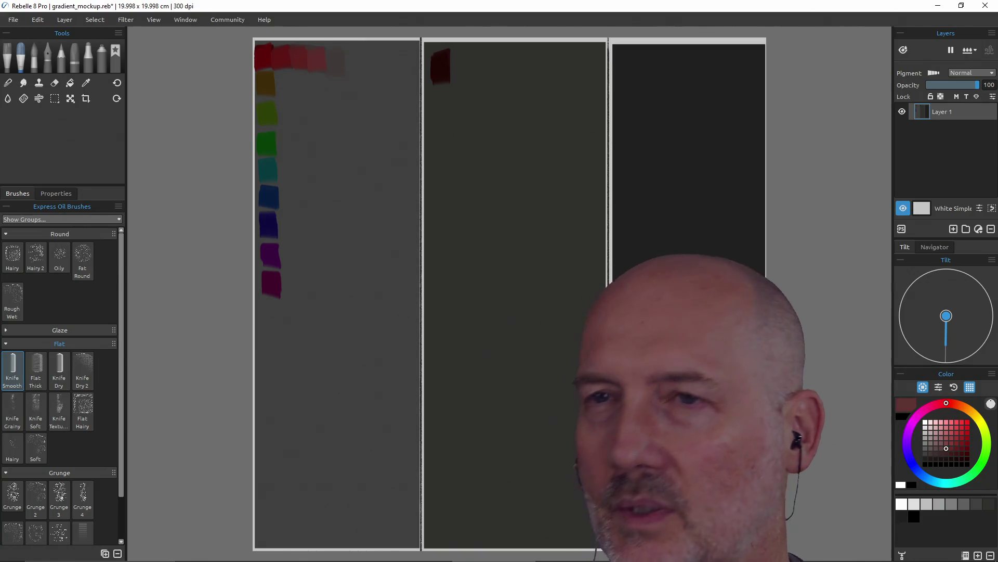
left_click_drag(334, 63, 333, 71)
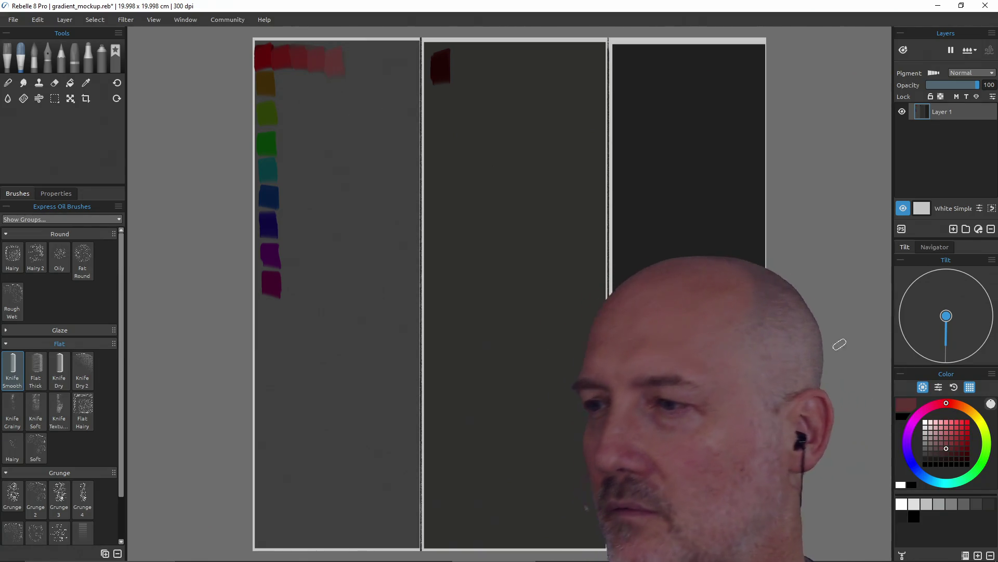
Paint a row of progressively greyer dark maroon swatches along the middle panel's top
left_click(968, 459)
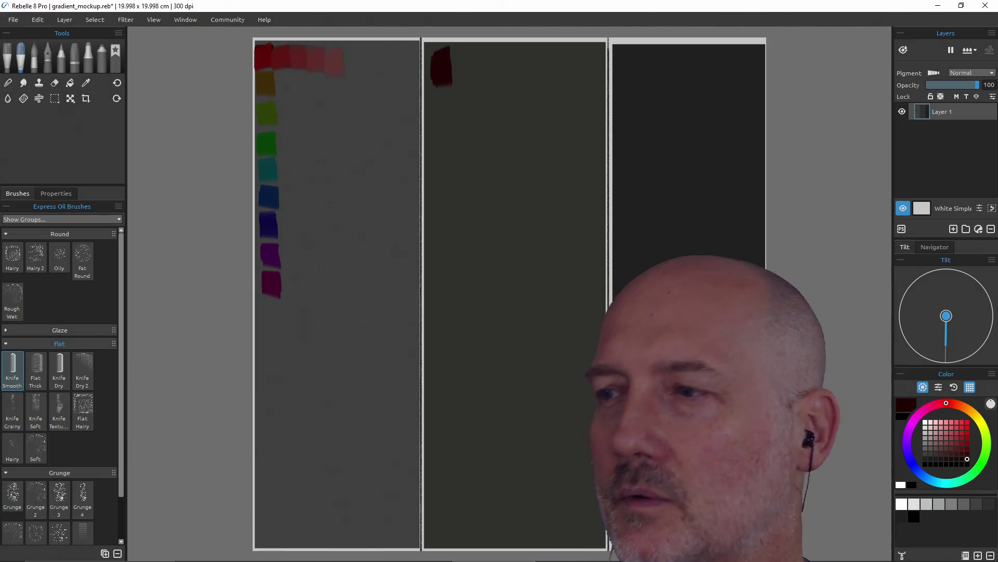
left_click(961, 458)
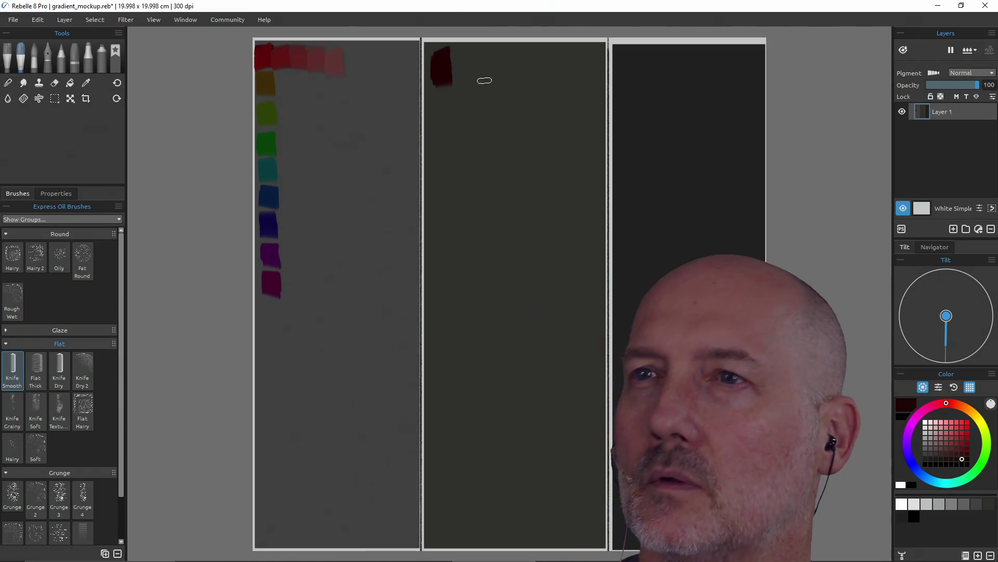
left_click(956, 455)
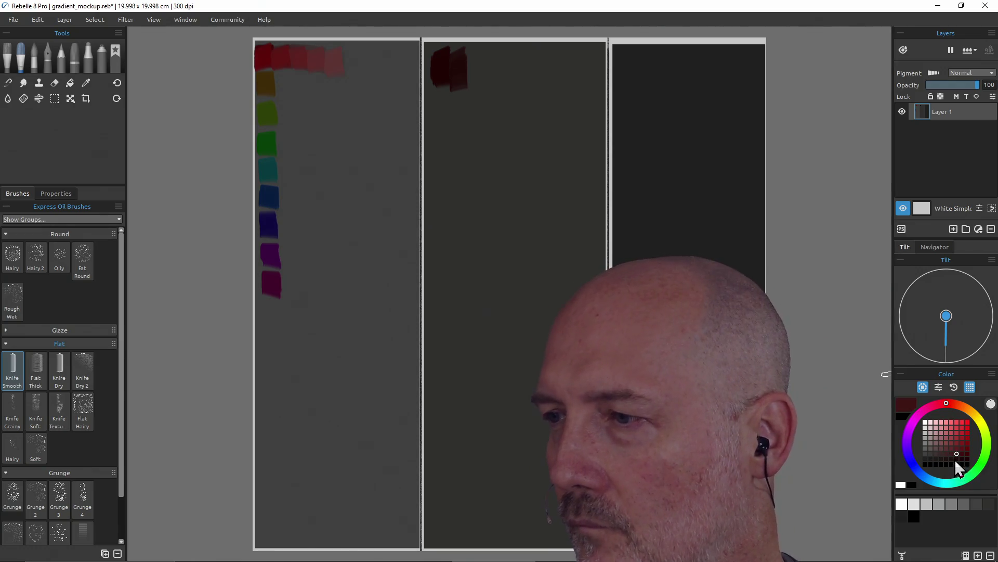
left_click(956, 459)
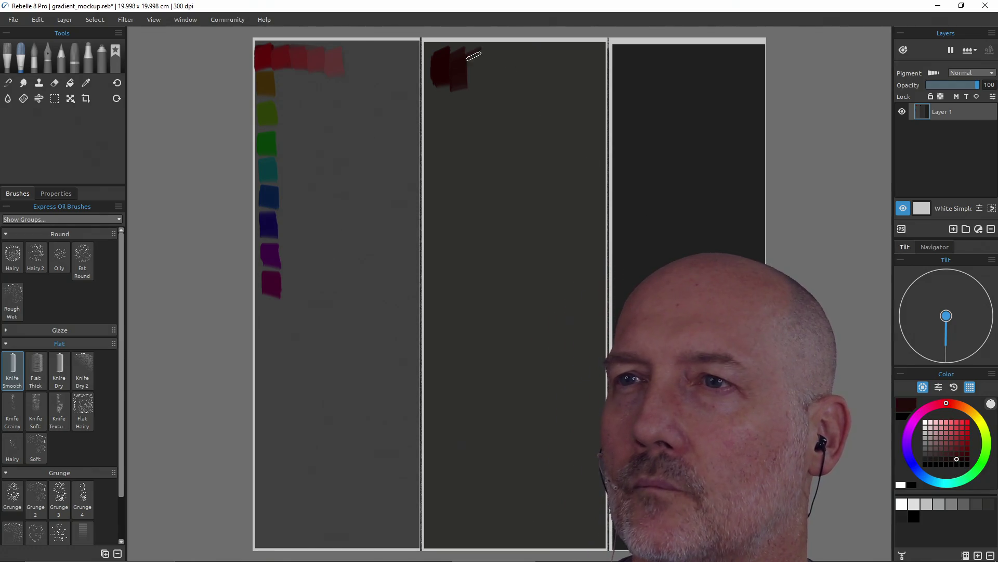
left_click_drag(473, 57, 482, 63)
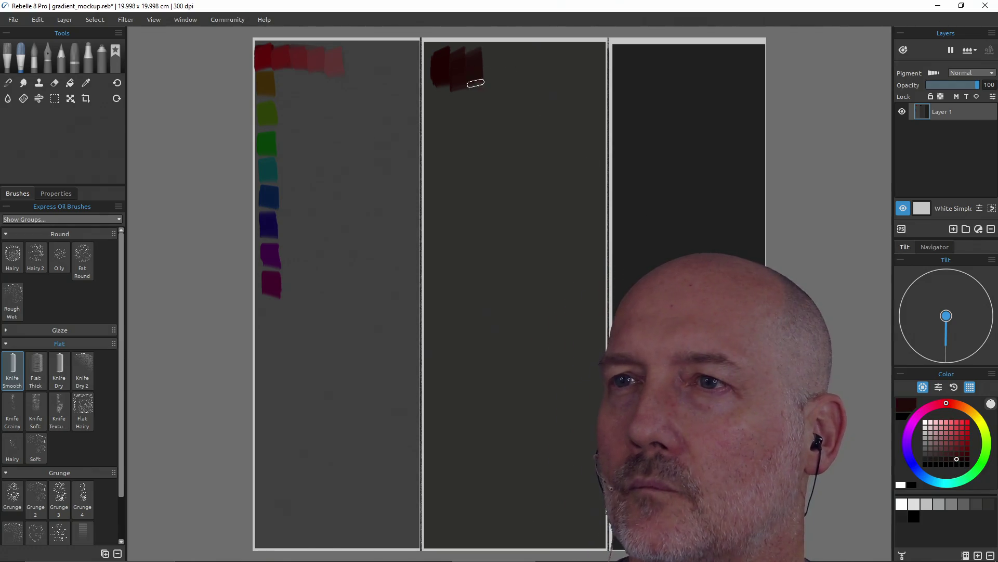
left_click(950, 458)
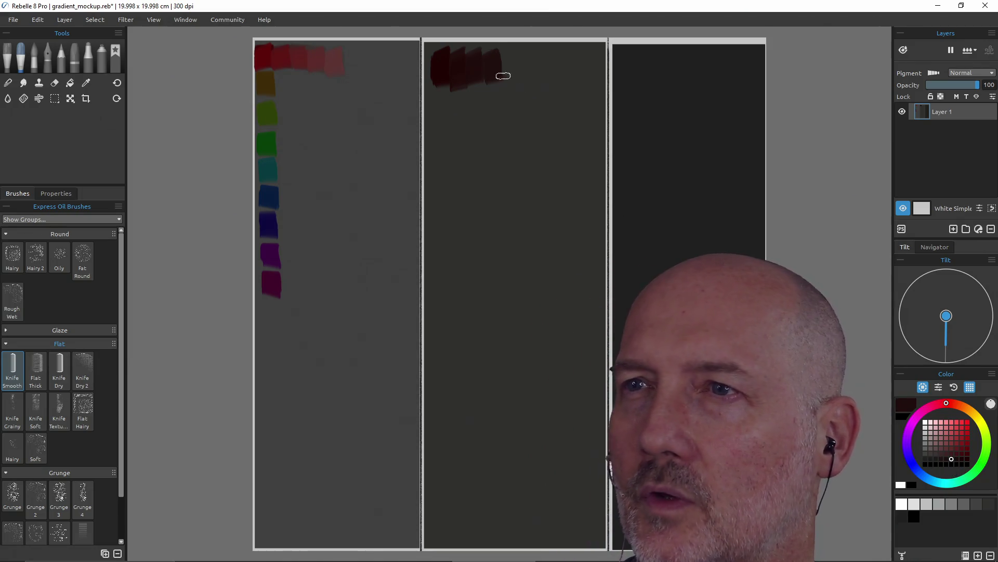
left_click(946, 460)
left_click_drag(512, 52, 508, 71)
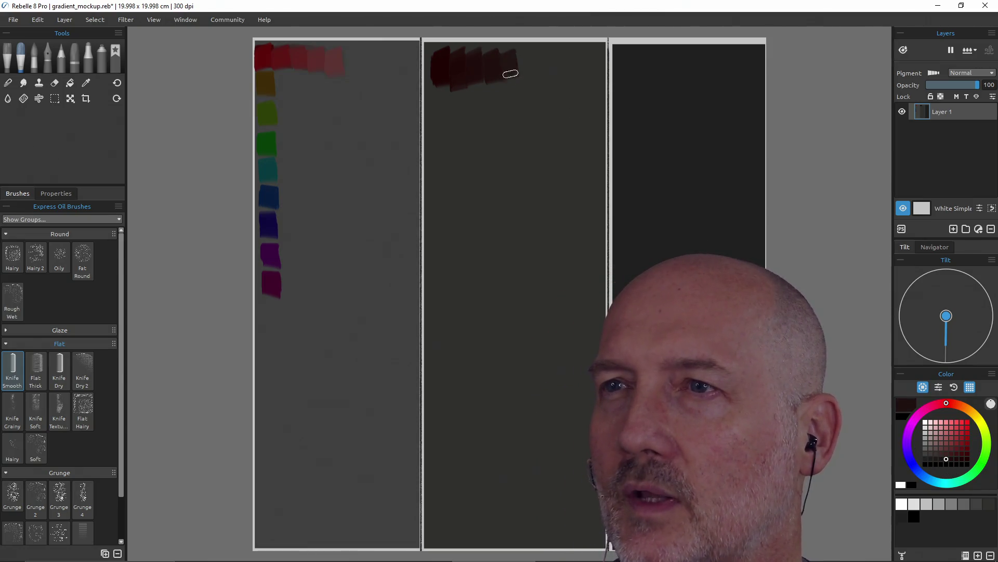
Paint a near-black knife swatch at the top of the dark right panel
left_click(967, 464)
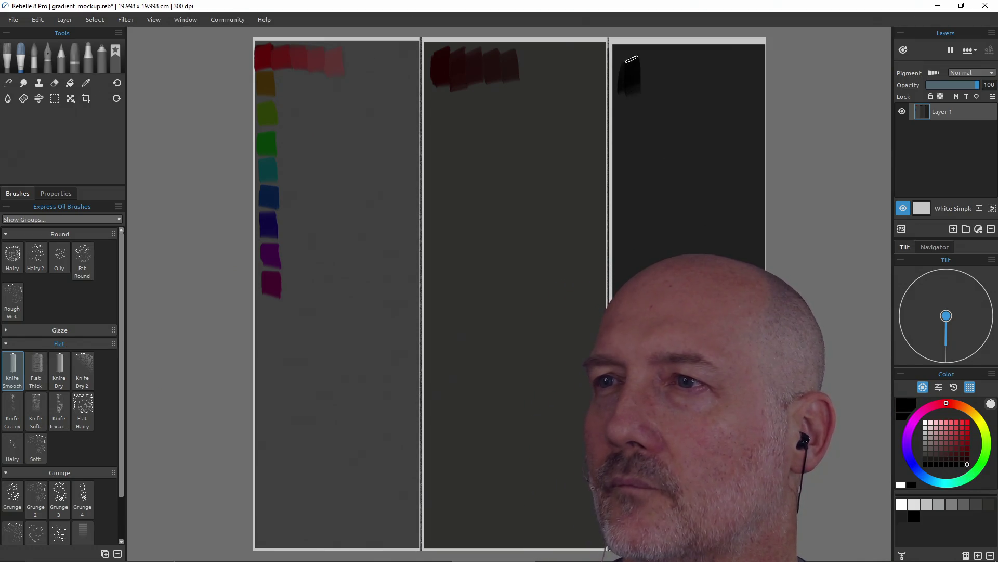
left_click(963, 464)
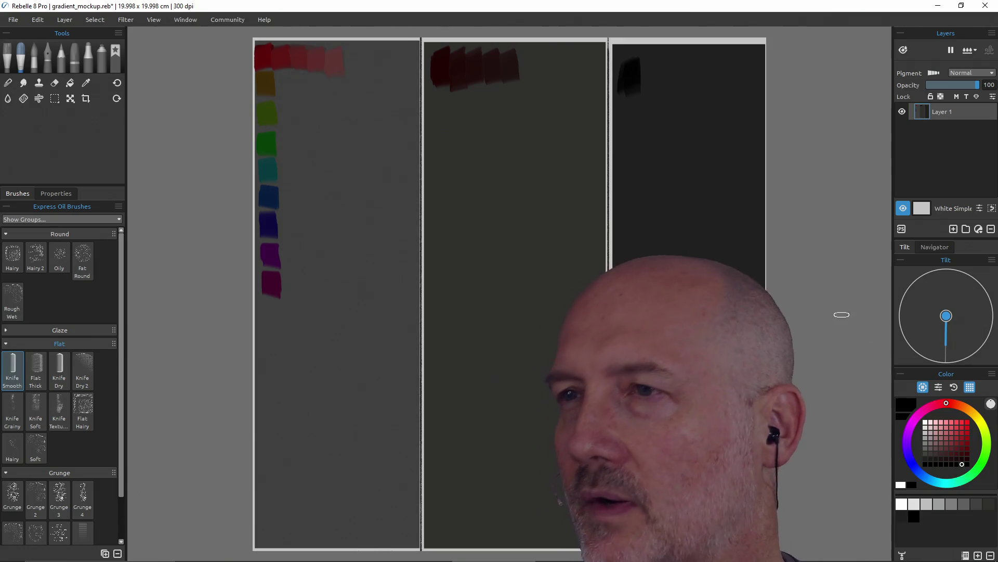
left_click_drag(647, 67, 651, 87)
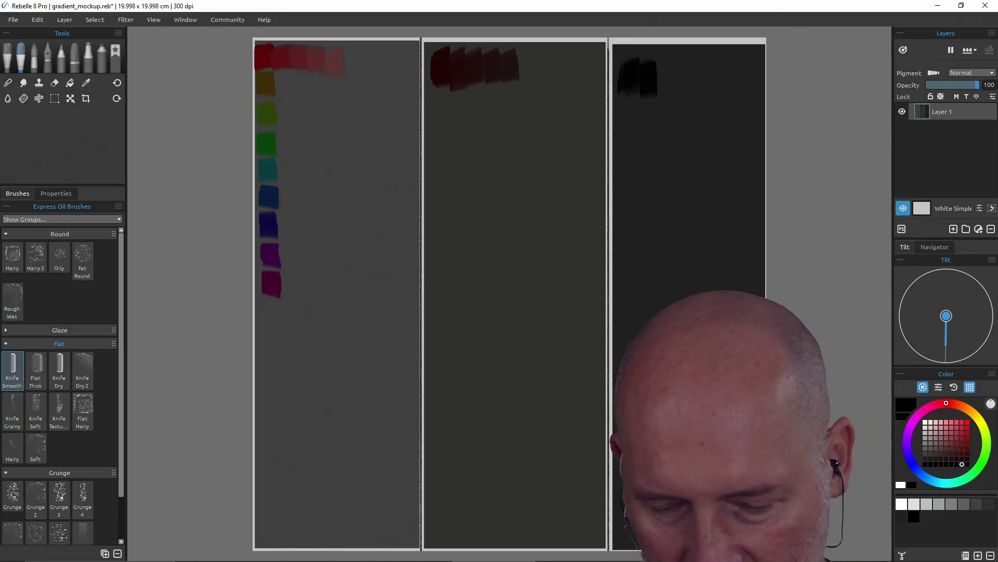
Select everything on the Rebelle canvas, erase it, and clear the selection
key("ctrl+a")
key("Delete")
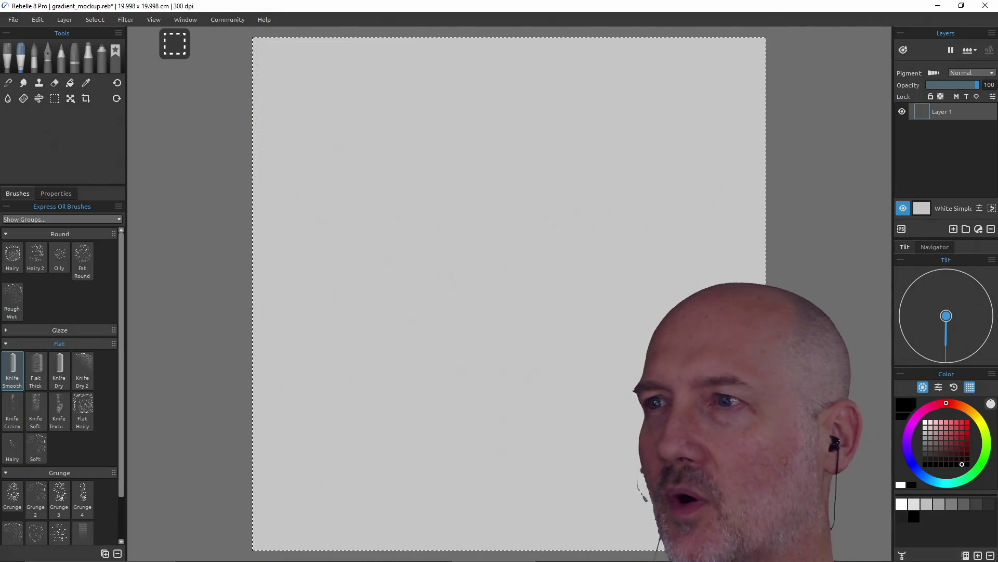
key("ctrl+d")
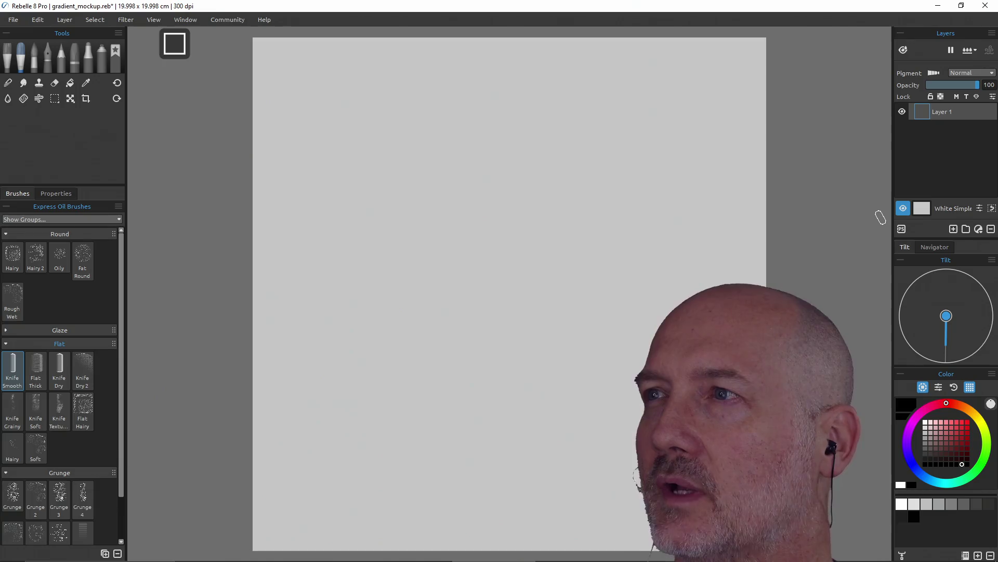
Close Rebelle, answer the save prompt, and bring up the system search for an app
left_click(987, 6)
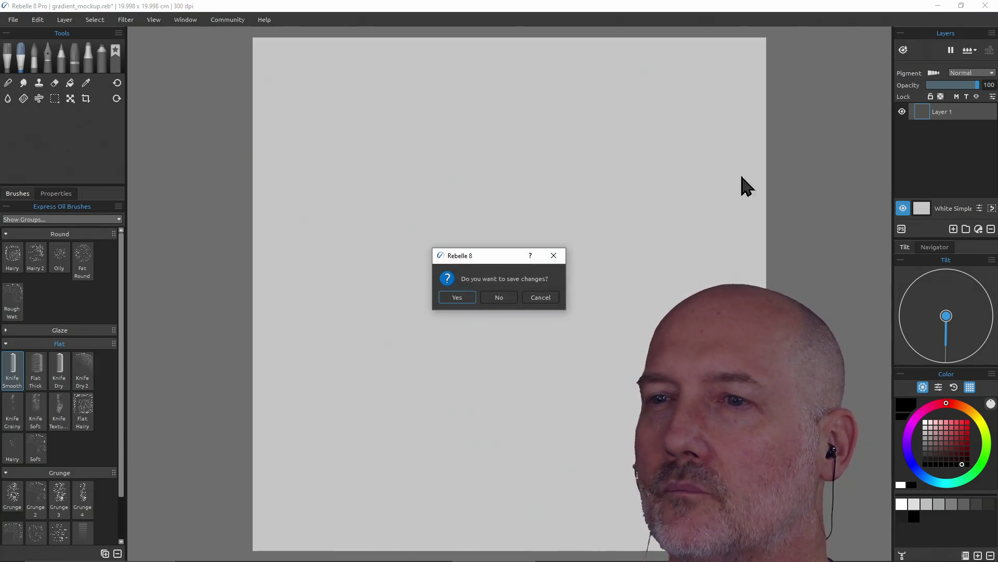
left_click(487, 299)
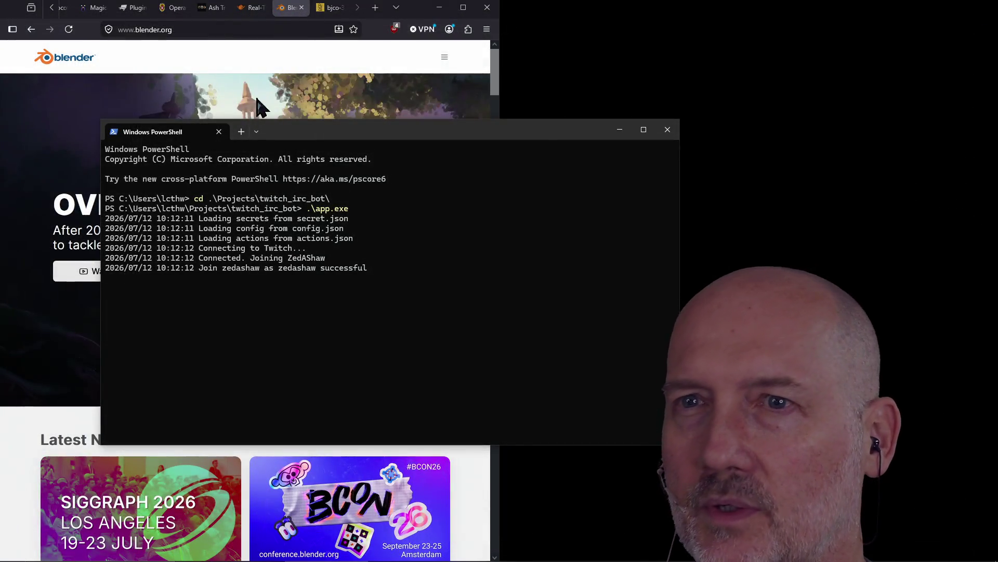
left_click(260, 108)
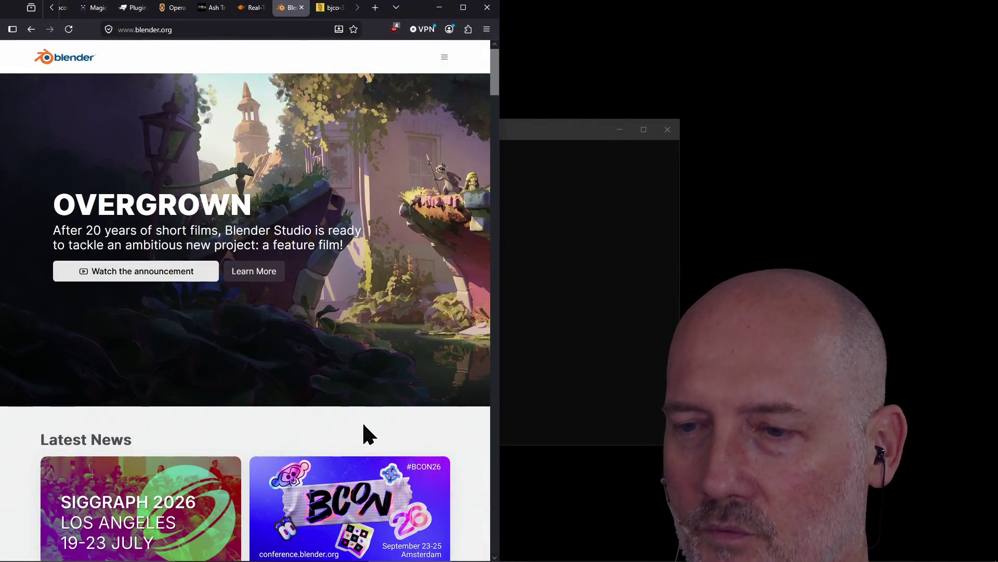
key("super")
type("bl")
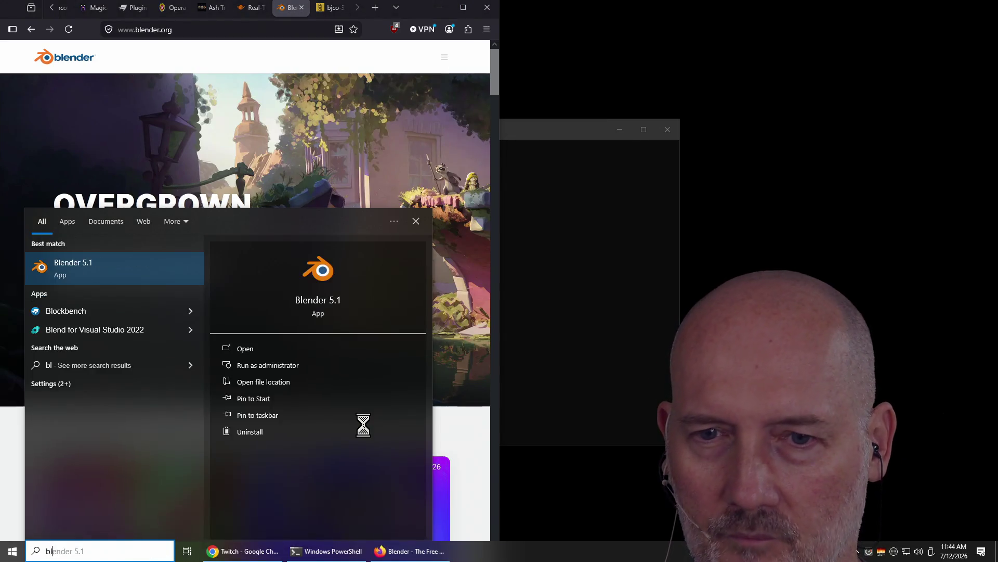
type("oc")
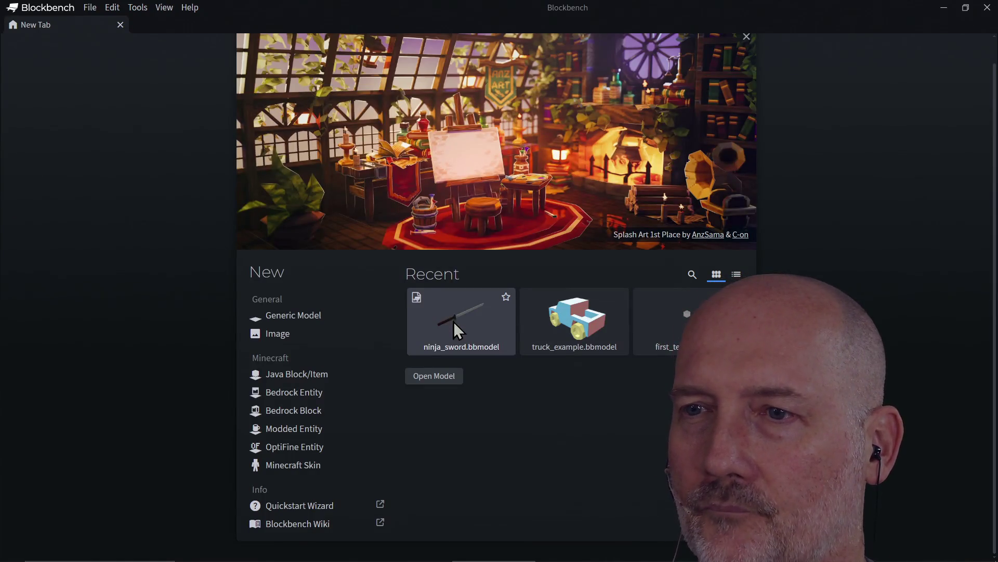
Open the ninja_sword recent model and select its handle cylinder to show the swatch mapping
left_click(453, 322)
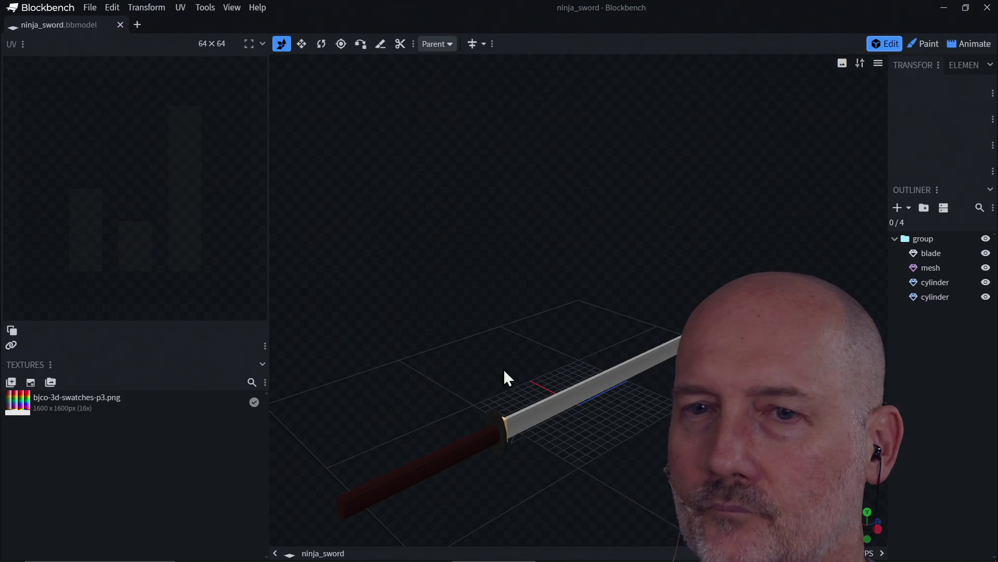
left_click(65, 406)
left_click(431, 467)
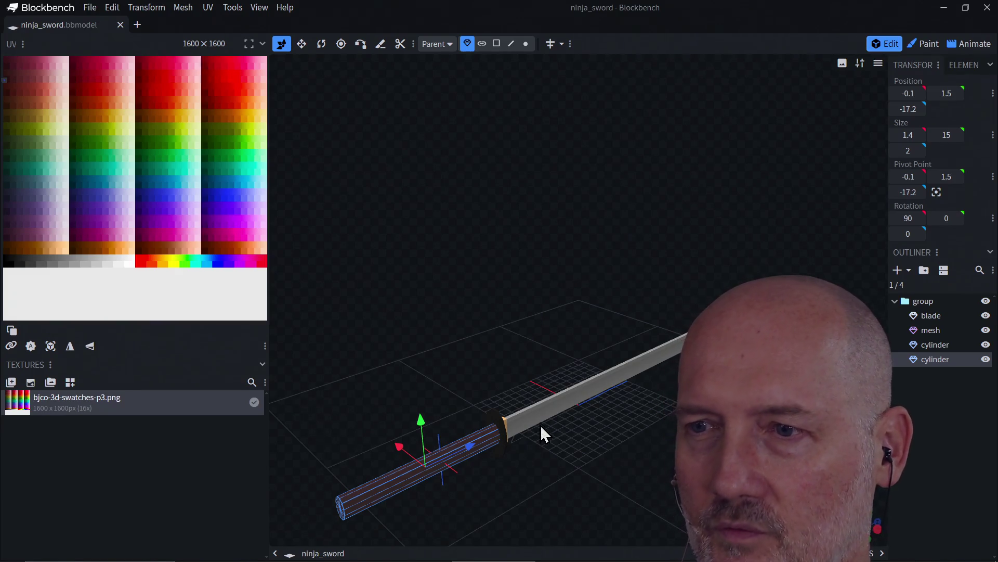
Recolour the blade by shifting its texture area onto a purple palette swatch
left_click(578, 393)
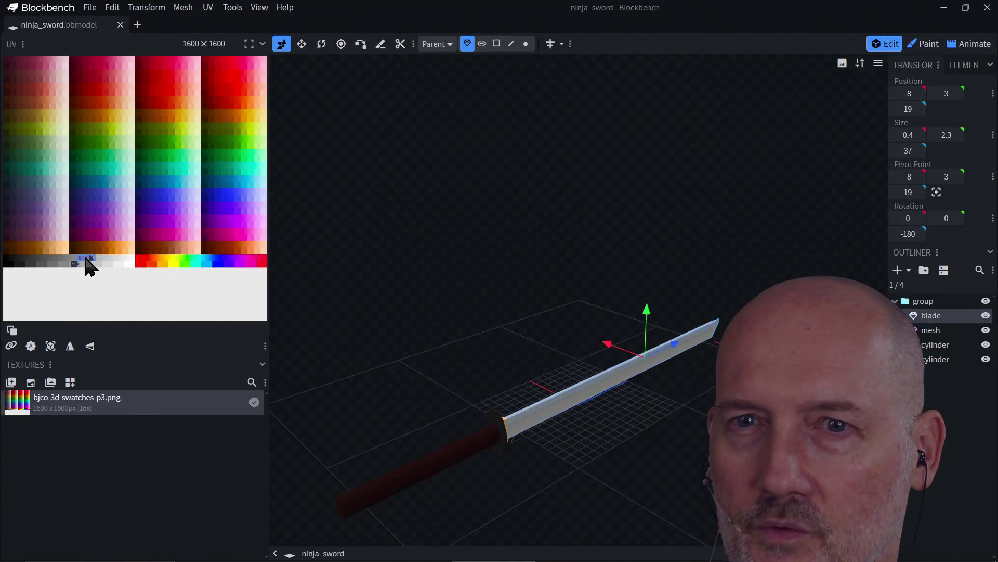
left_click_drag(86, 265, 87, 251)
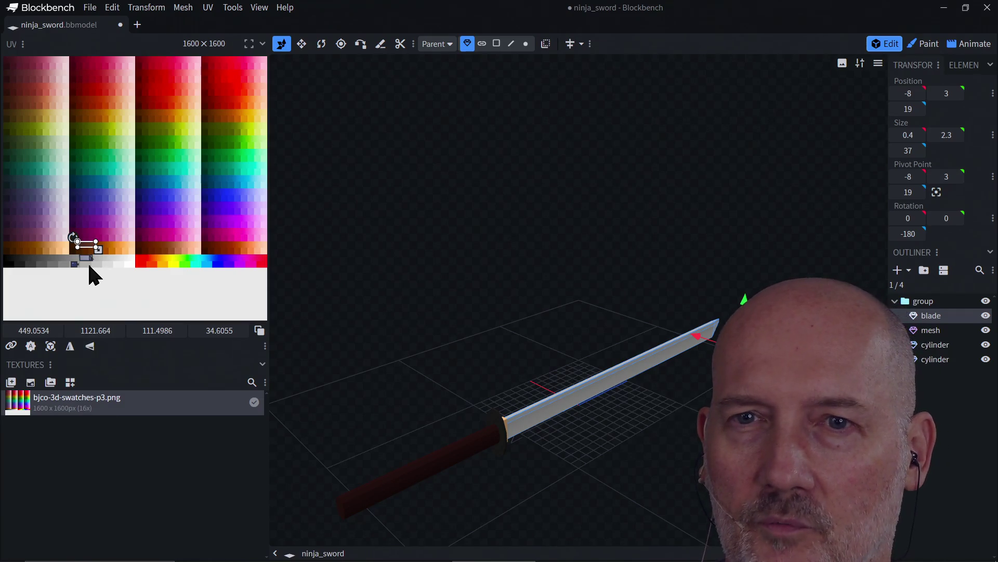
left_click(395, 287)
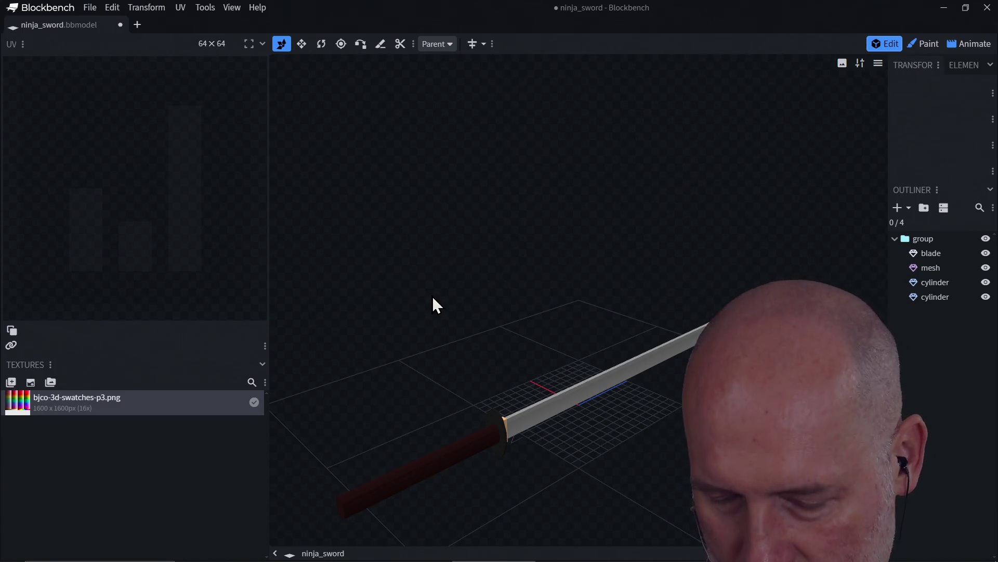
left_click(553, 402)
left_click_drag(469, 320, 697, 295)
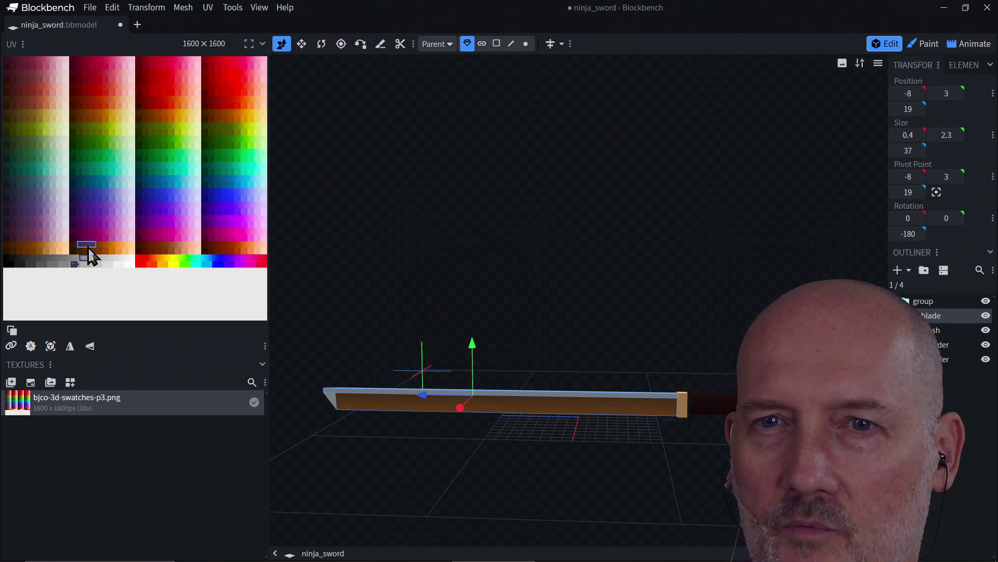
left_click_drag(88, 249, 89, 224)
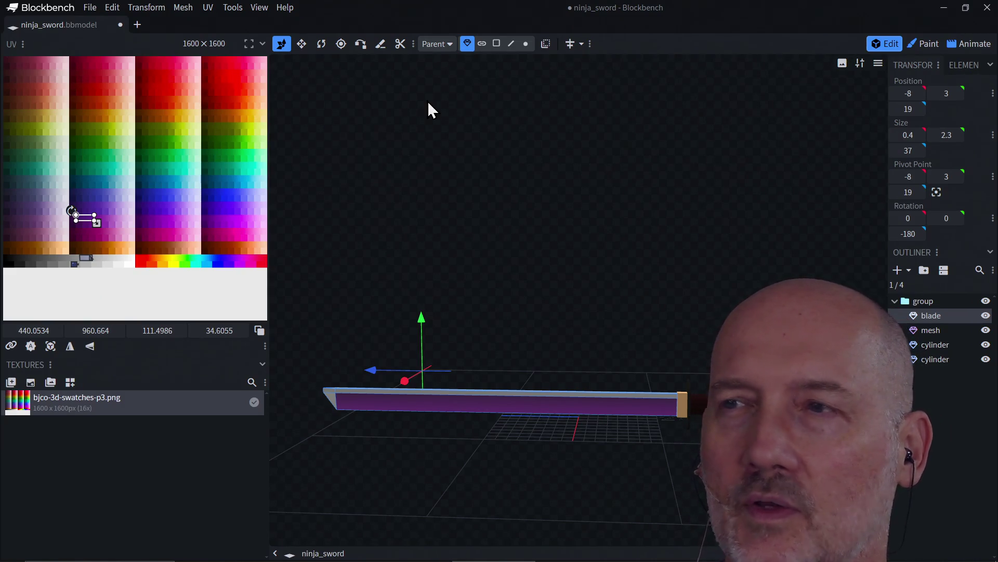
Close the ninja sword project so the Unsaved Work prompt appears
left_click(988, 9)
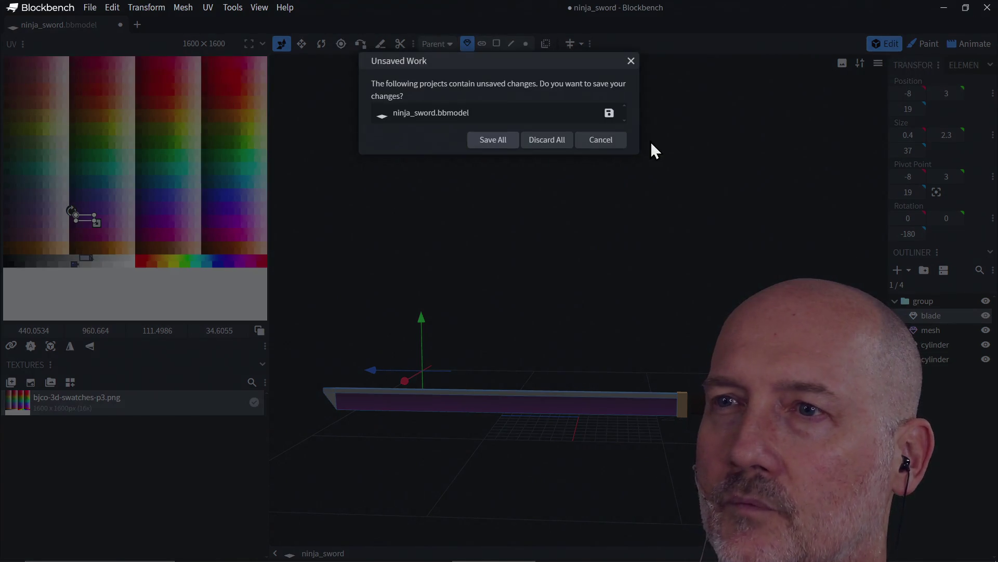
Discard the unsaved sword changes and move the PowerShell window to the top-left
left_click(565, 147)
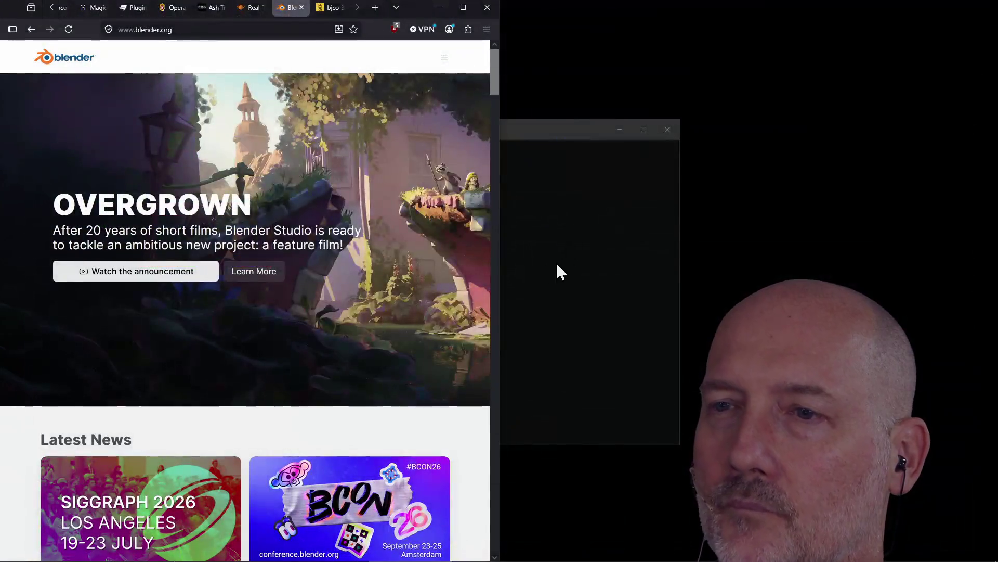
left_click(546, 266)
left_click_drag(454, 125, 357, 31)
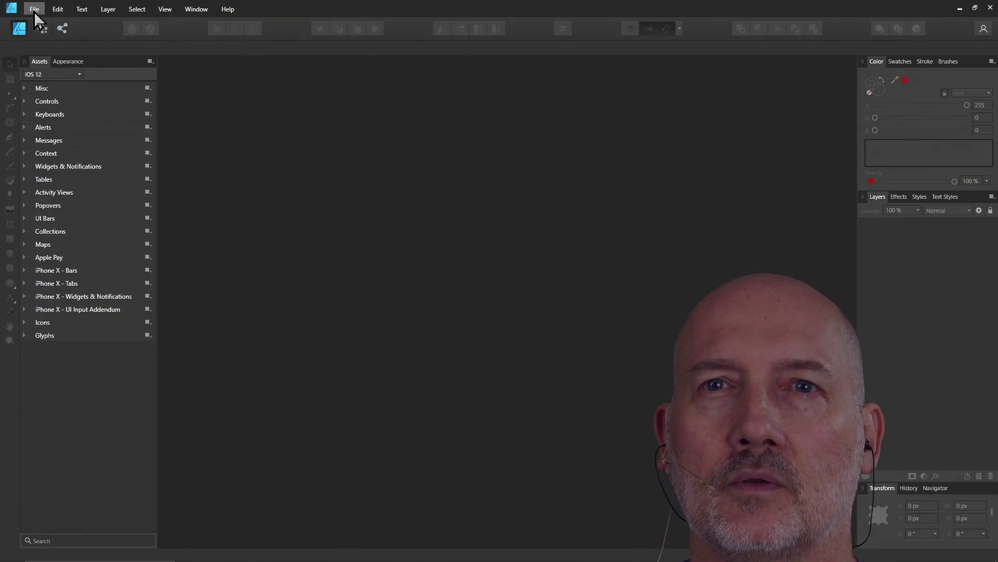
Create a new 2000 × 2000 px document with a transparent background
left_click(35, 10)
left_click(73, 34)
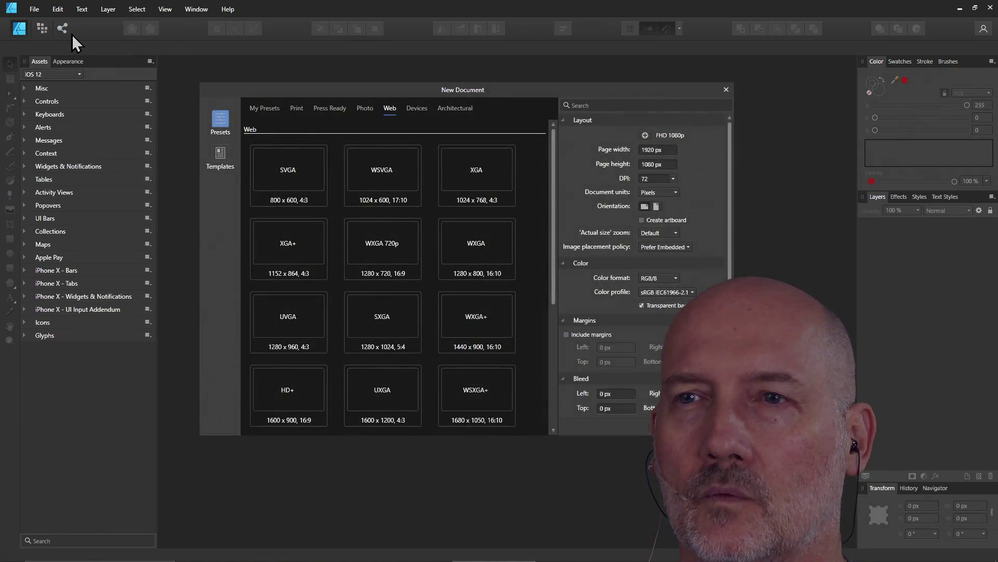
left_click(667, 151)
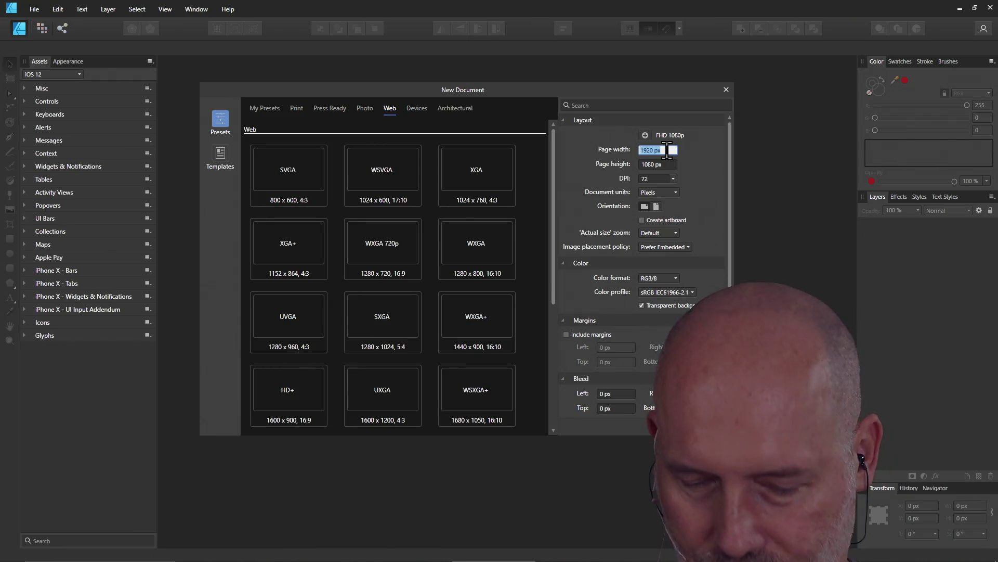
type("12000")
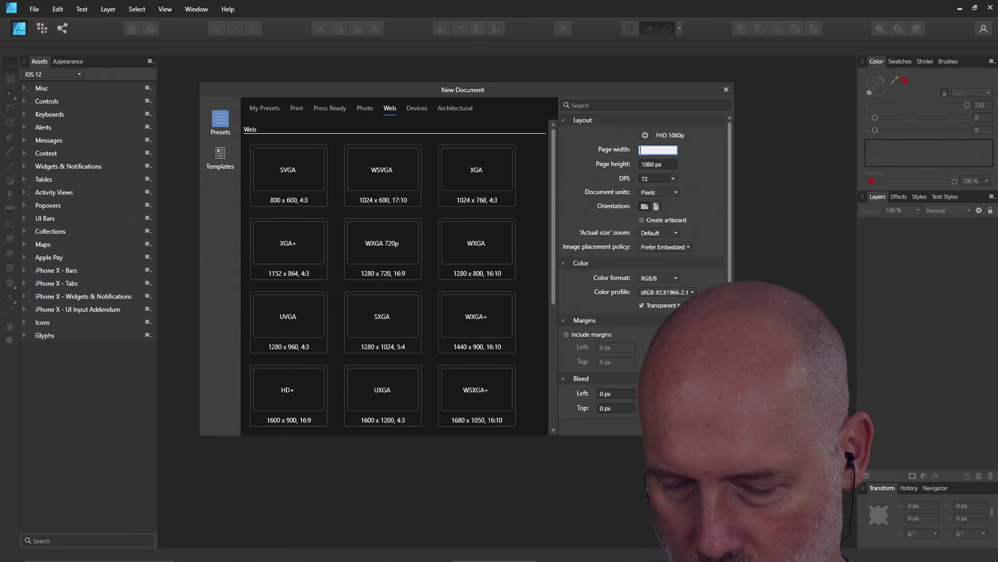
key("Tab")
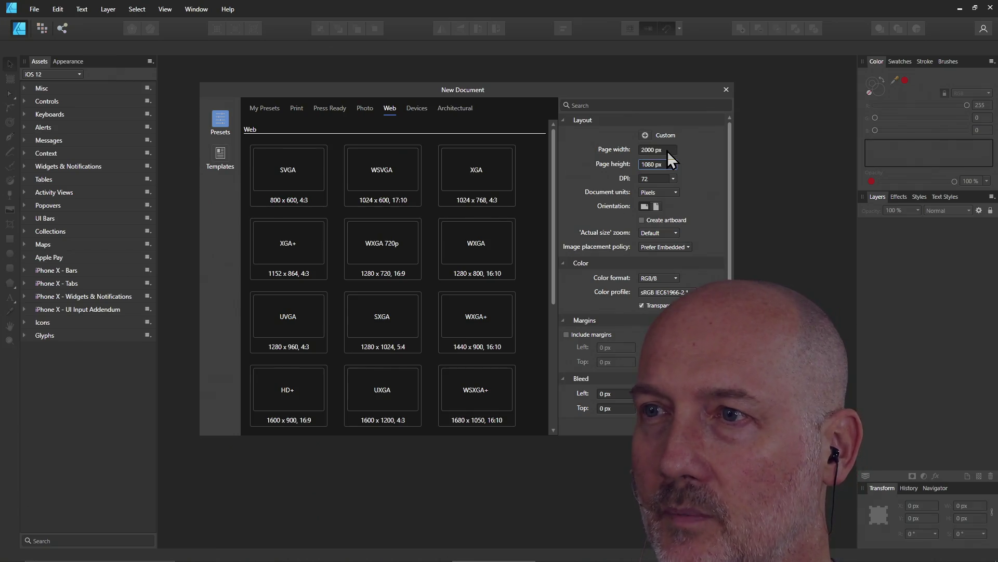
type("2000")
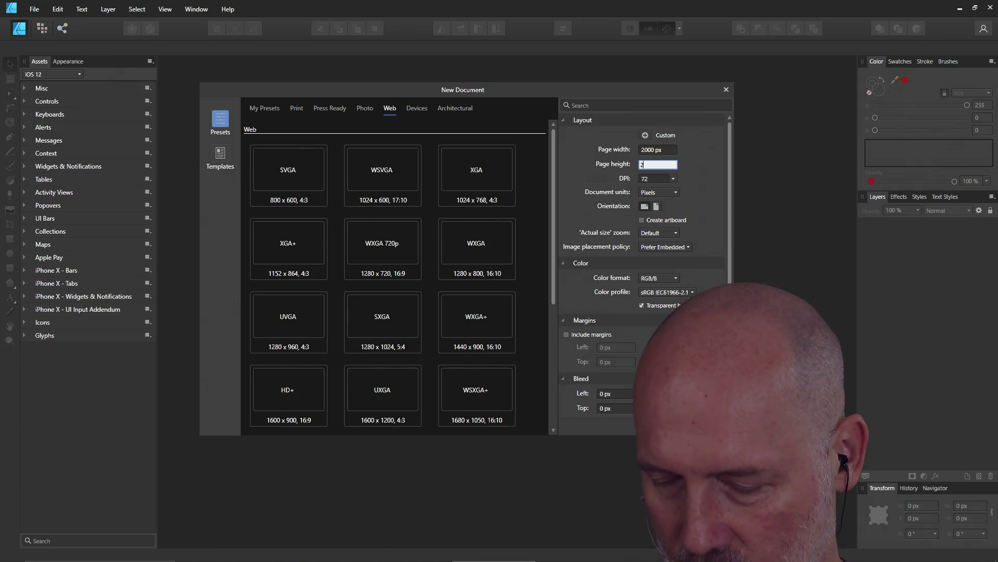
key("Tab")
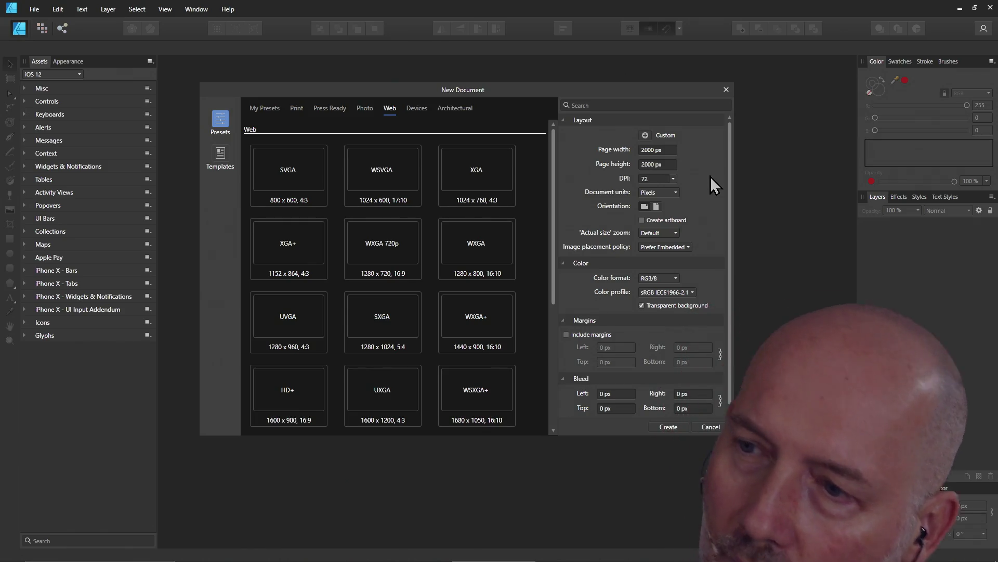
left_click(668, 426)
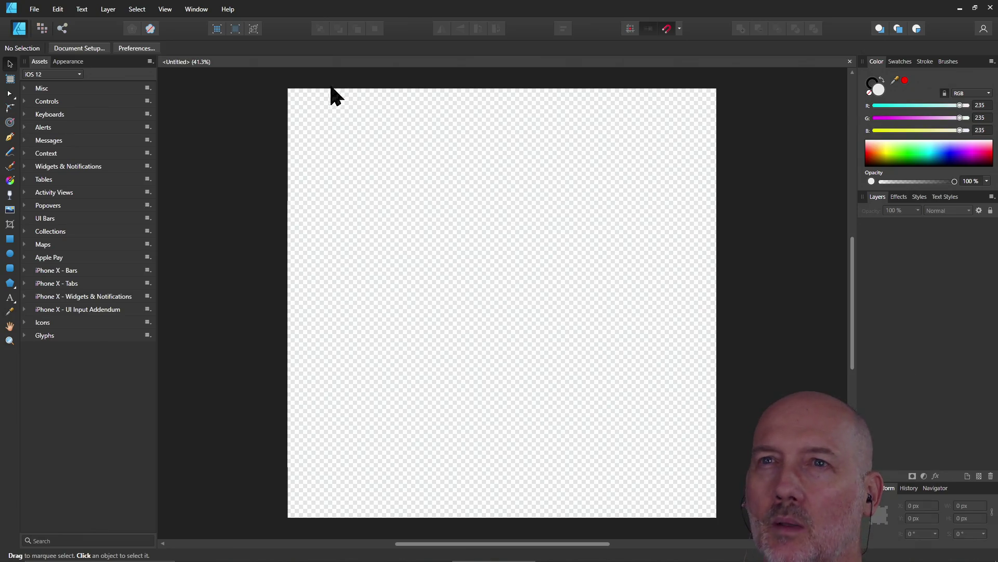
Turn on Force Pixel Alignment and switch to the Rectangle tool
left_click(632, 31)
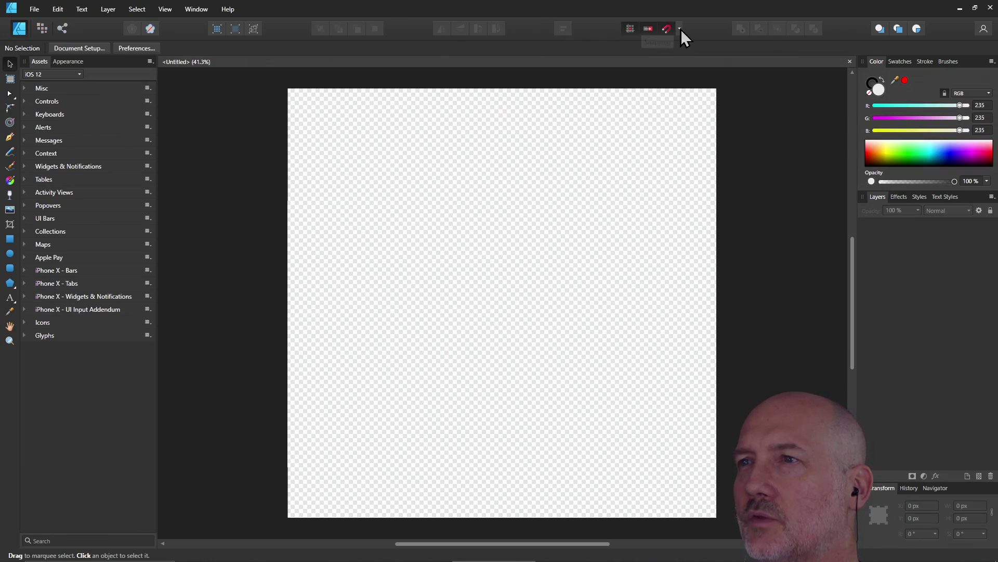
left_click(680, 29)
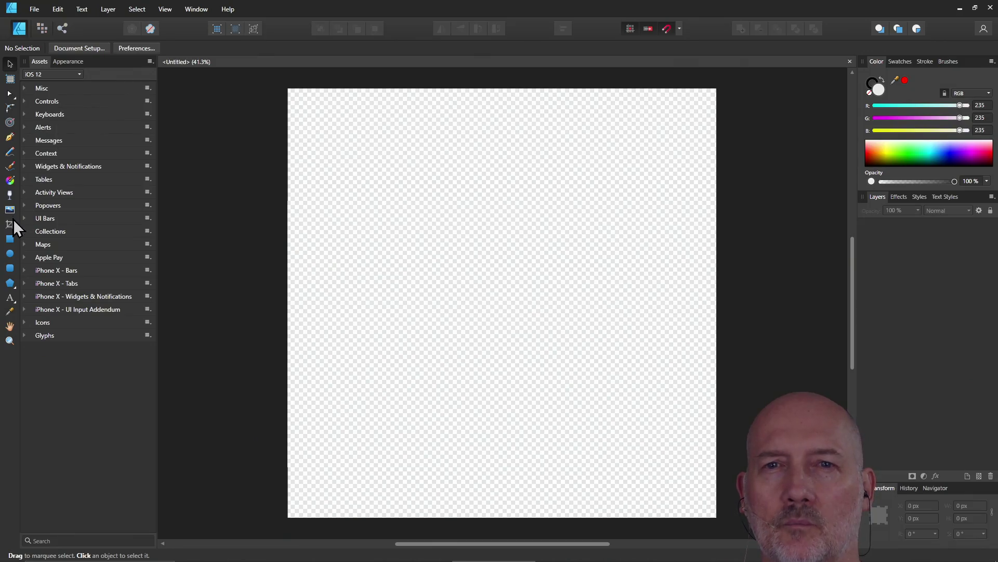
left_click(9, 240)
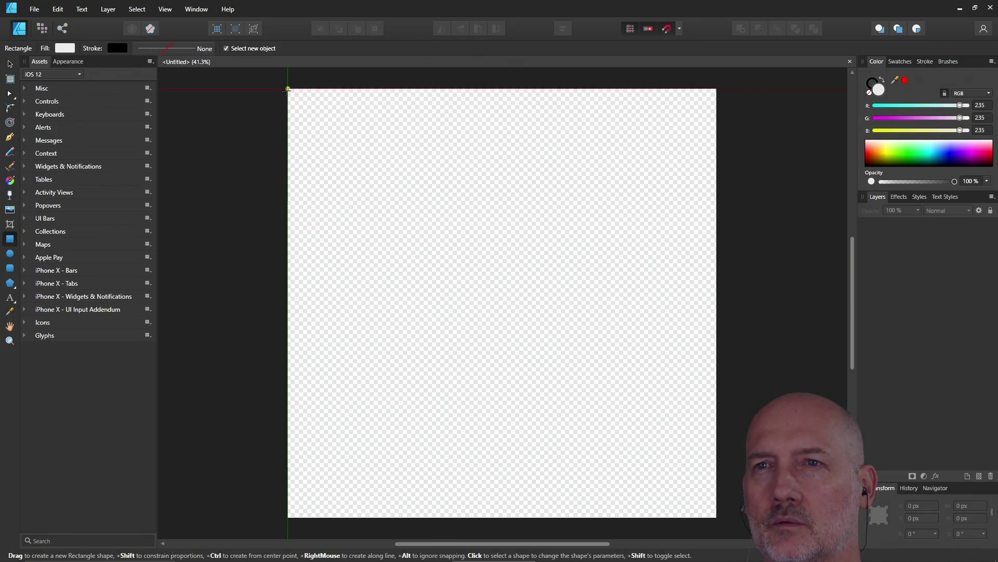
Start a trial rectangle from the page's top-left corner and cancel it
left_click_drag(292, 88, 451, 331)
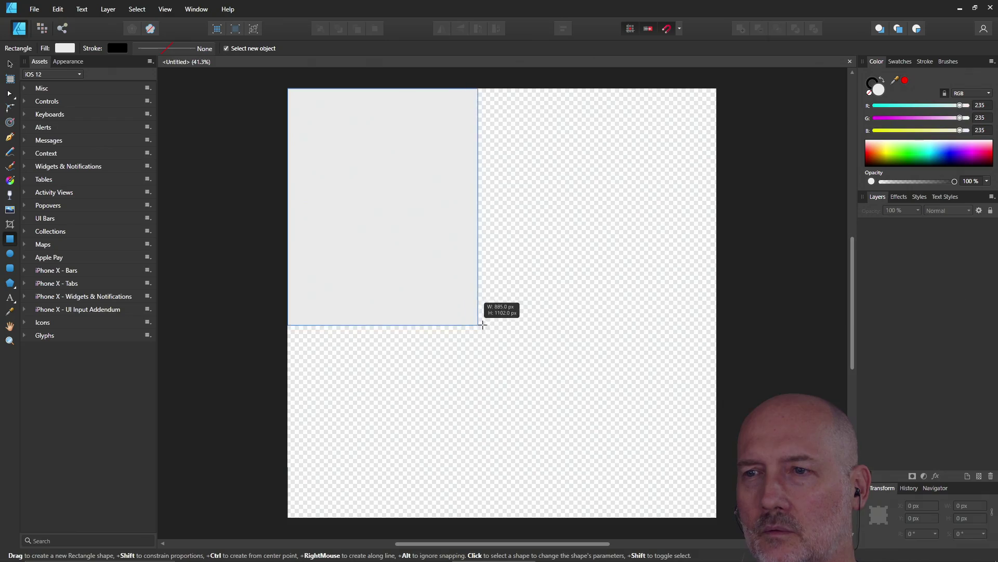
mouse_move(451, 332)
left_mouse_down()
mouse_move(508, 345)
mouse_move(567, 326)
mouse_move(707, 312)
mouse_move(624, 317)
left_mouse_up()
key("Escape")
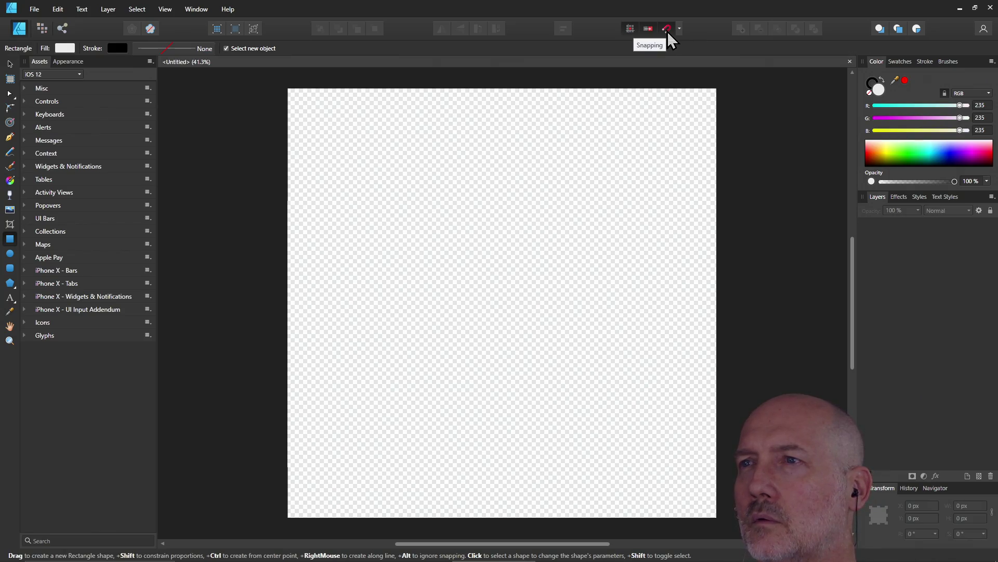
Apply the UI design snapping preset and cancel a test rectangle near the top-left
left_click(681, 28)
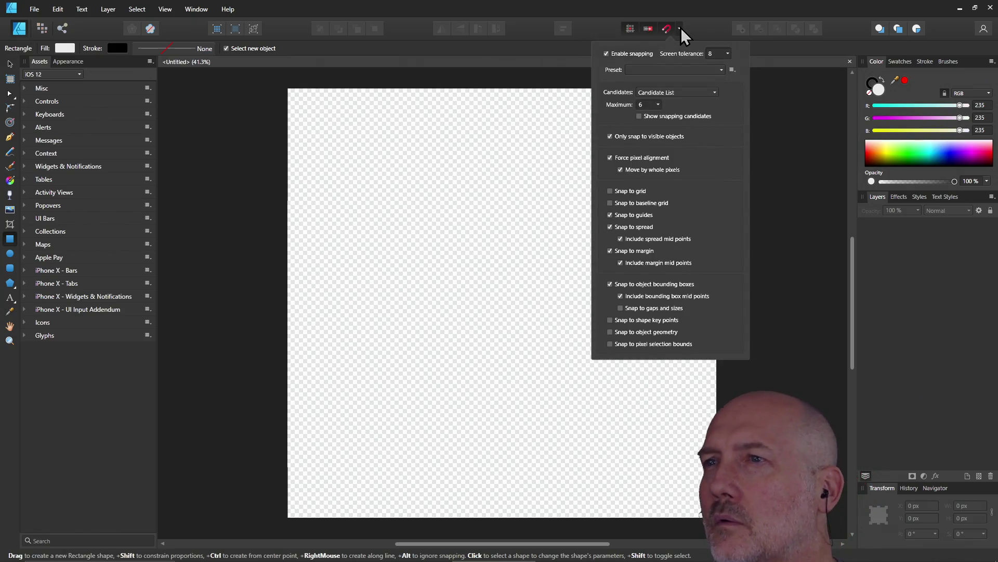
left_click(710, 70)
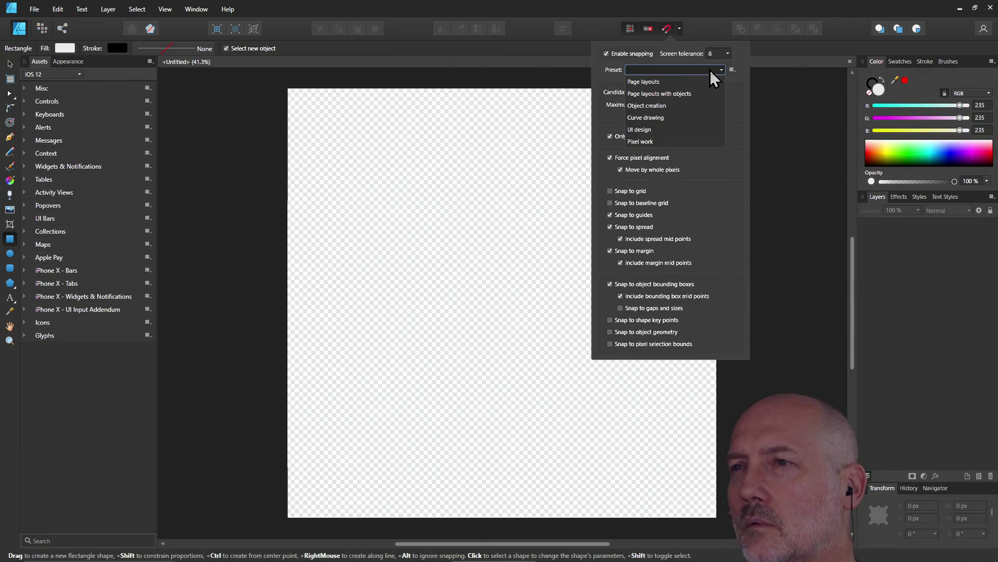
left_click(685, 134)
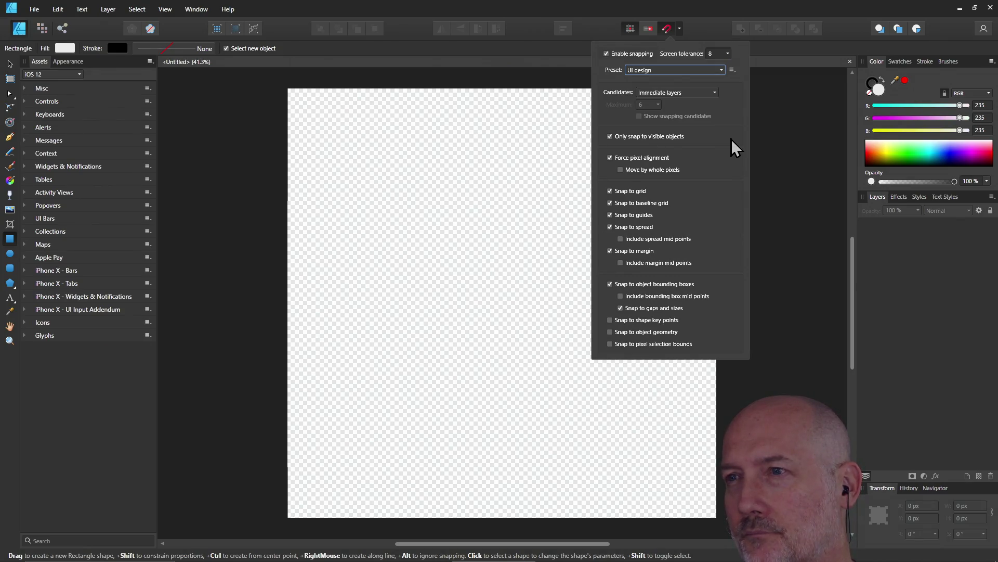
left_click(352, 146)
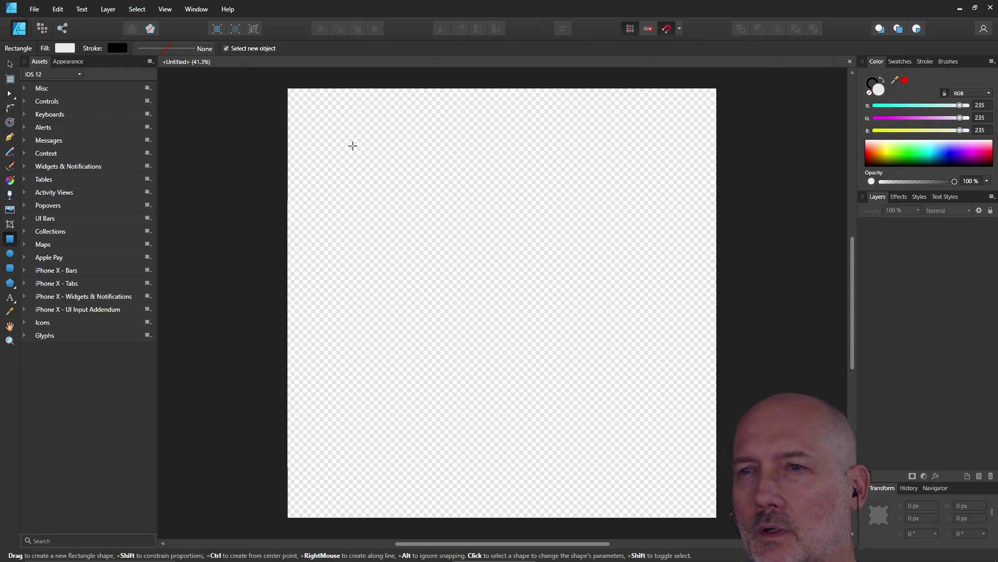
mouse_move(349, 141)
left_mouse_down()
mouse_move(611, 319)
mouse_move(599, 256)
mouse_move(589, 259)
left_mouse_up()
key("Escape")
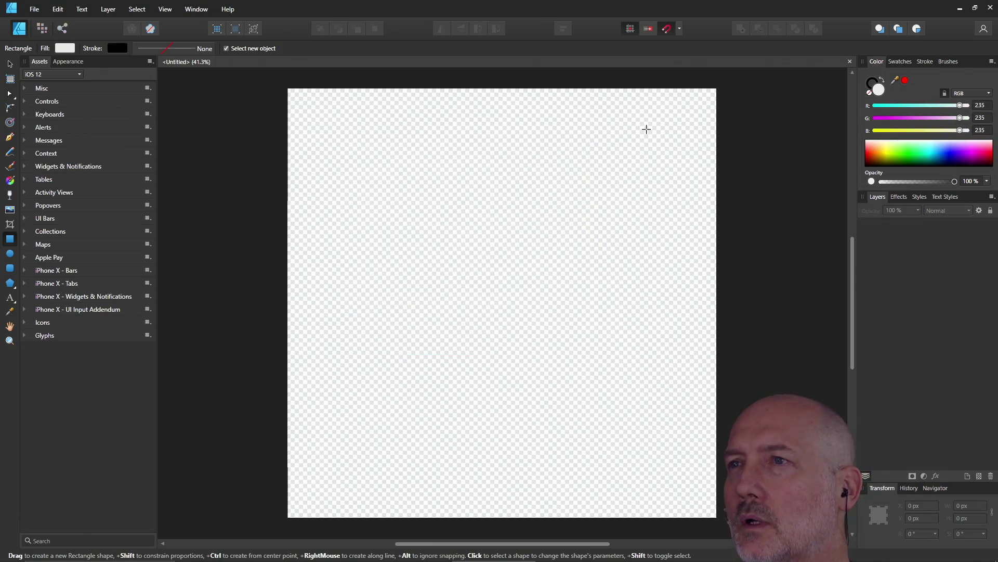
Switch the snapping settings to the Page layouts preset
left_click(679, 30)
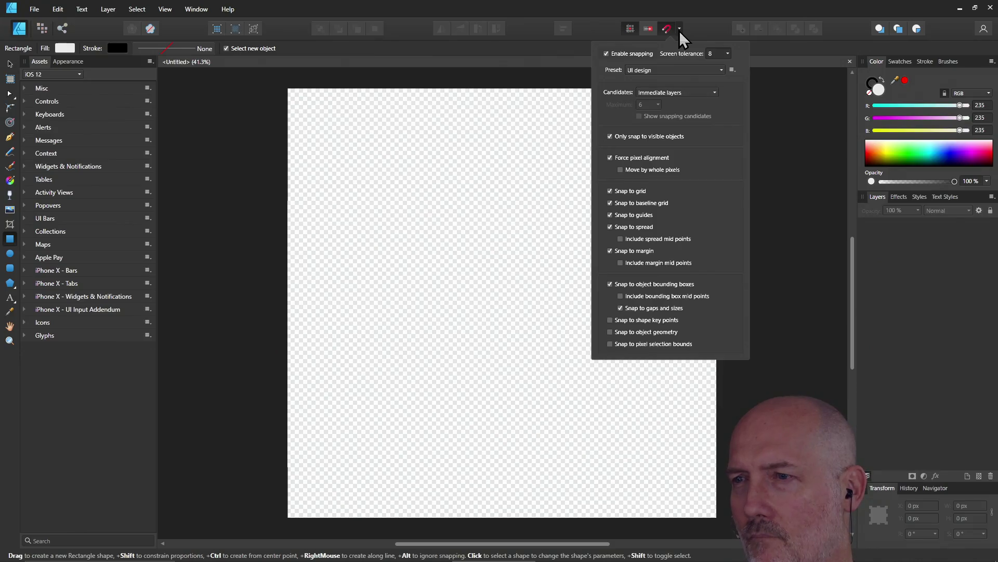
left_click(676, 72)
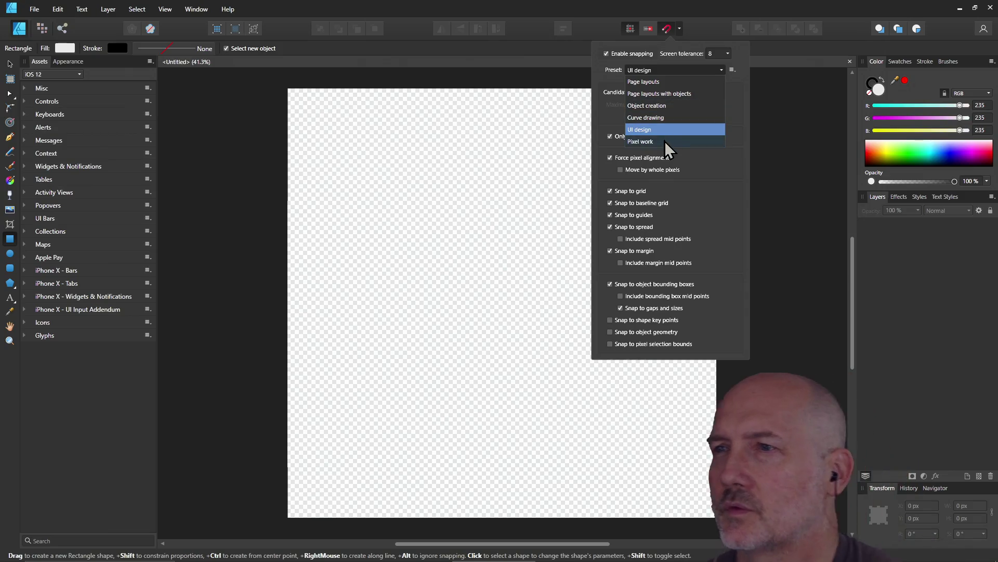
left_click(660, 82)
left_click(431, 136)
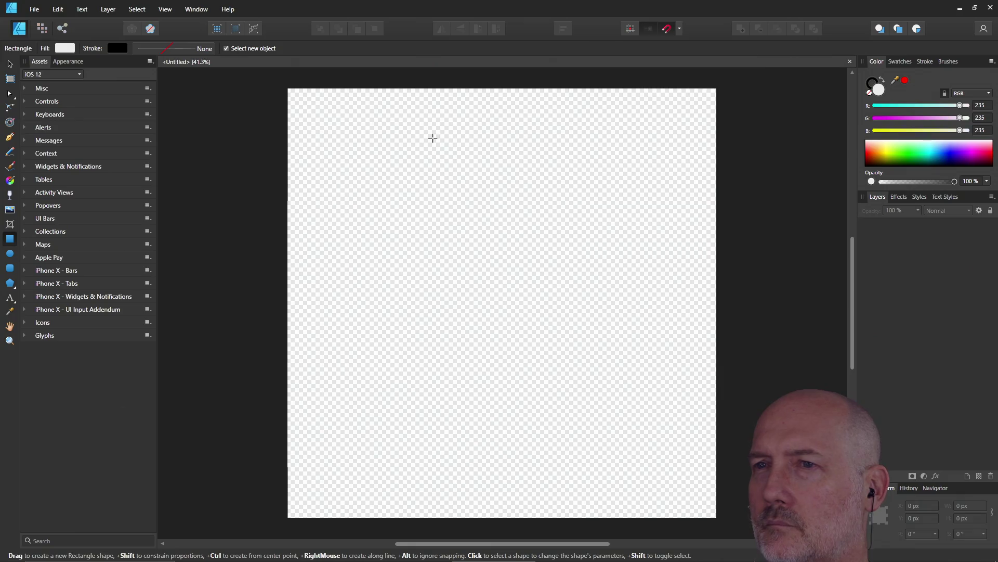
left_click_drag(353, 123, 524, 262)
left_click_drag(525, 121, 554, 108)
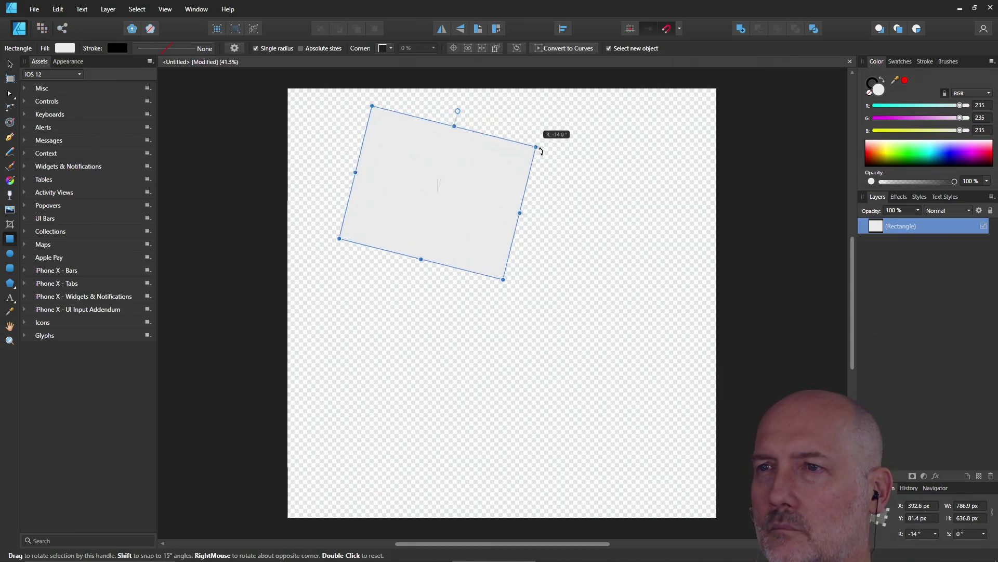
left_click_drag(570, 146, 655, 242)
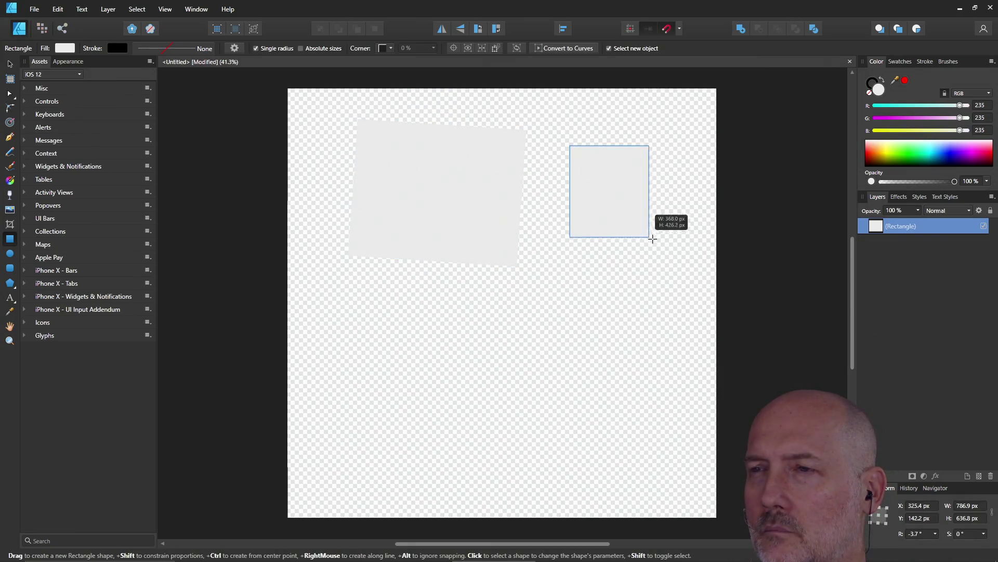
key("ctrl+z")
key("ctrl+z")
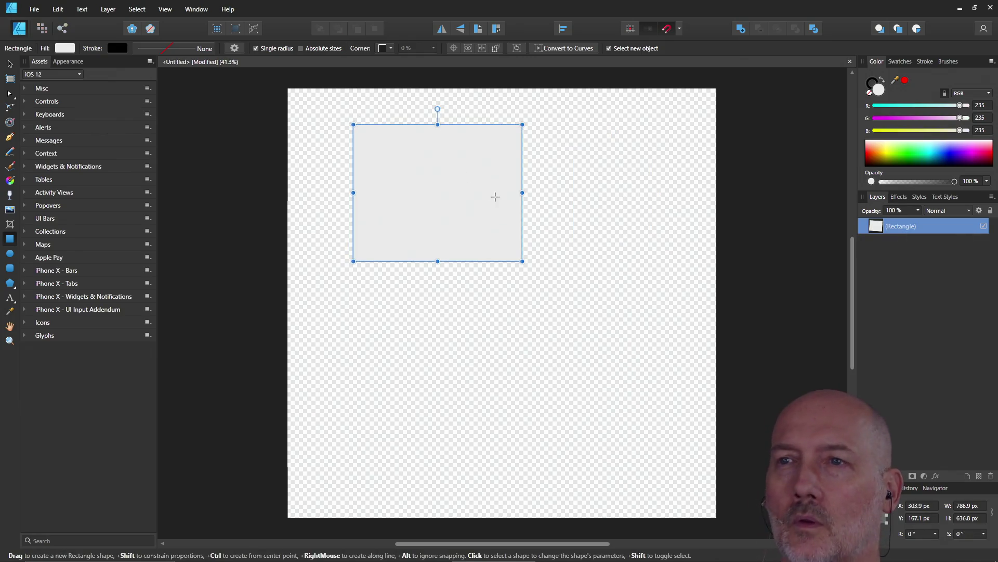
key("ctrl+z")
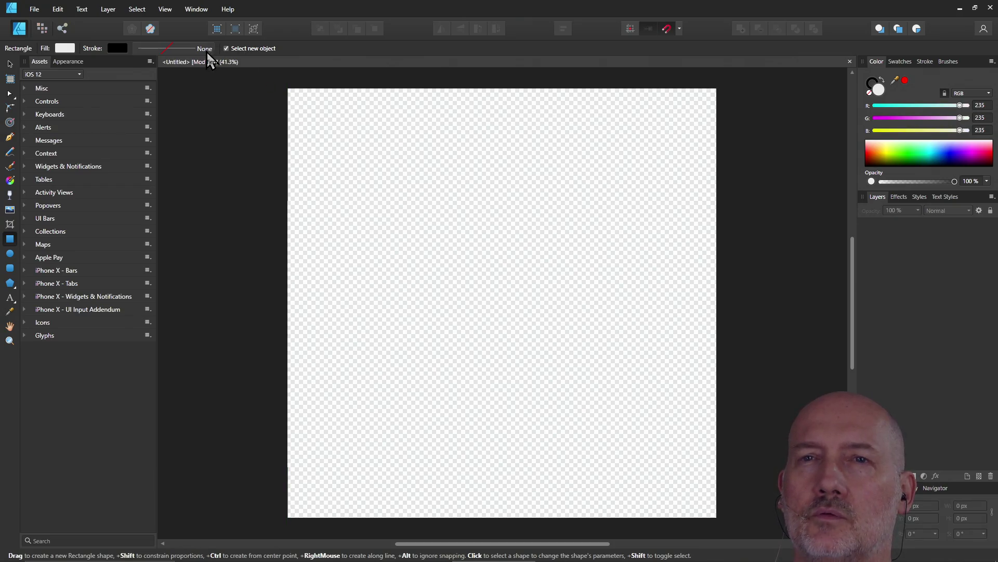
Apply the Pixel work snapping preset
left_click(679, 30)
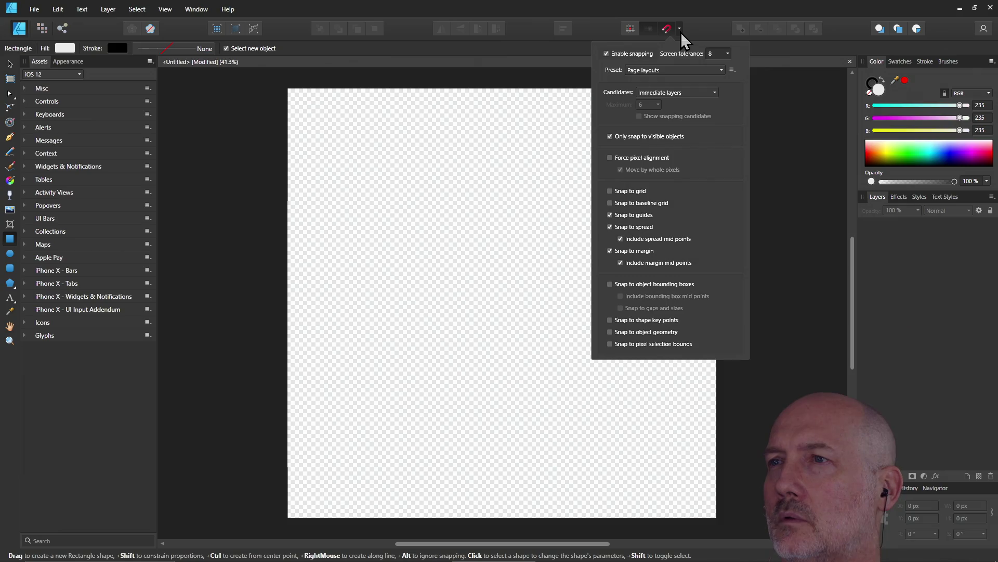
left_click(673, 69)
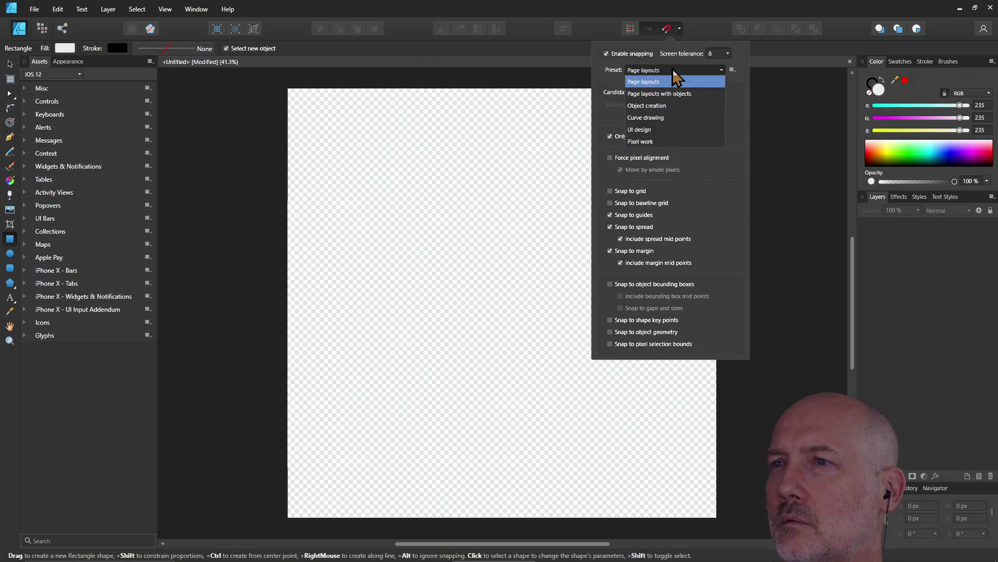
left_click(675, 141)
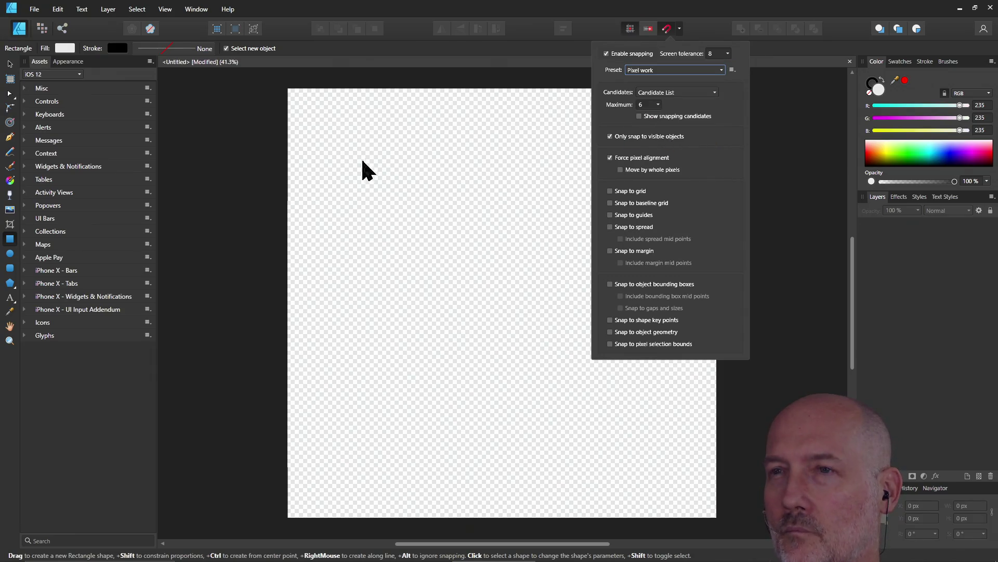
Draw a test rectangle near the canvas top-left, undo it, and bring up the window switcher
mouse_move(329, 126)
left_mouse_down()
mouse_move(530, 284)
mouse_move(557, 341)
mouse_move(570, 311)
mouse_move(557, 352)
mouse_move(463, 283)
mouse_move(513, 293)
mouse_move(507, 286)
left_mouse_up()
key("ctrl+z")
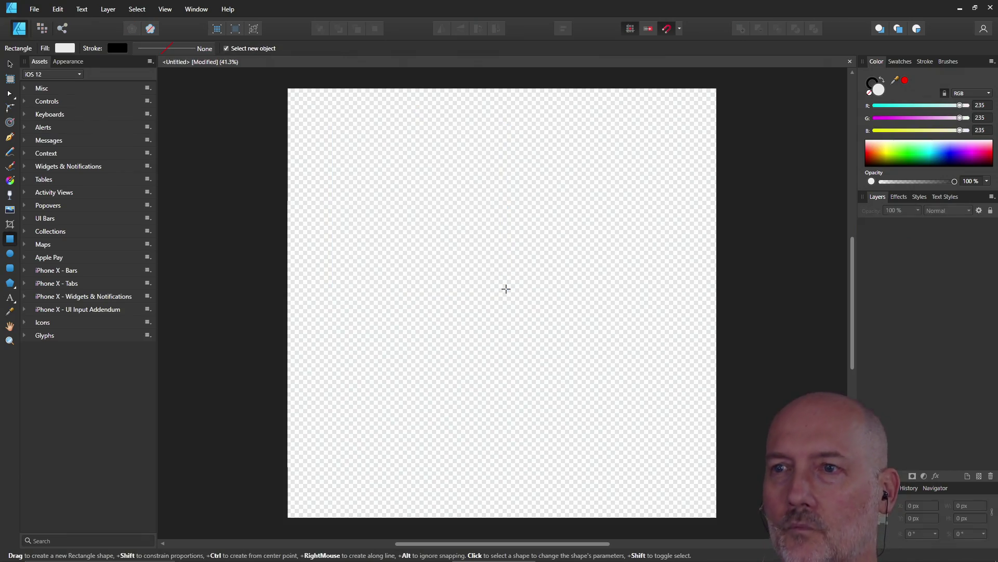
key("alt+Tab")
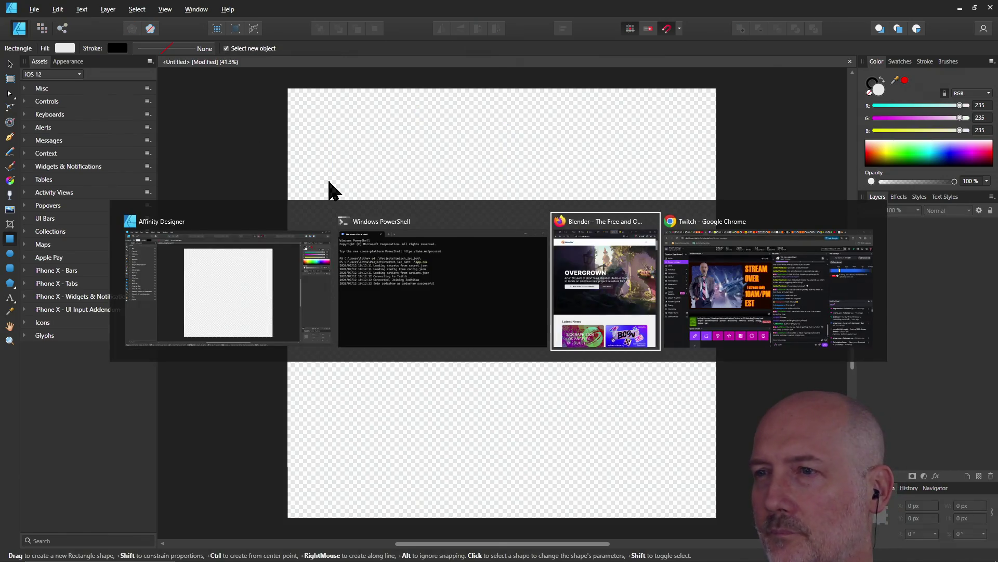
Search Google for 'affinity designer snap to grid' and expand the AI overview steps
key("ctrl+t")
type("affinit")
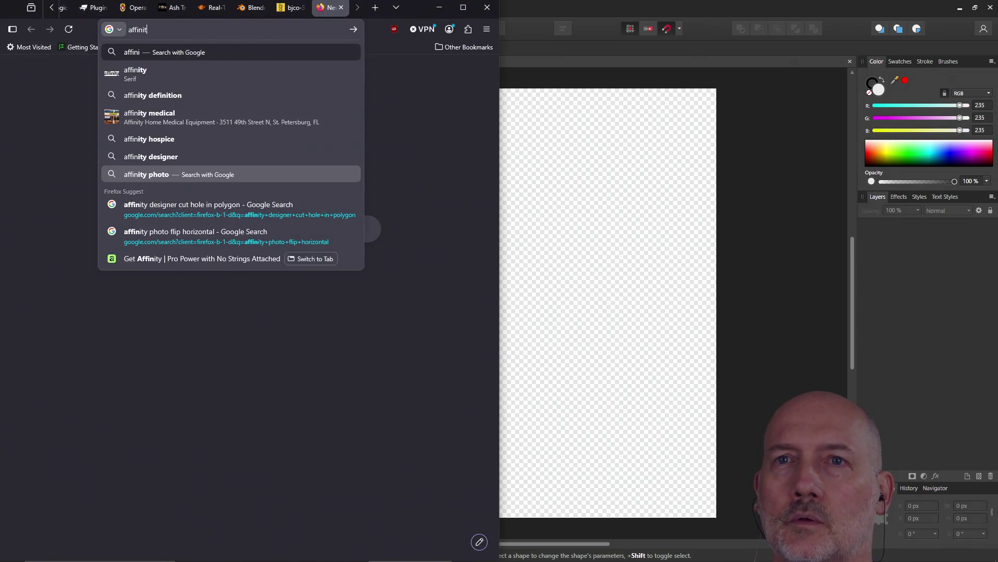
type("y designer sm")
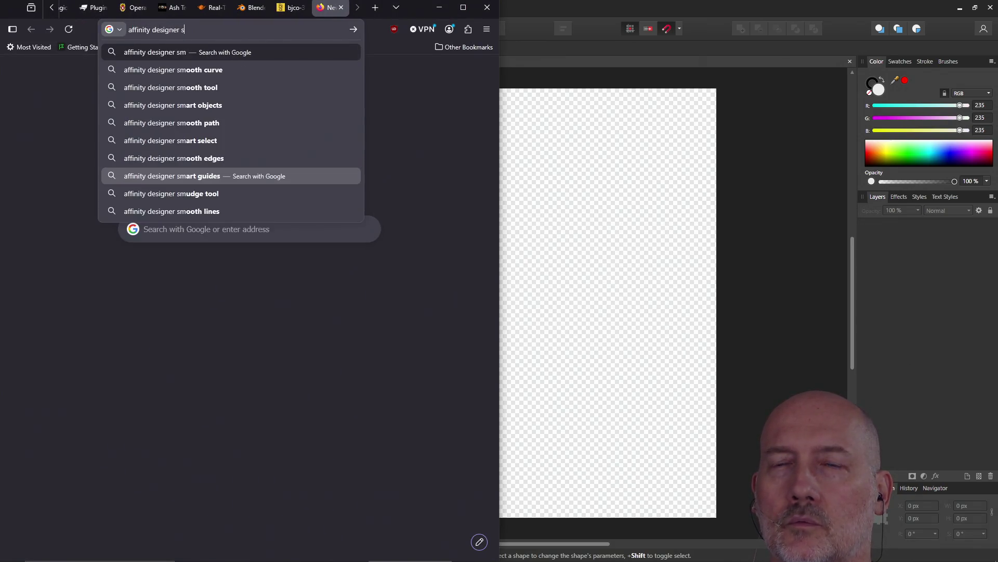
key("BackSpace")
key("BackSpace")
type("snap to ")
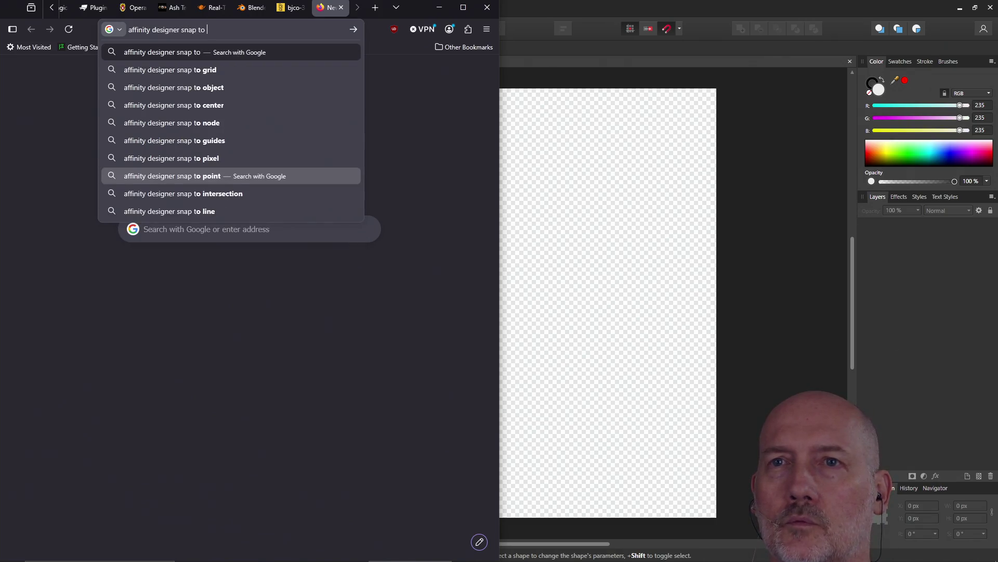
type("grid")
key("Return")
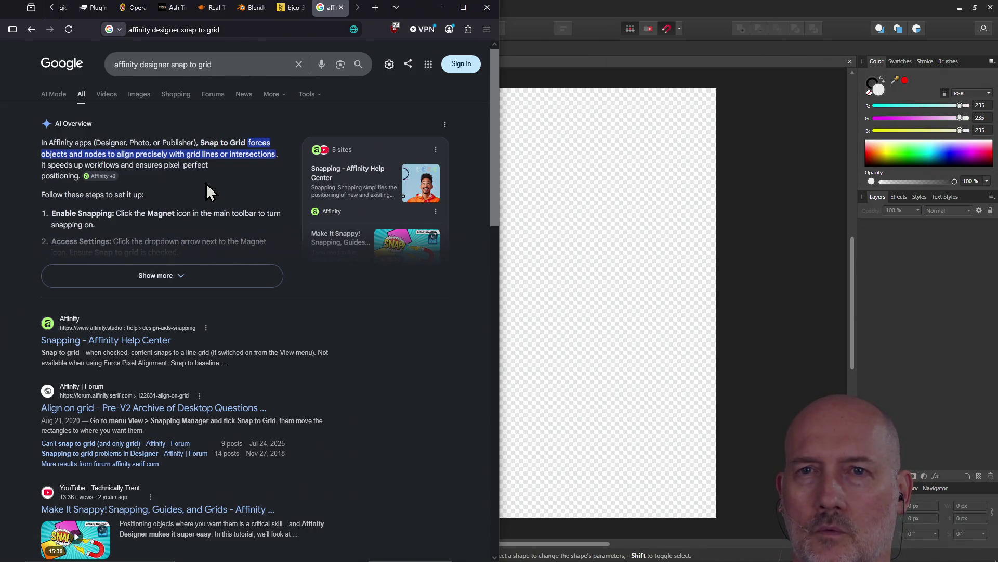
left_click(174, 277)
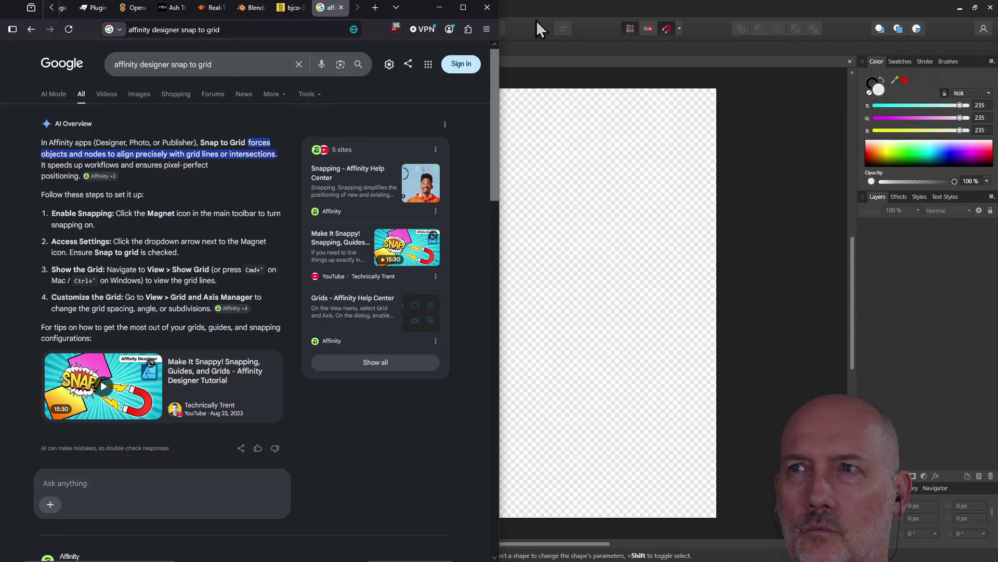
Return to Affinity Designer, zoom out to the whole document, and list the view options
left_click(560, 14)
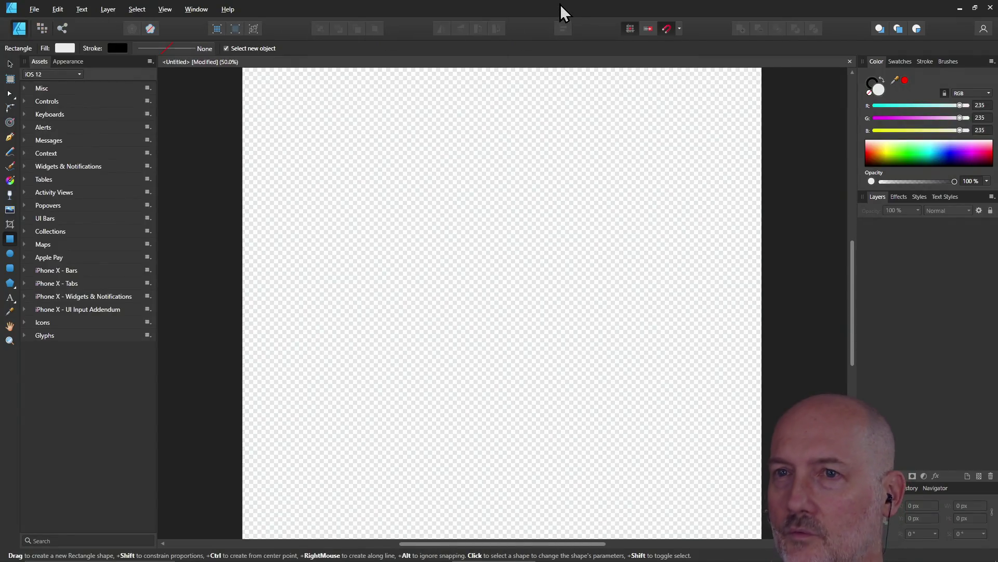
key("ctrl+minus")
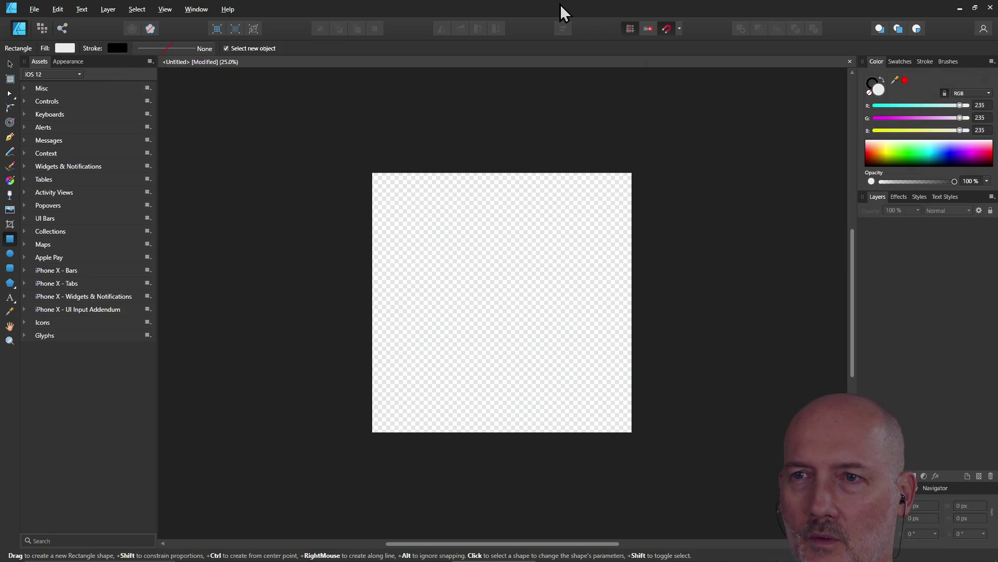
key("alt+Tab")
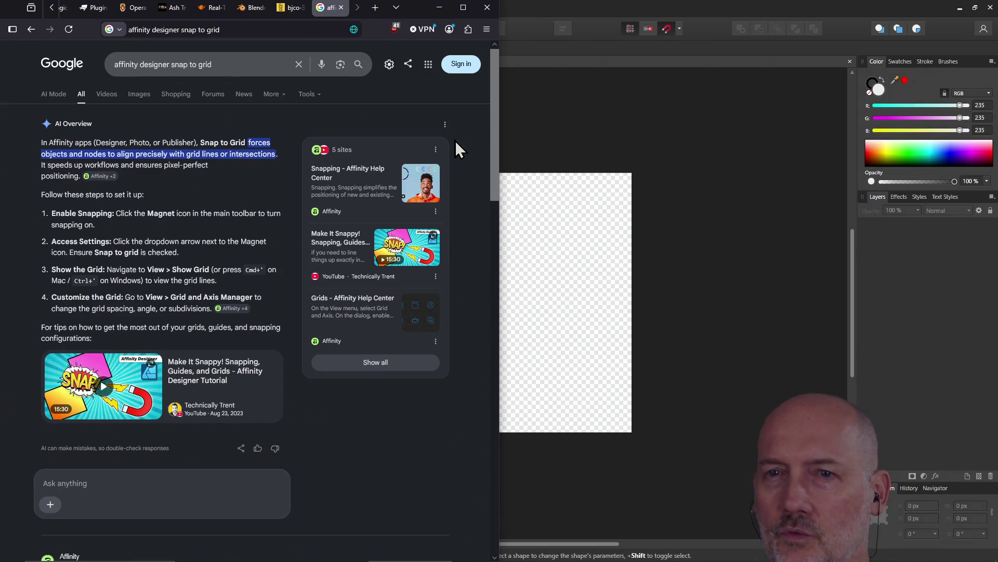
left_click(549, 14)
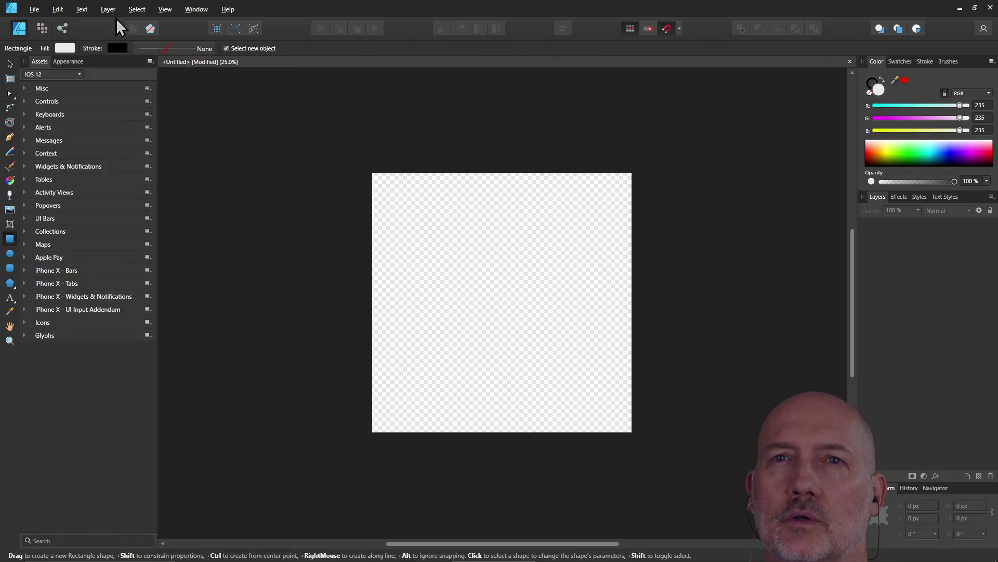
left_click(165, 9)
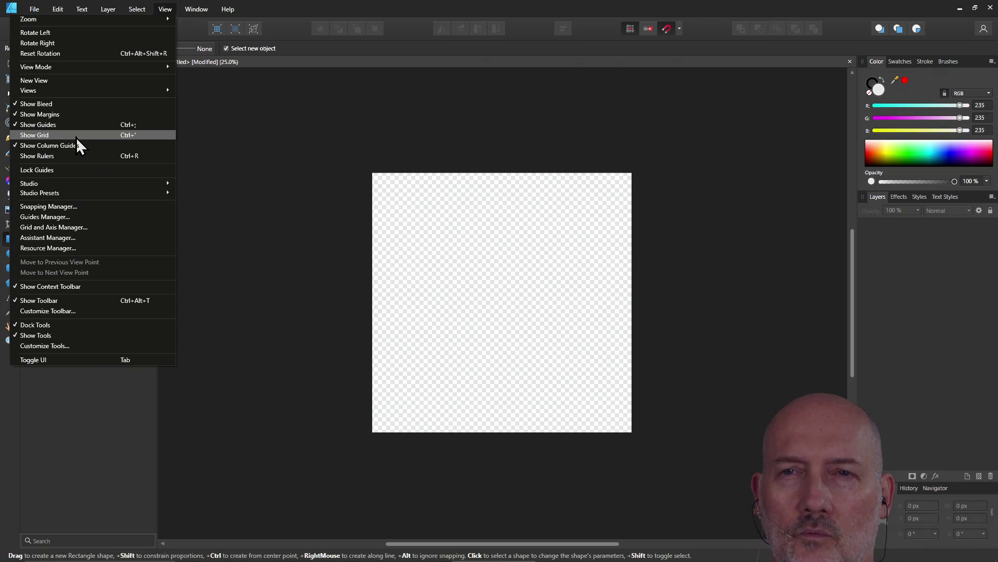
Show the grid over the canvas and cancel a trial rectangle from the top-left
key("Escape")
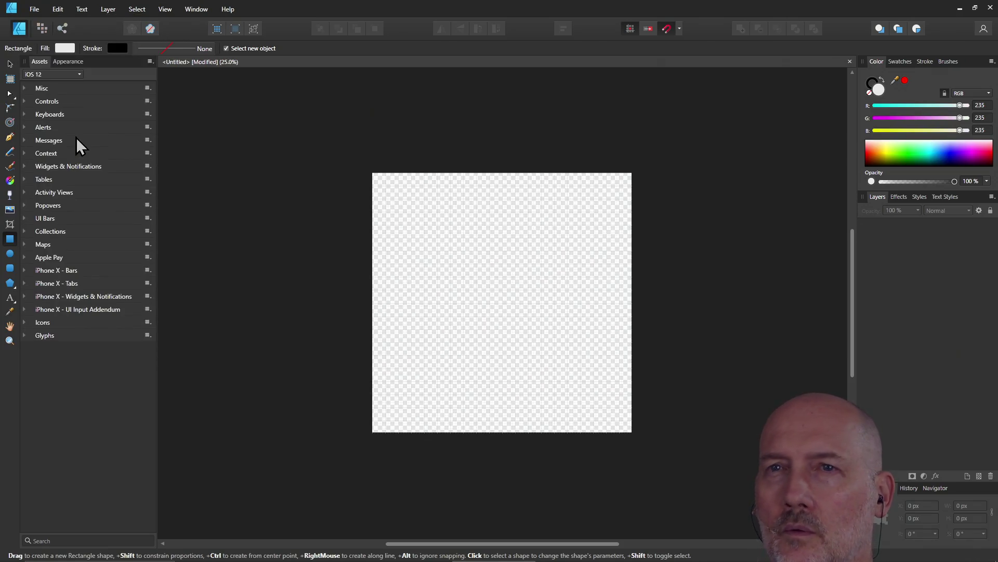
scroll(492, 217, "up", 1)
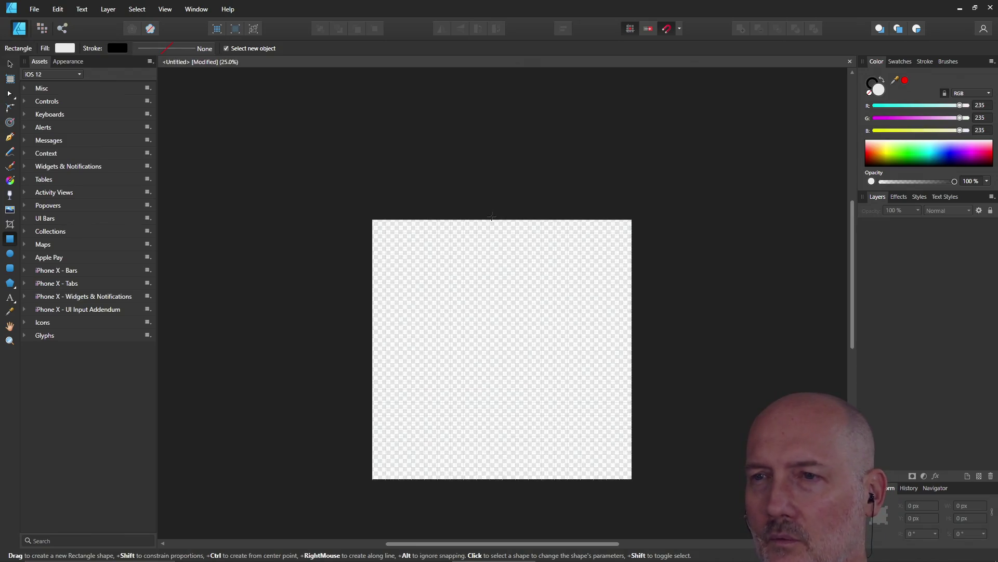
scroll(491, 216, "down", 1)
scroll(492, 216, "up", 1)
scroll(492, 216, "up", 2)
scroll(492, 215, "up", 2)
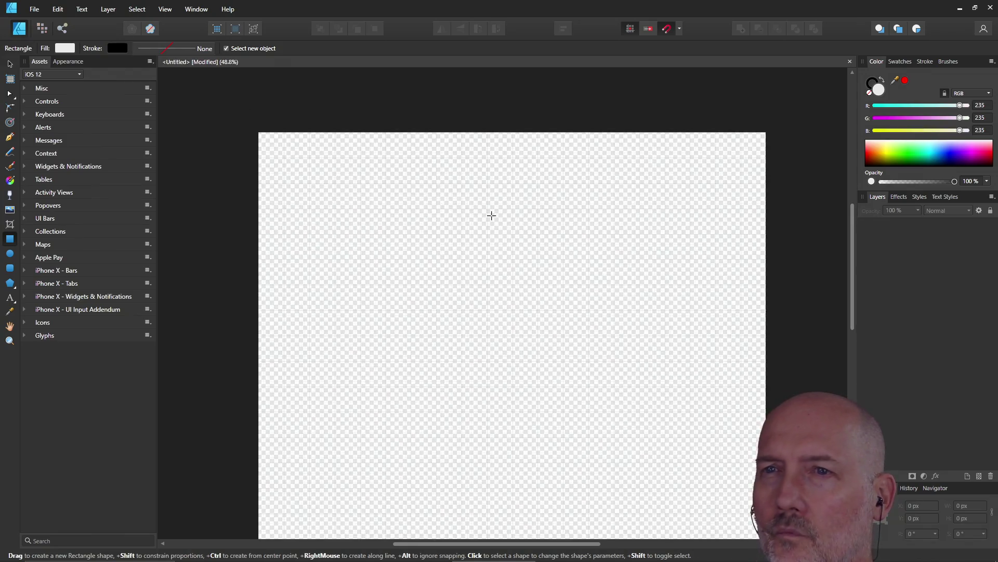
scroll(491, 215, "down", 1)
left_click_drag(328, 148, 448, 308)
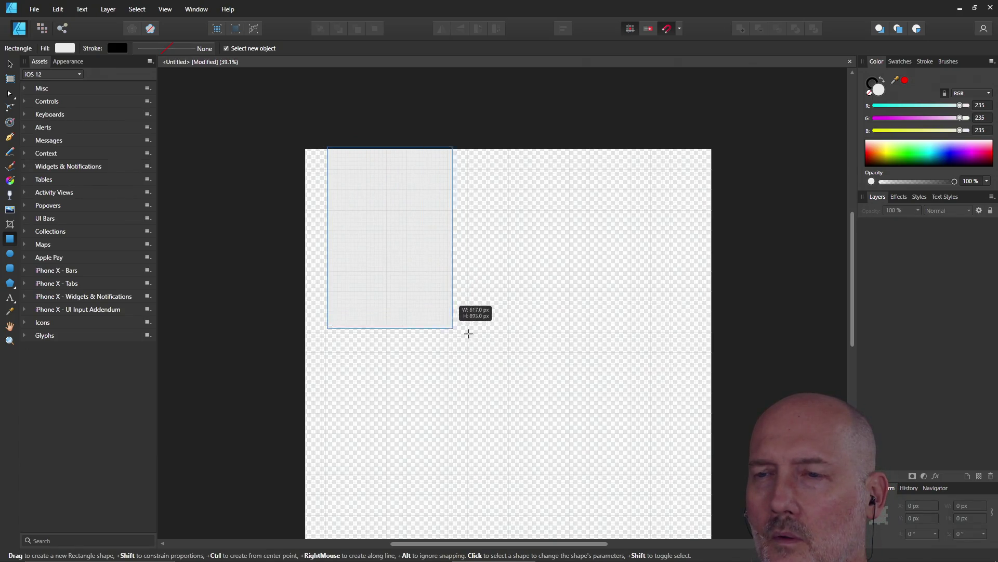
left_click_drag(448, 308, 496, 333)
key("Escape")
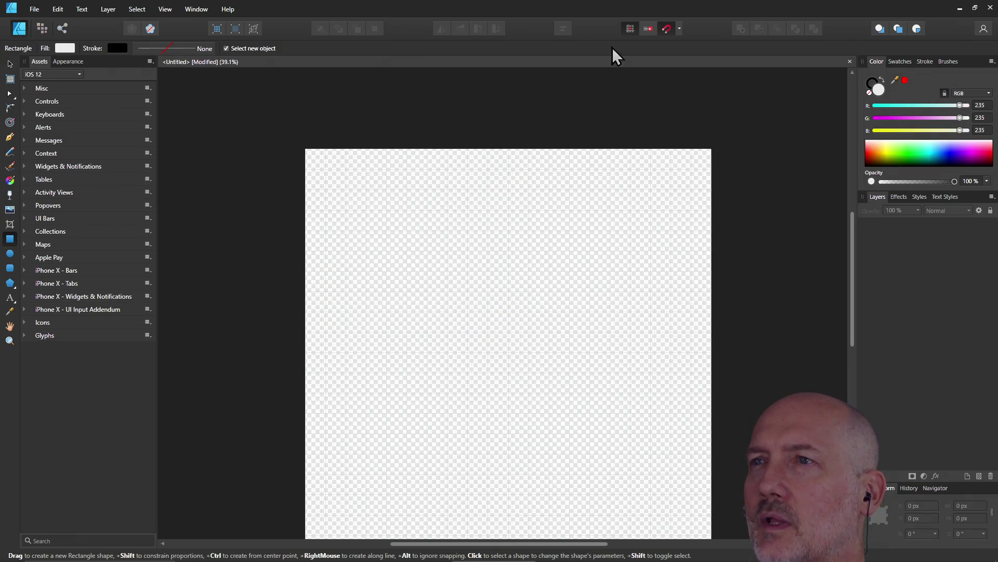
Turn on Snap to grid, remove a grid-snapped test rectangle, and start saving the document
left_click(678, 30)
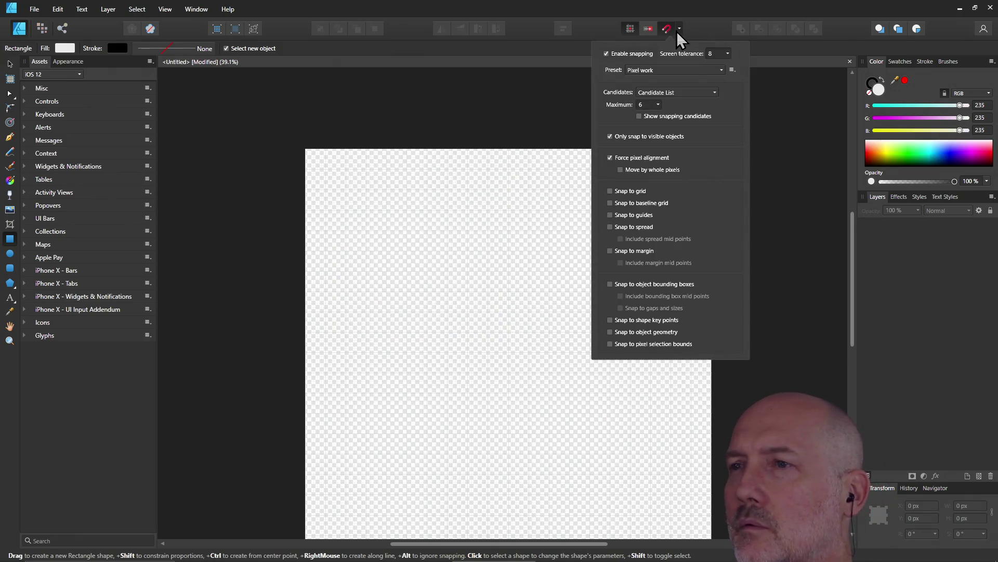
left_click(611, 191)
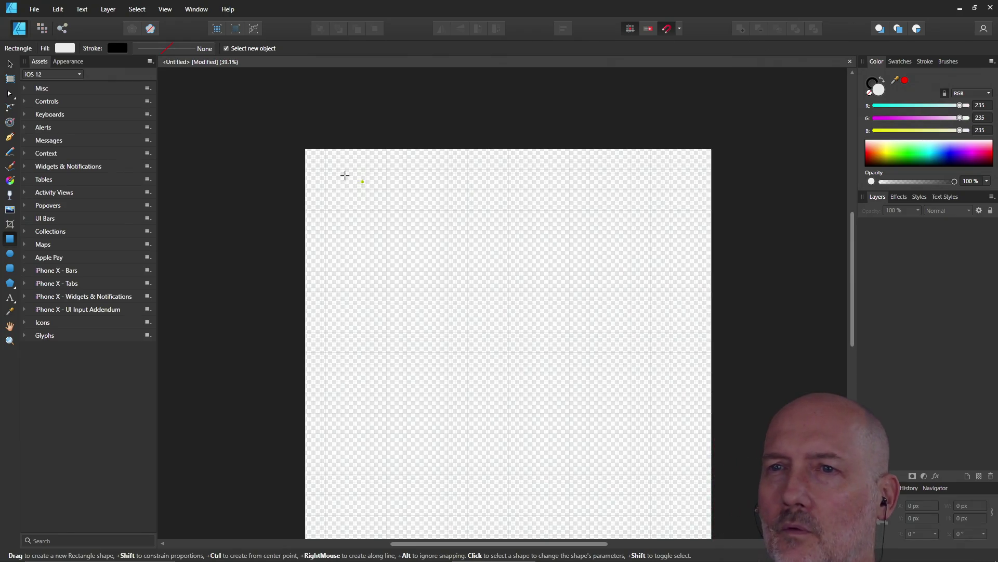
left_click_drag(313, 153, 427, 250)
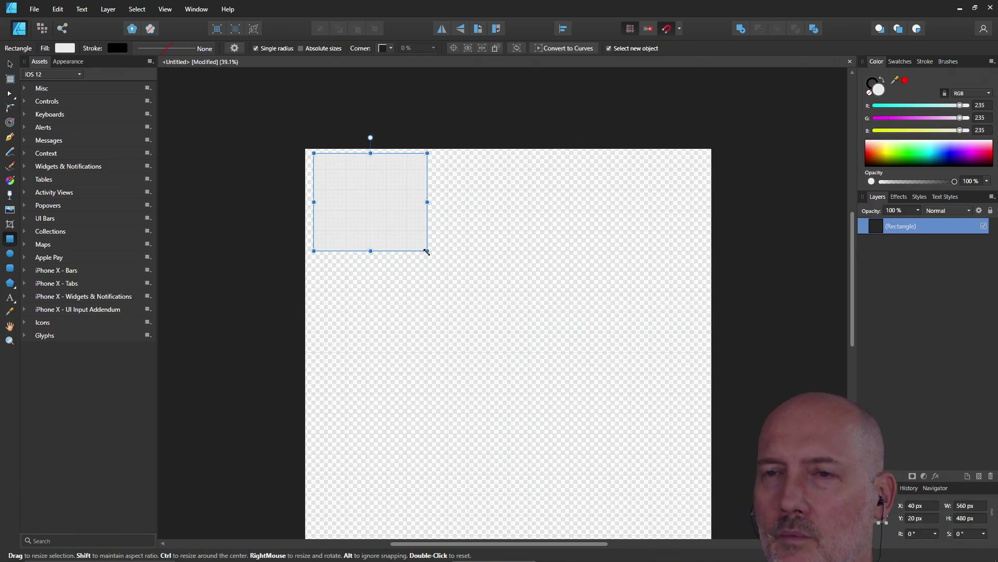
key("Delete")
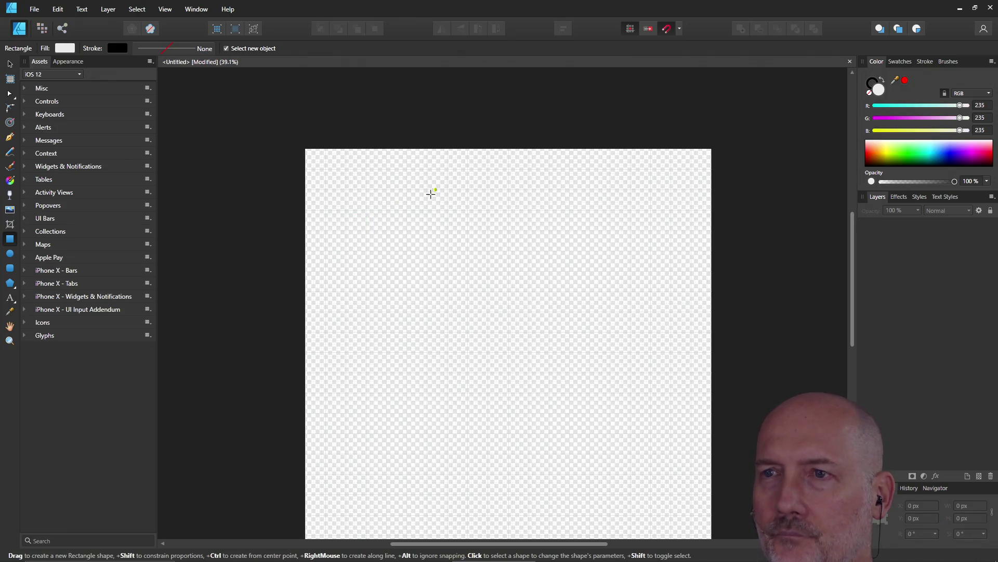
scroll(448, 237, "down", 2)
scroll(448, 236, "down", 1)
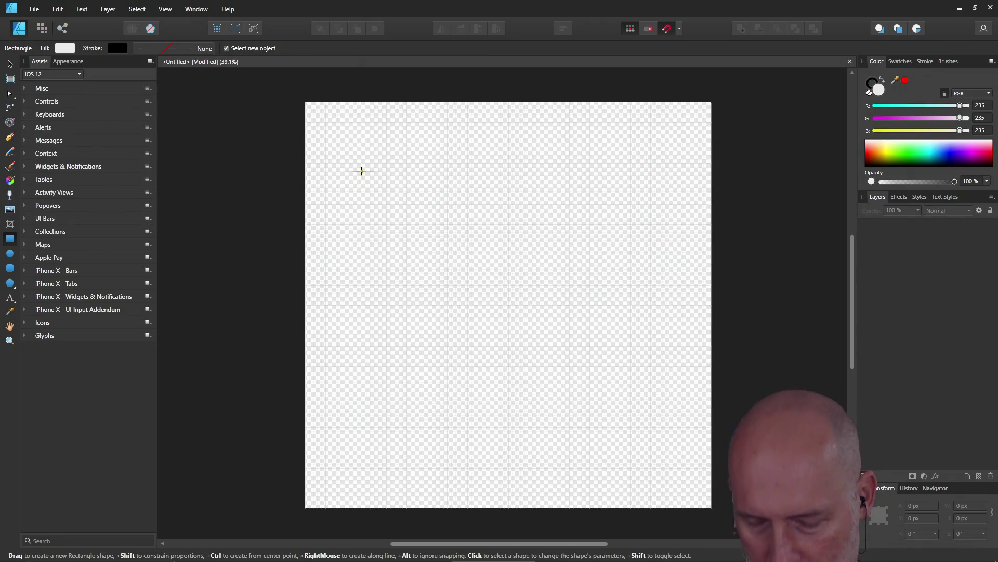
key("ctrl+s")
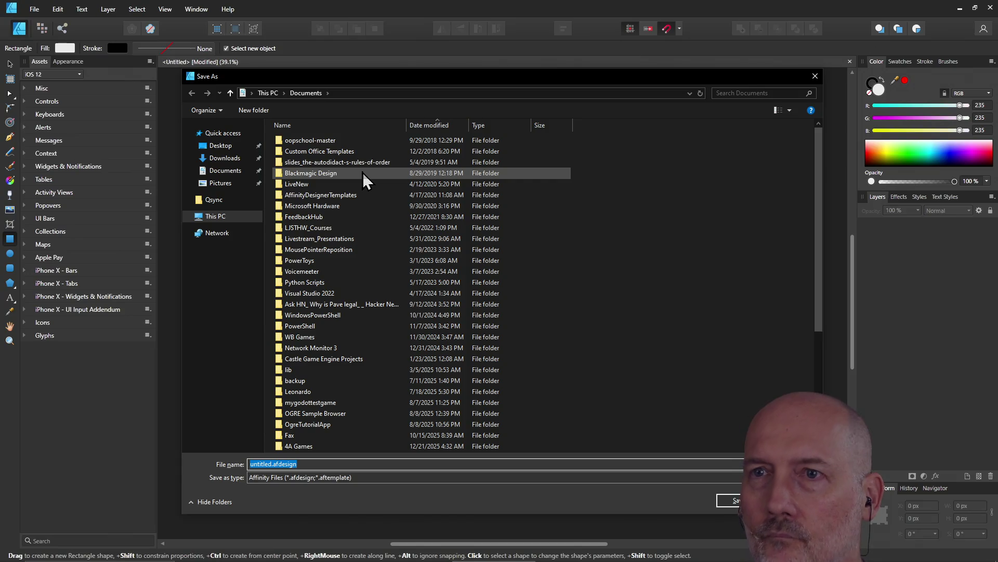
Navigate to the learn-blender folder and save the document as gradient_texture
left_click(341, 92)
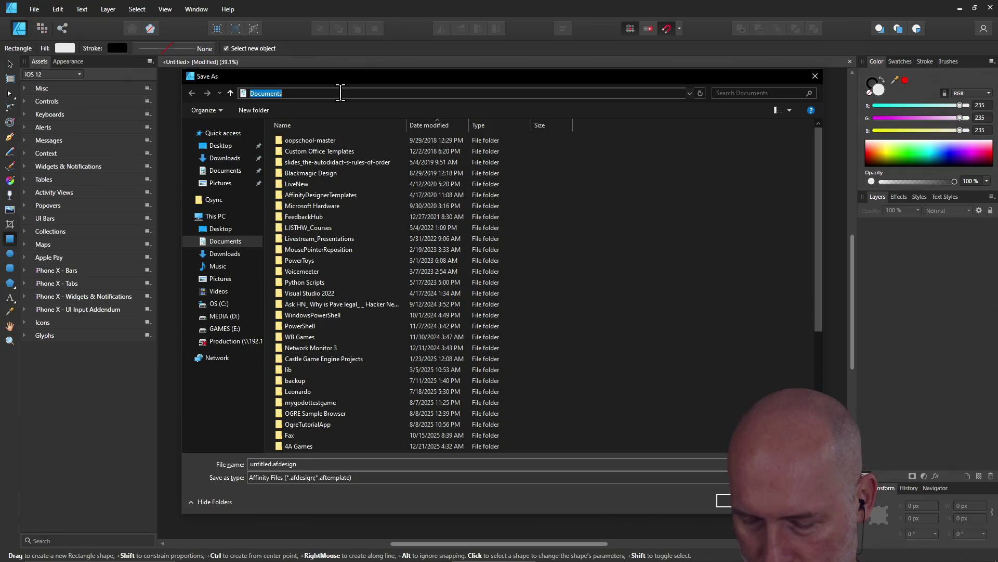
type("C:\\U")
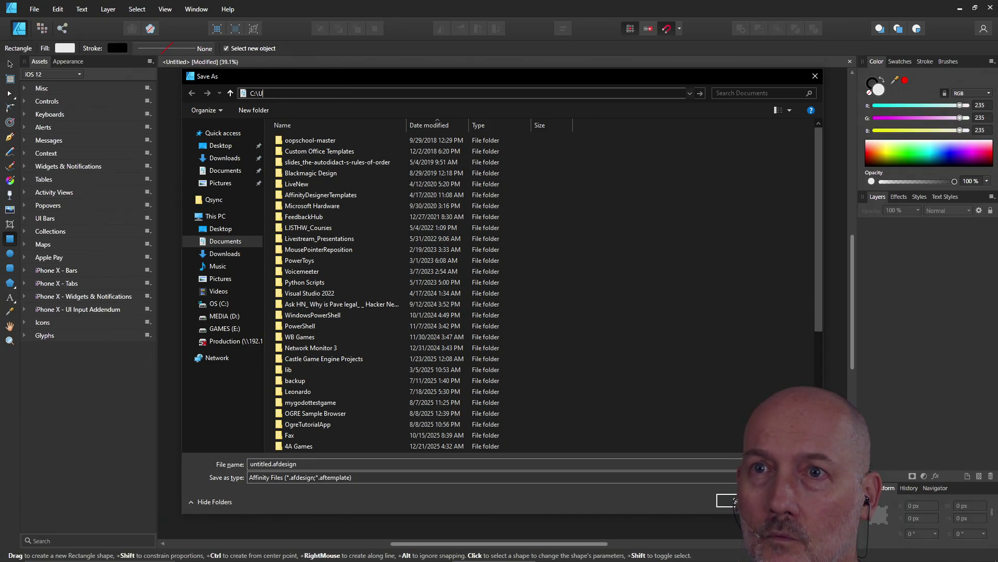
type("sers\\lcthw\\Projec")
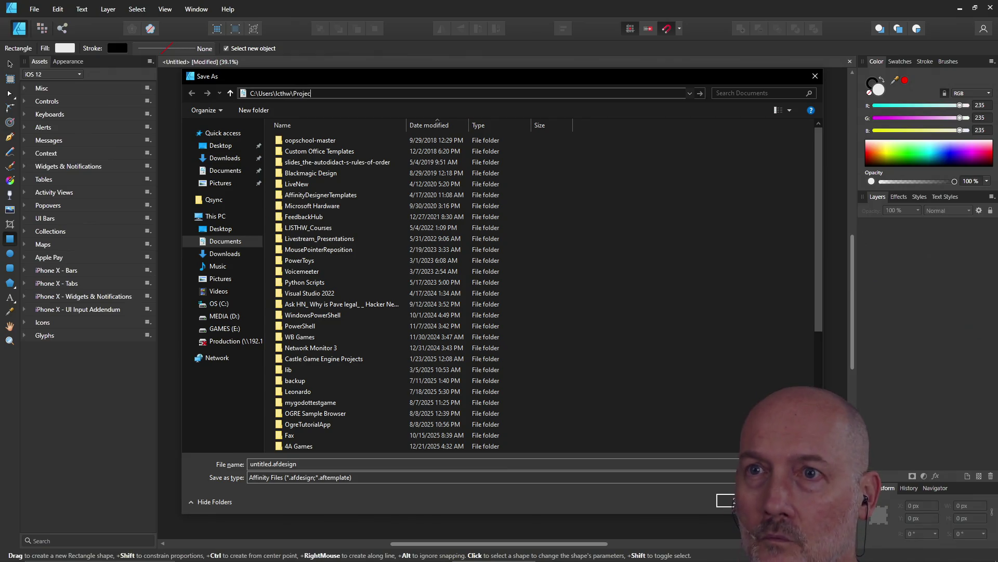
type("ts\\learn-blende")
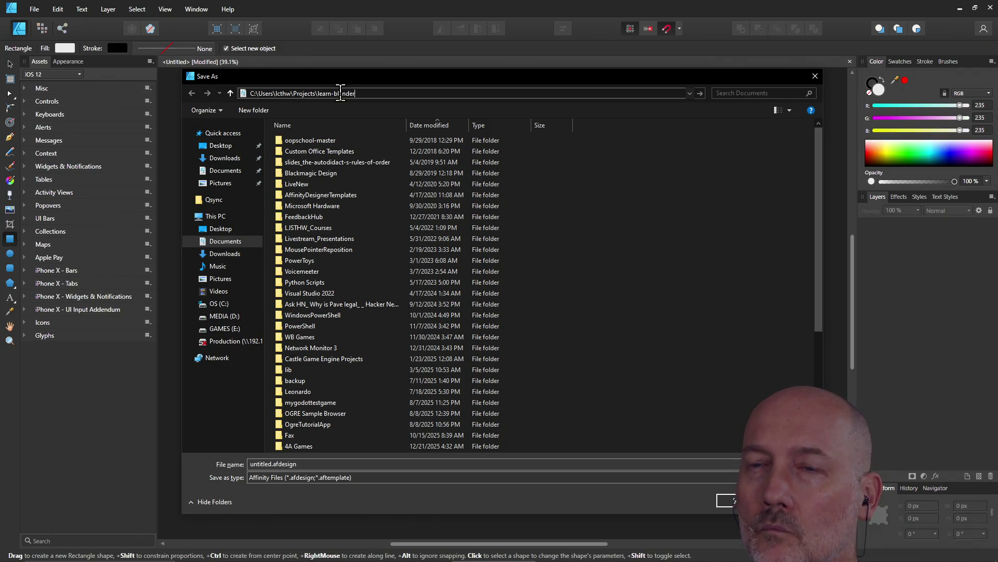
type("r")
key("Return")
triple_click(303, 465)
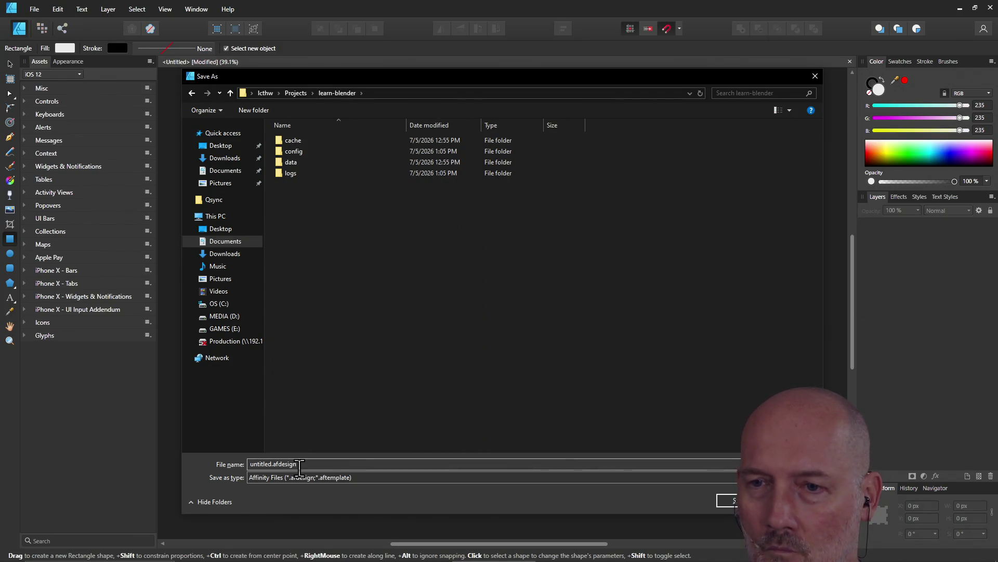
key("BackSpace")
type("gradient_texture")
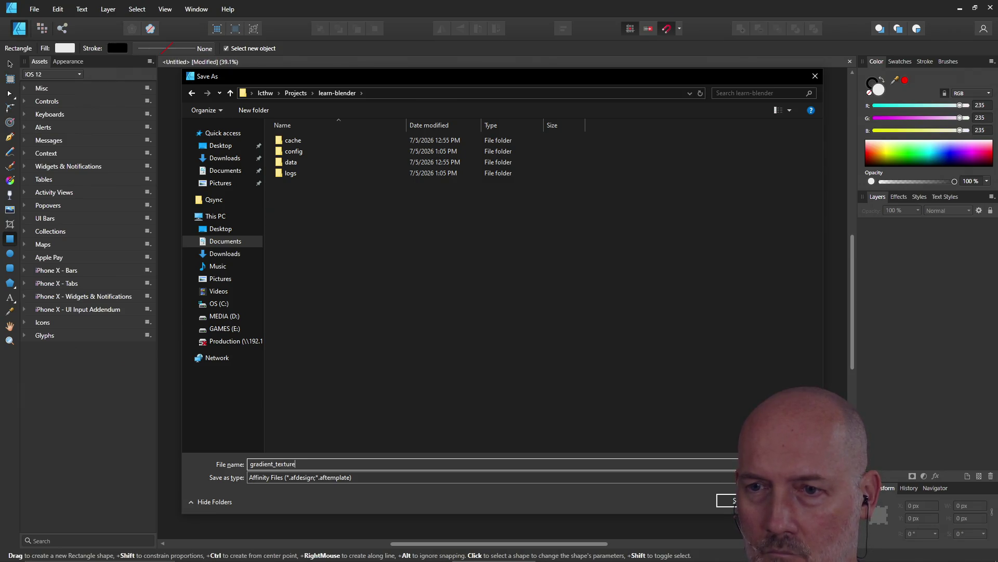
key("Return")
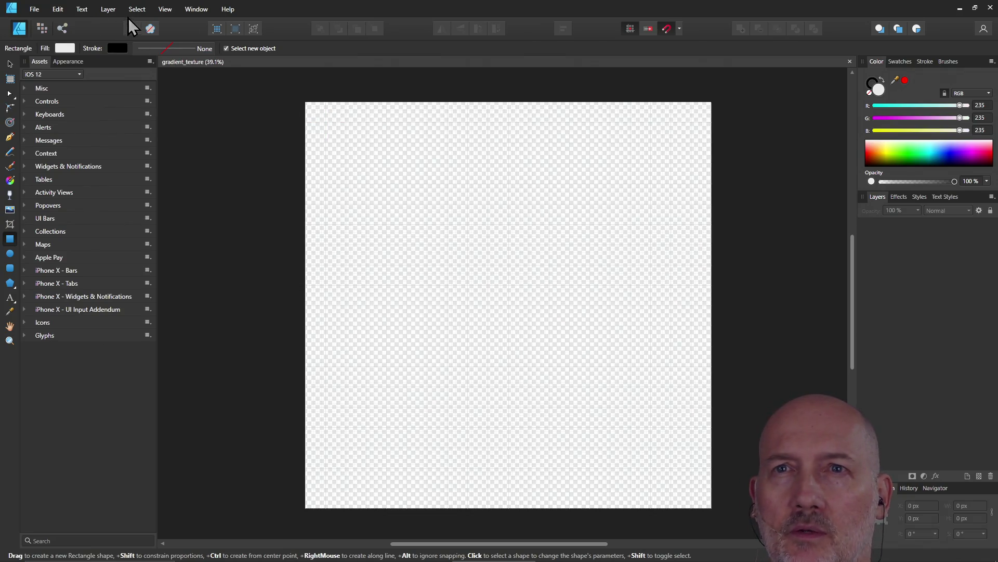
Check the Guides Manager from the View menu, then bring up the Grid and Axis Manager
left_click(162, 9)
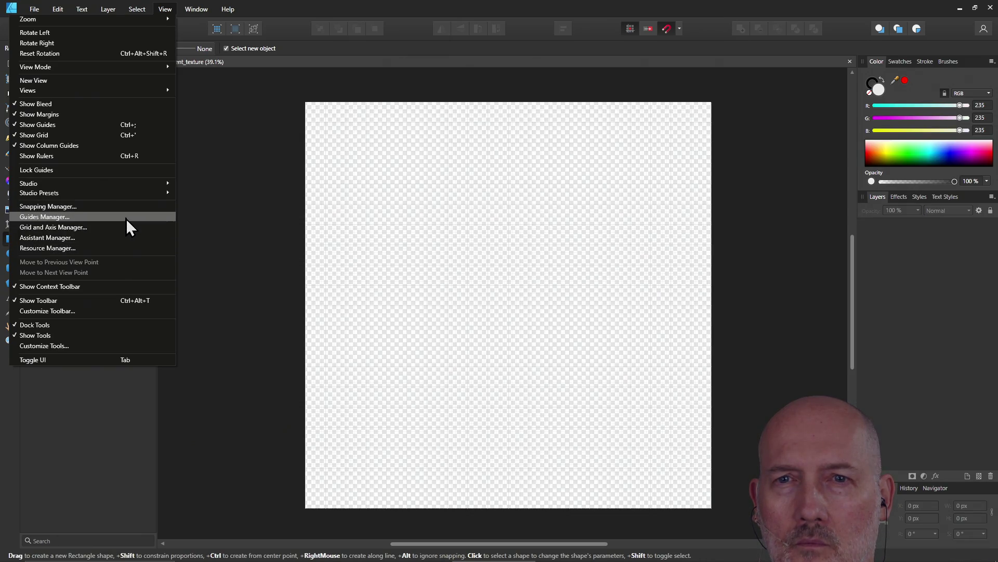
left_click(126, 219)
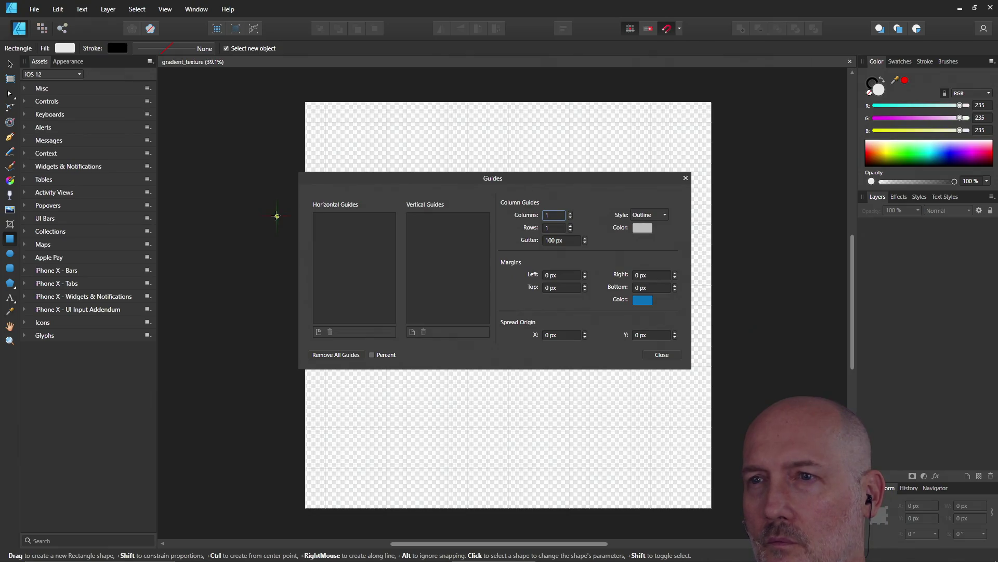
left_click(665, 356)
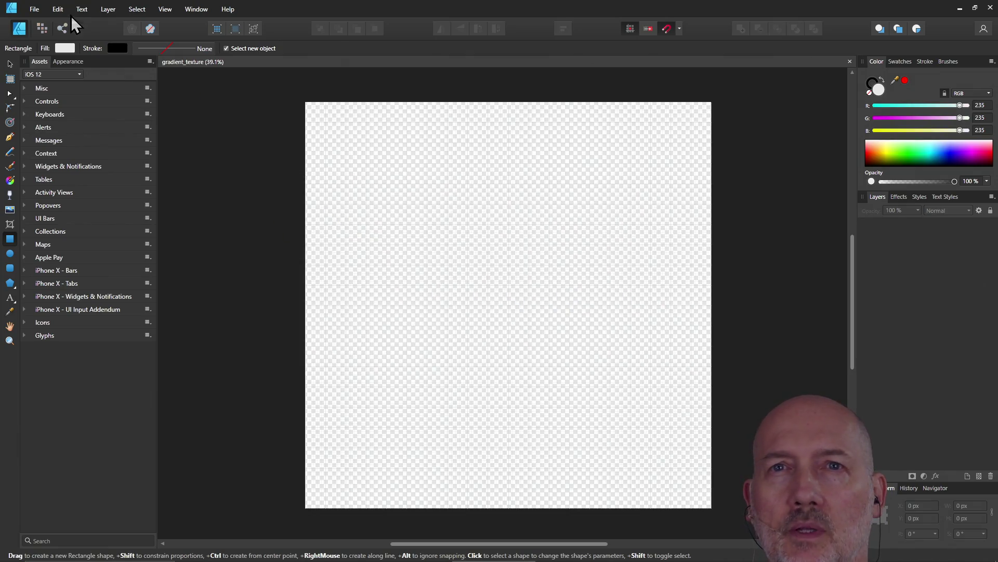
left_click(58, 10)
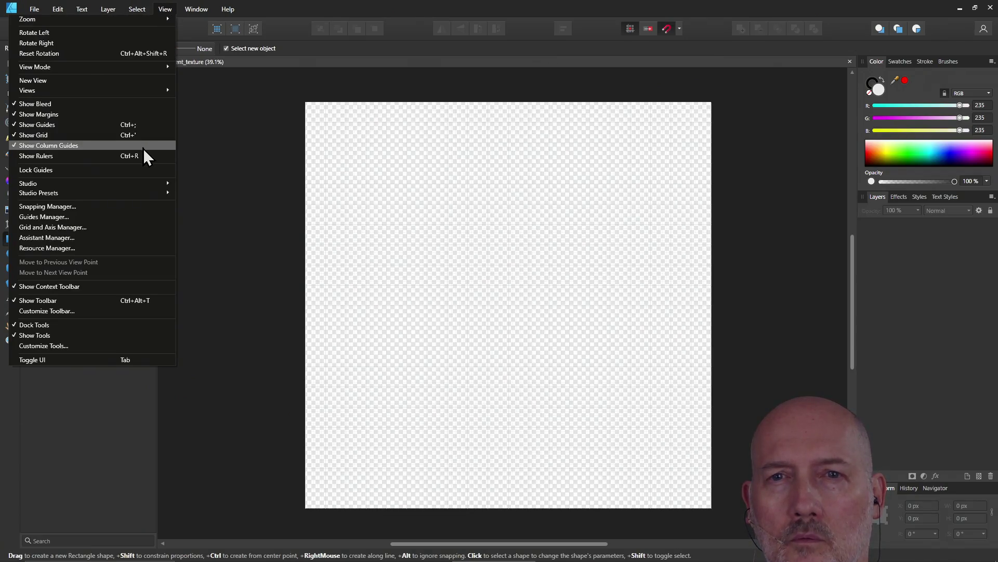
left_click(123, 227)
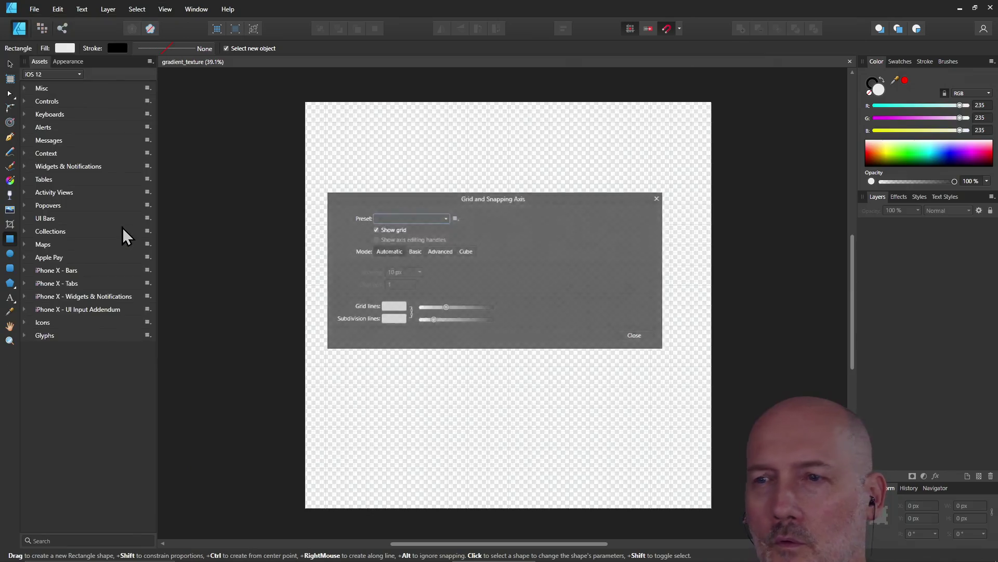
Move the grid dialog aside and browse its preset list and management options without changing them
left_click_drag(543, 200, 230, 197)
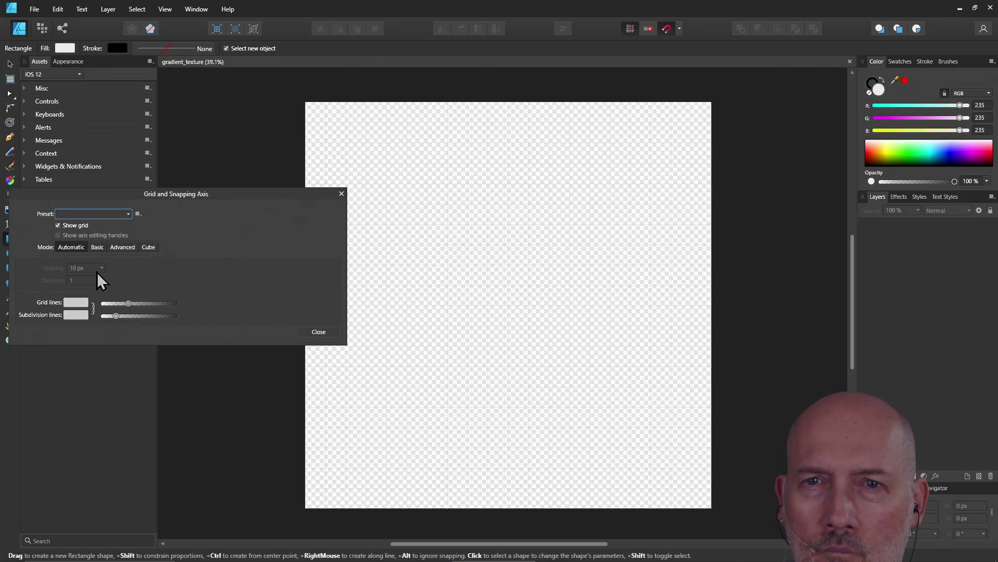
left_click(128, 213)
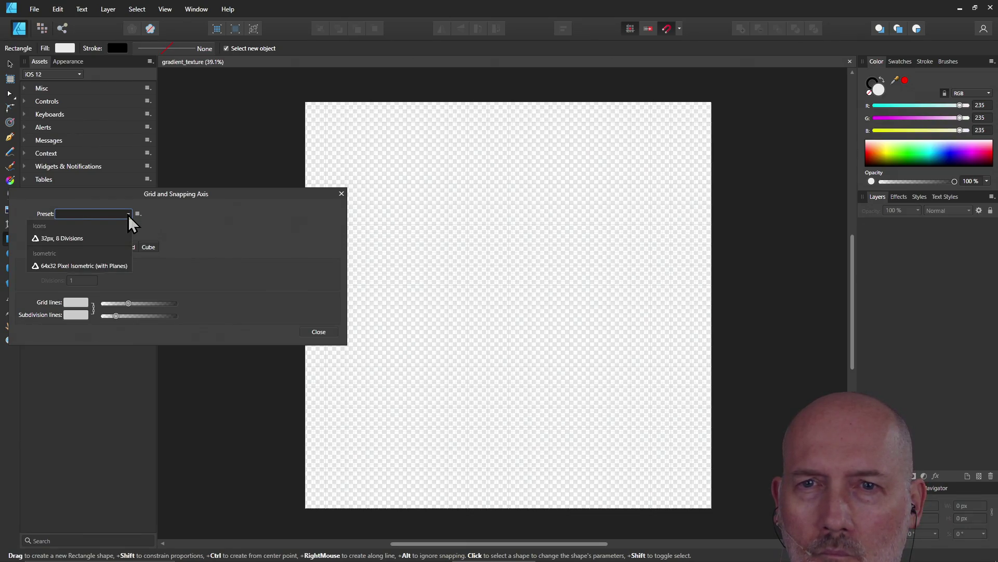
left_click(129, 214)
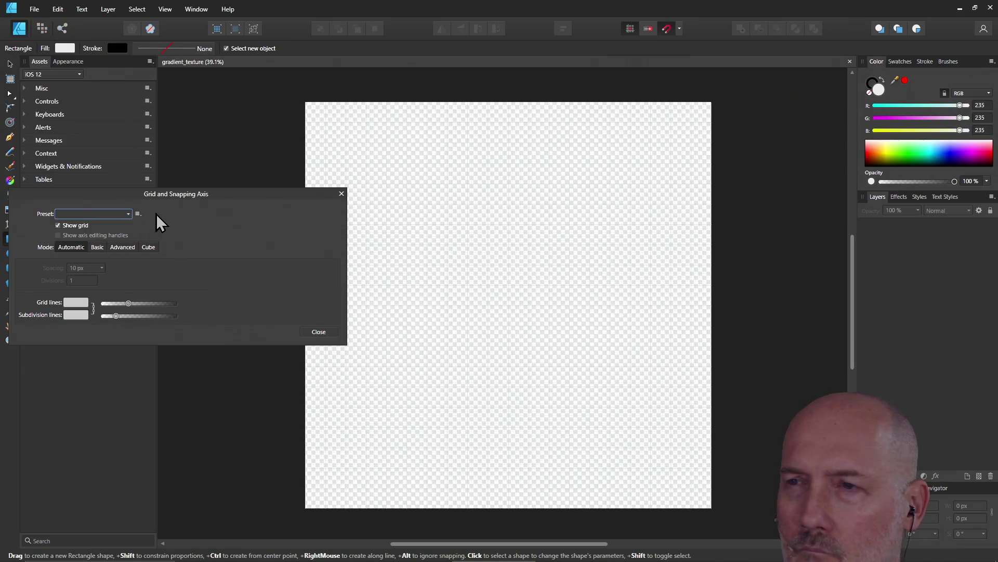
left_click_drag(189, 196, 271, 239)
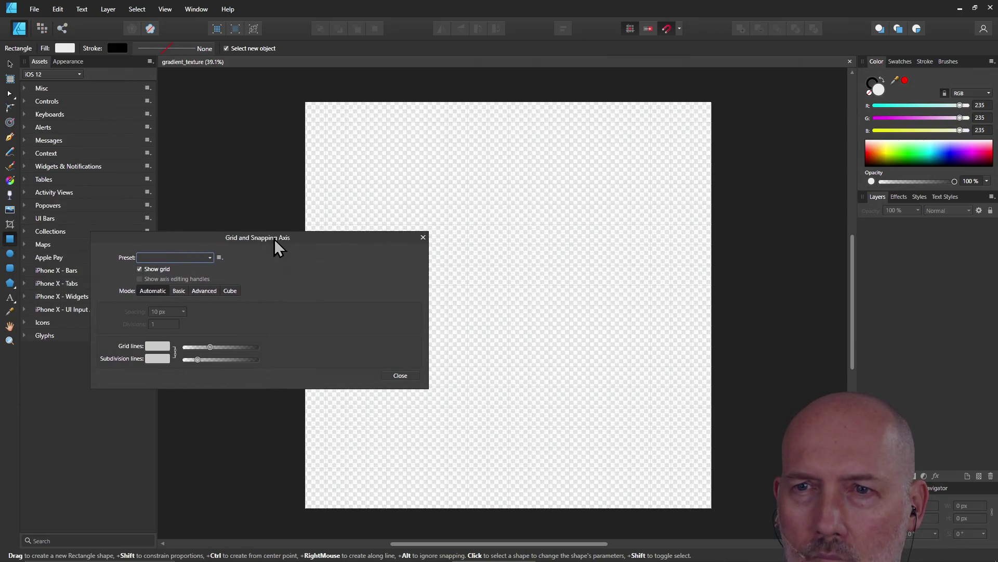
left_click(220, 258)
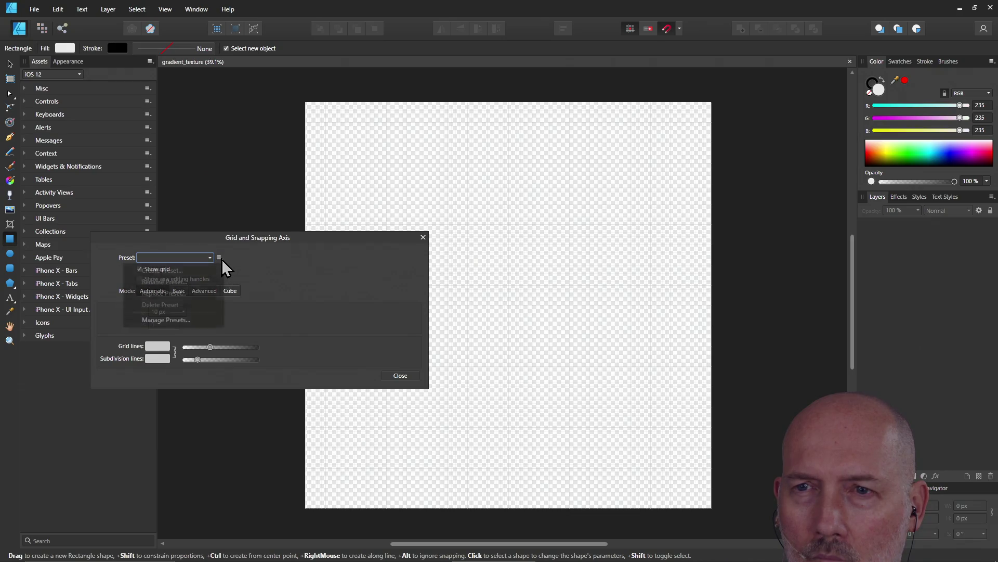
left_click(272, 267)
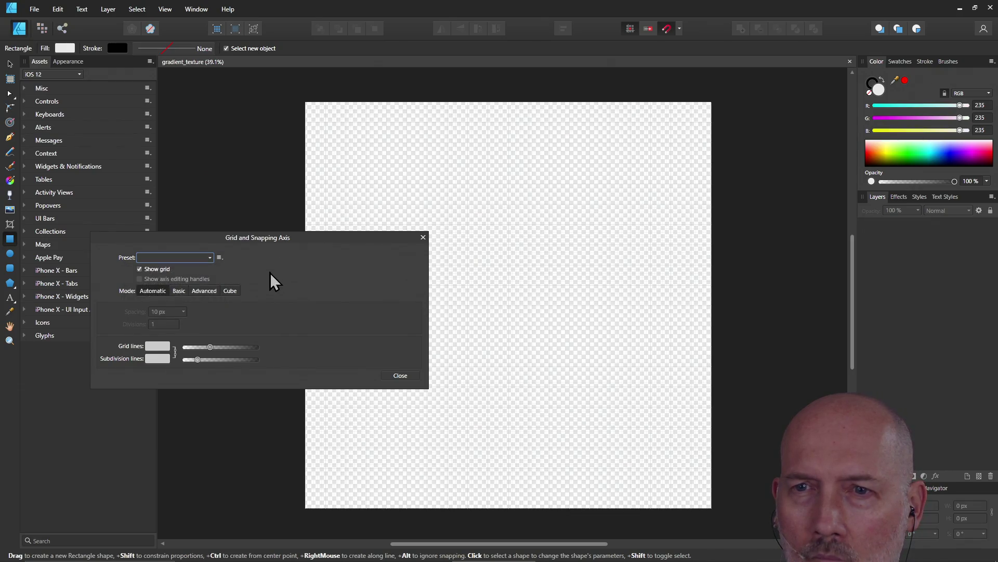
Try the Advanced and Cube grid modes, settle on Basic mode and nudge the spacing finer
left_click(181, 295)
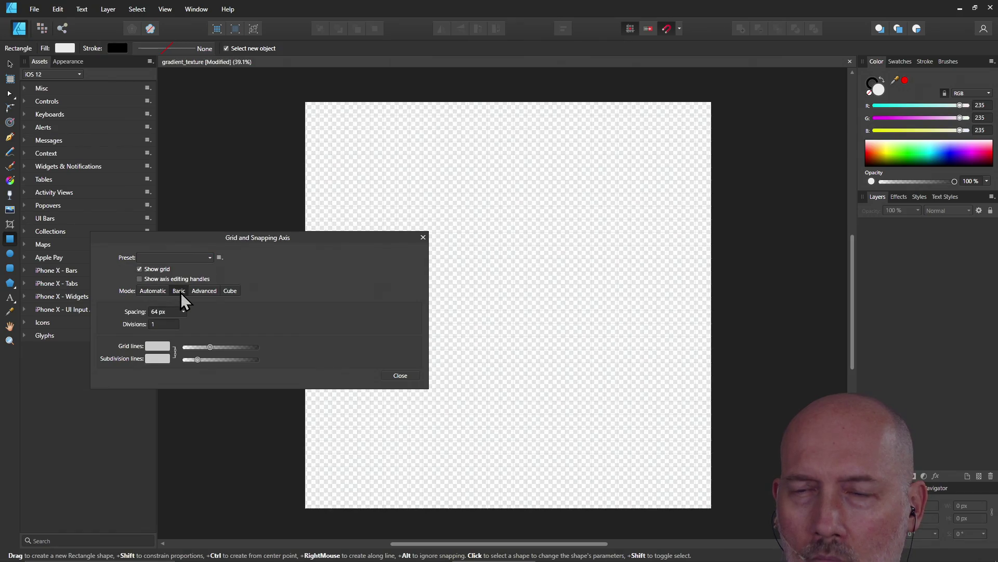
left_click(204, 291)
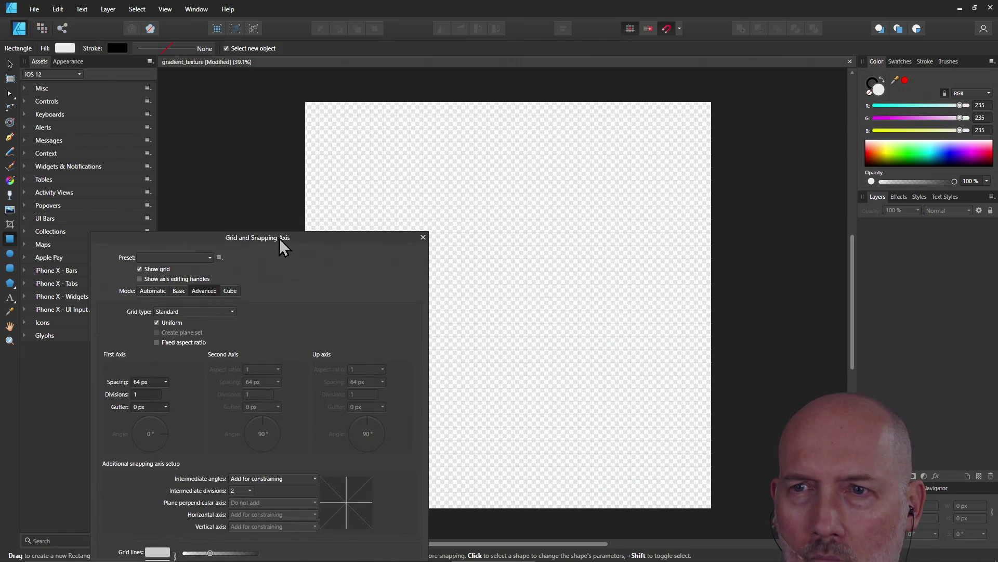
left_click_drag(280, 238, 231, 97)
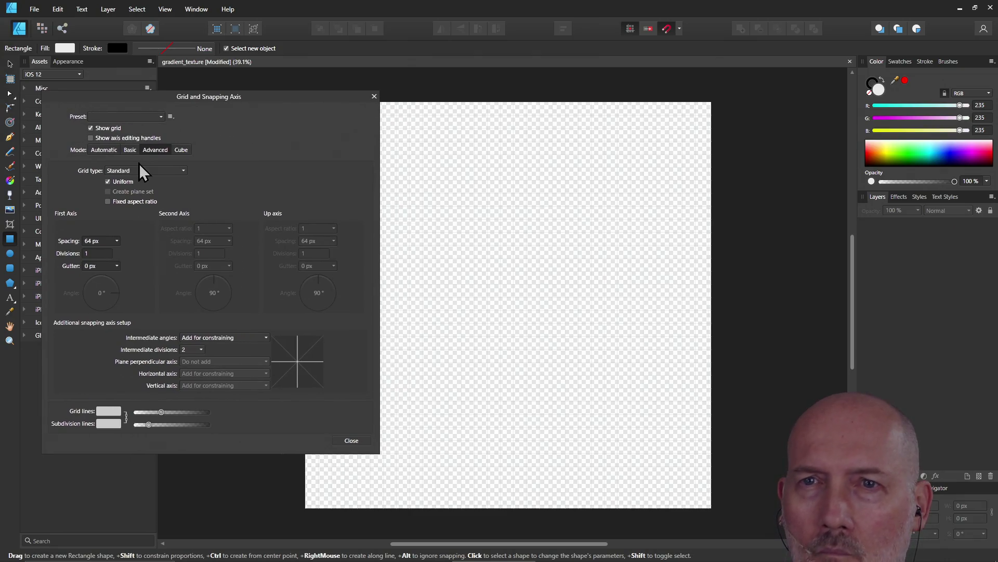
left_click(189, 152)
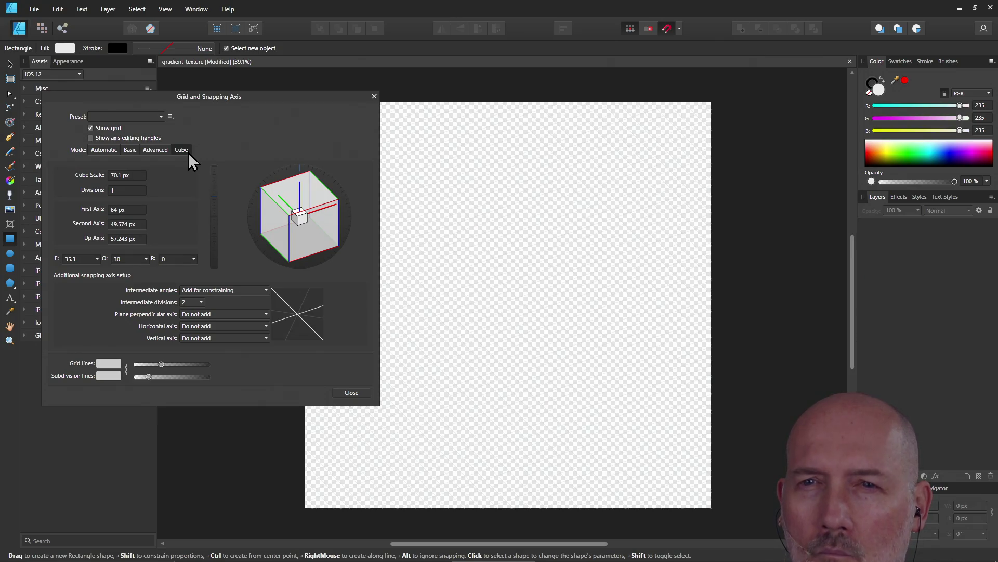
left_click(157, 151)
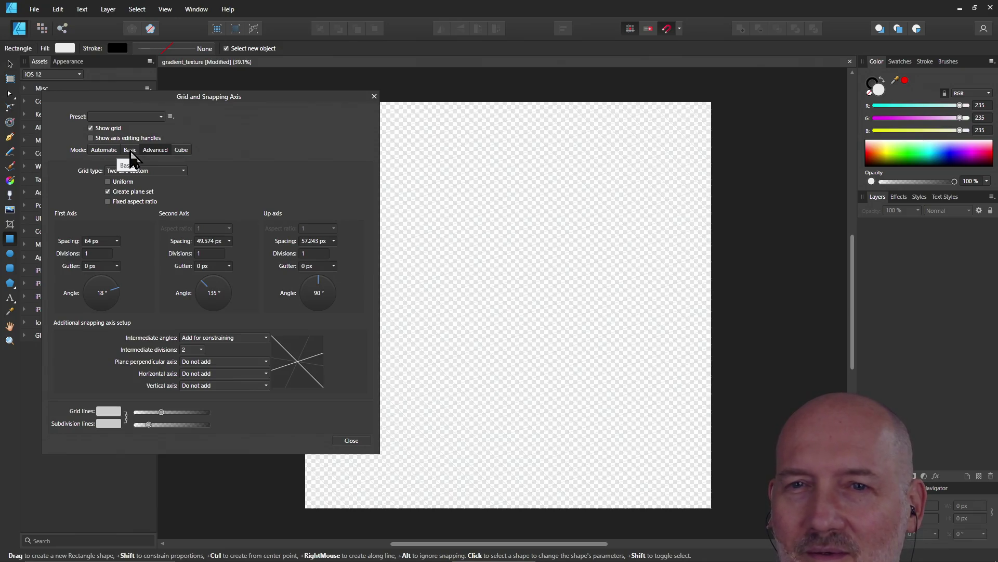
left_click(130, 151)
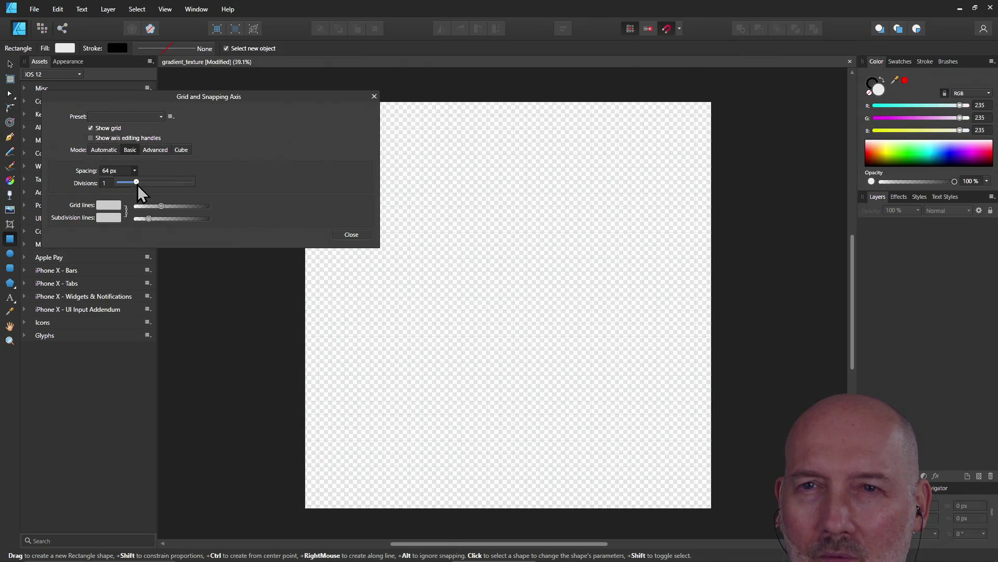
left_click_drag(136, 182, 129, 183)
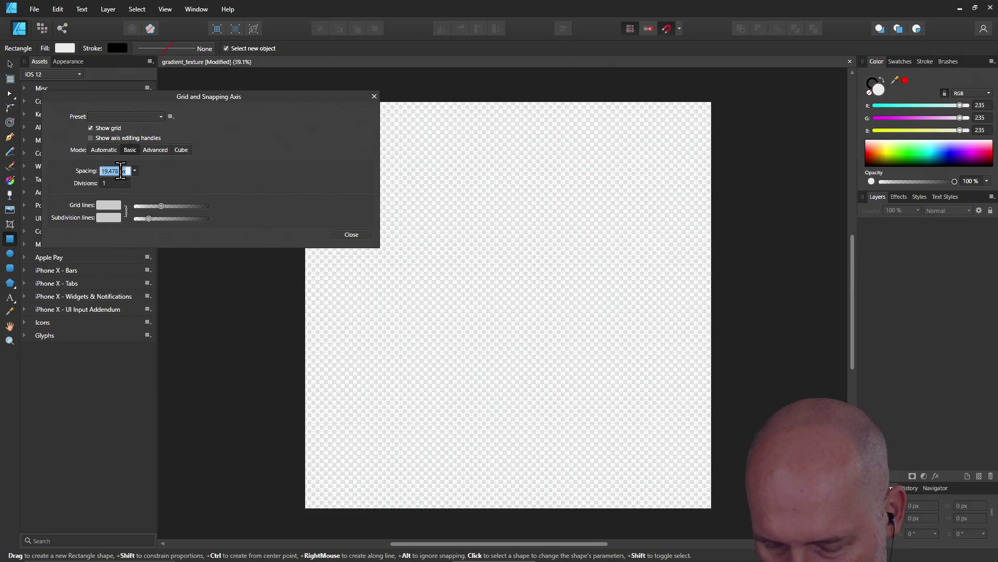
type("24")
Try grid spacings of 24, 32, 64 and 60 px, ending with 40 px
key("Return")
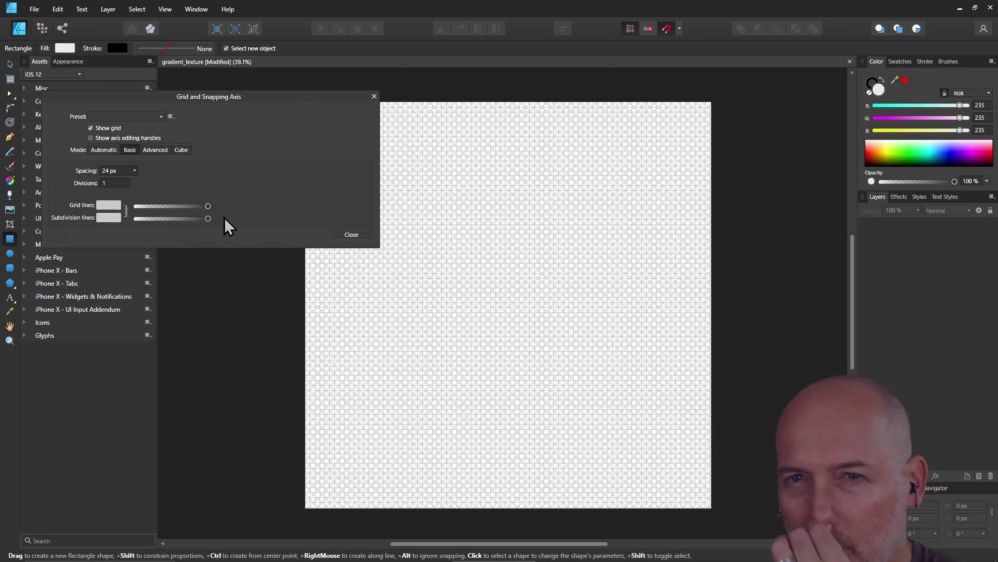
double_click(123, 171)
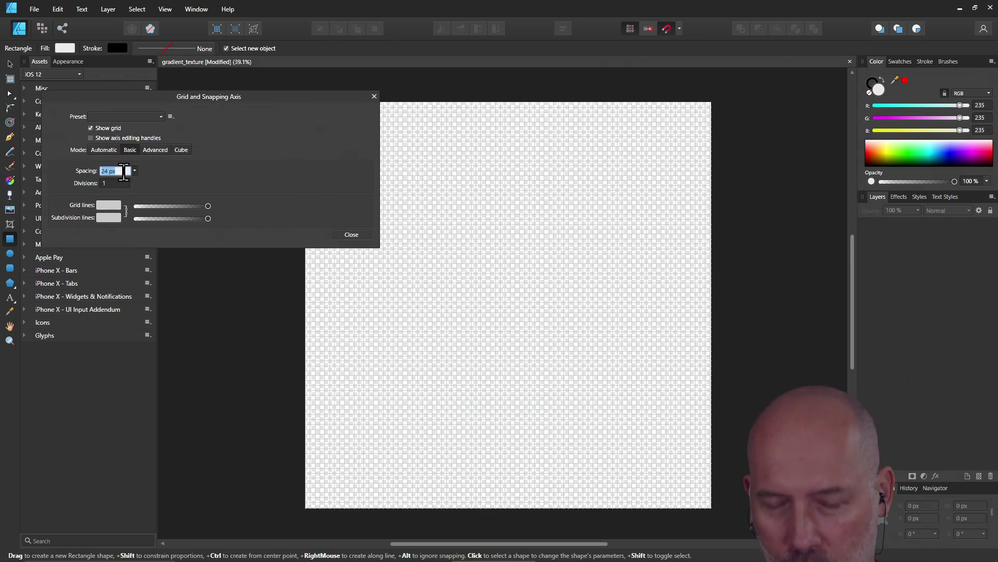
type("32")
key("Return")
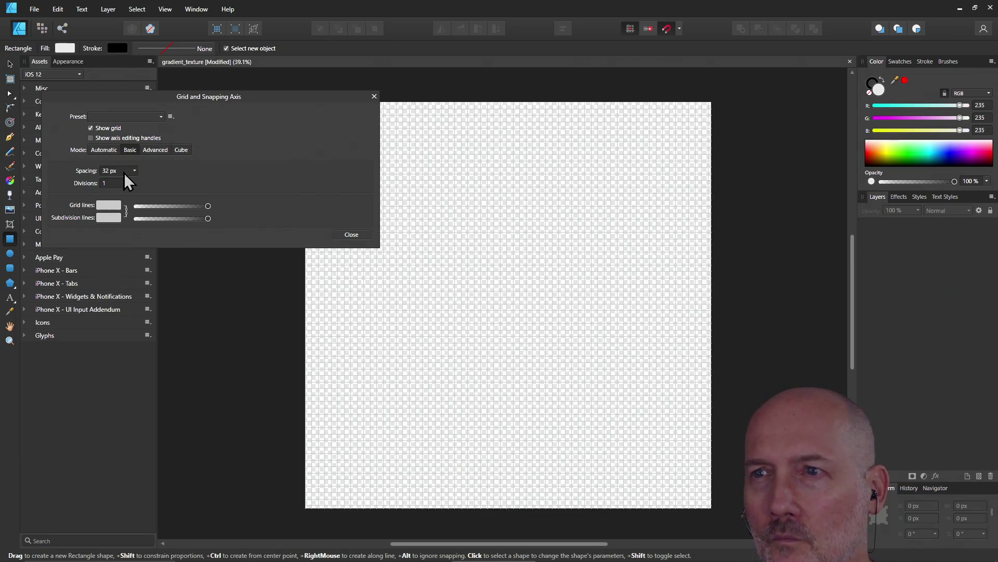
double_click(123, 171)
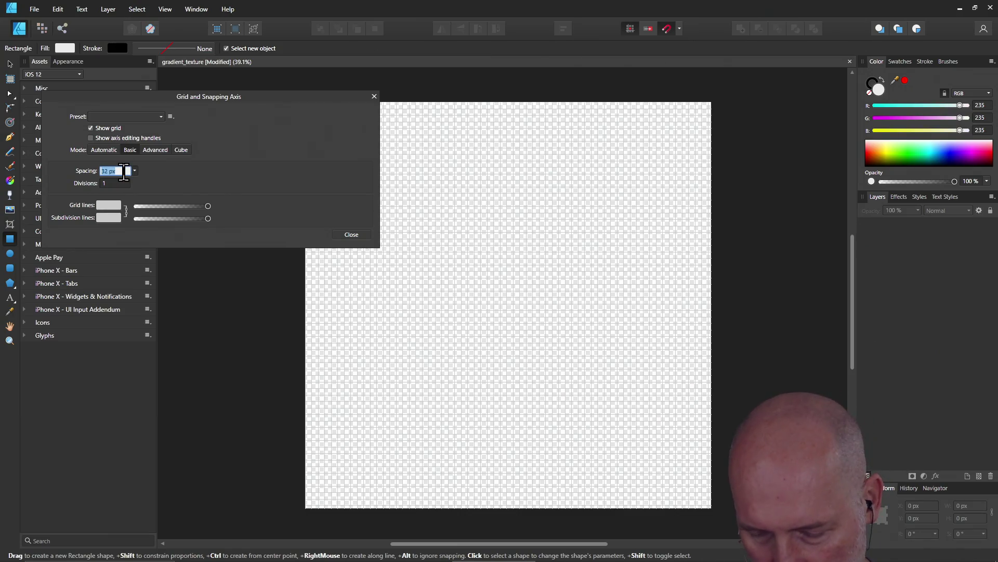
type("64")
key("Return")
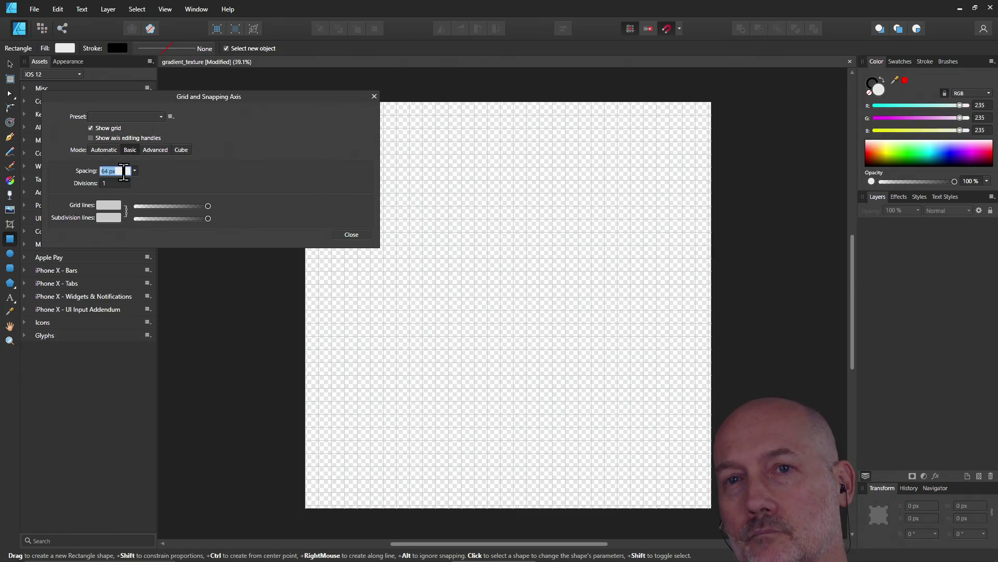
type("60")
key("Return")
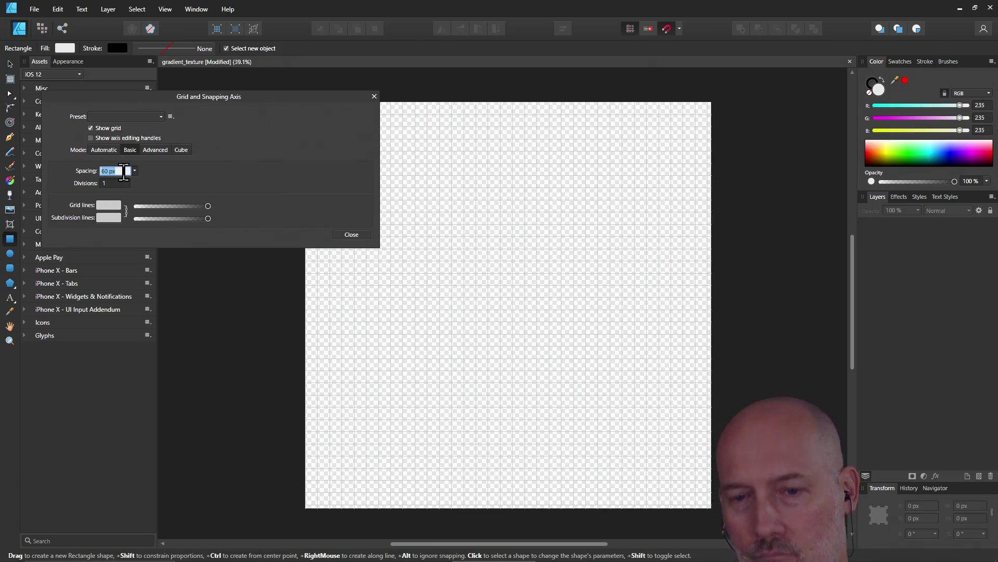
type("40")
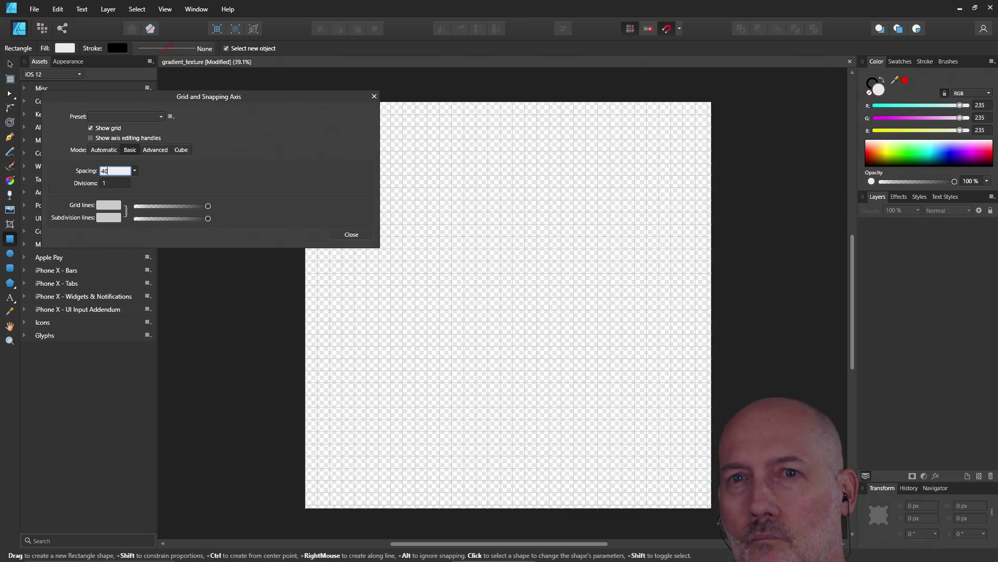
key("Return")
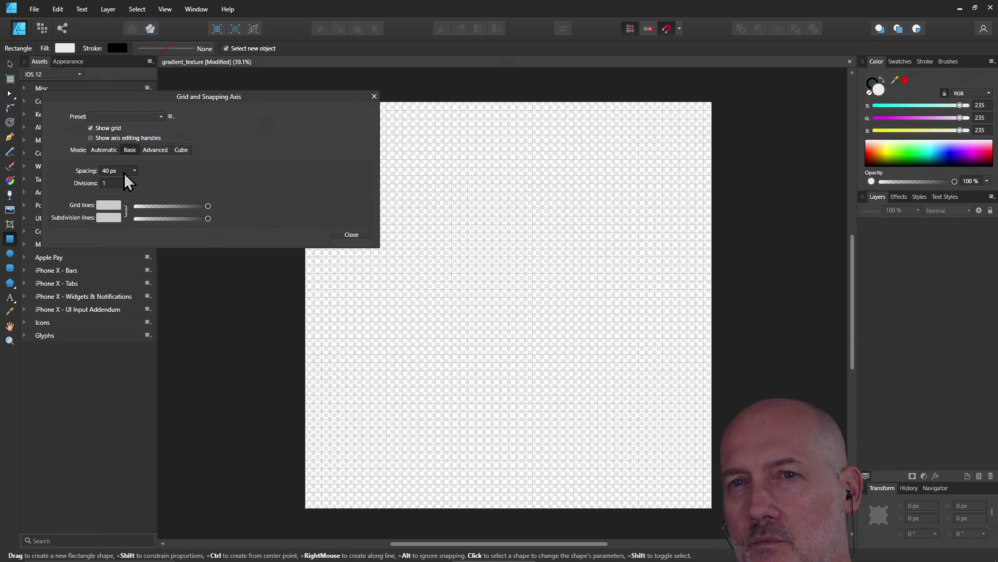
Close the grid dialog, save, and draw a grey rectangle from the page's top-left corner
left_click(353, 235)
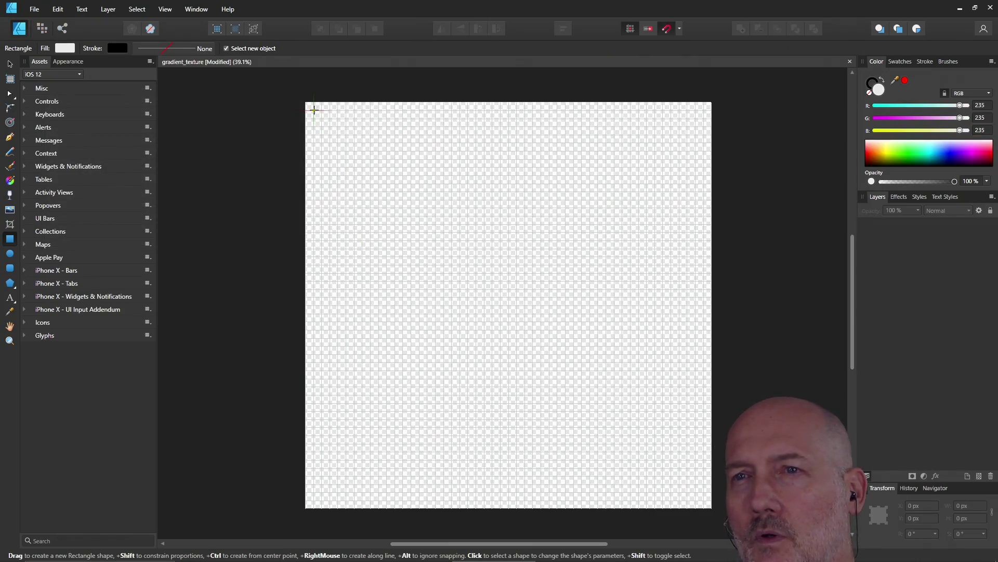
key("ctrl+s")
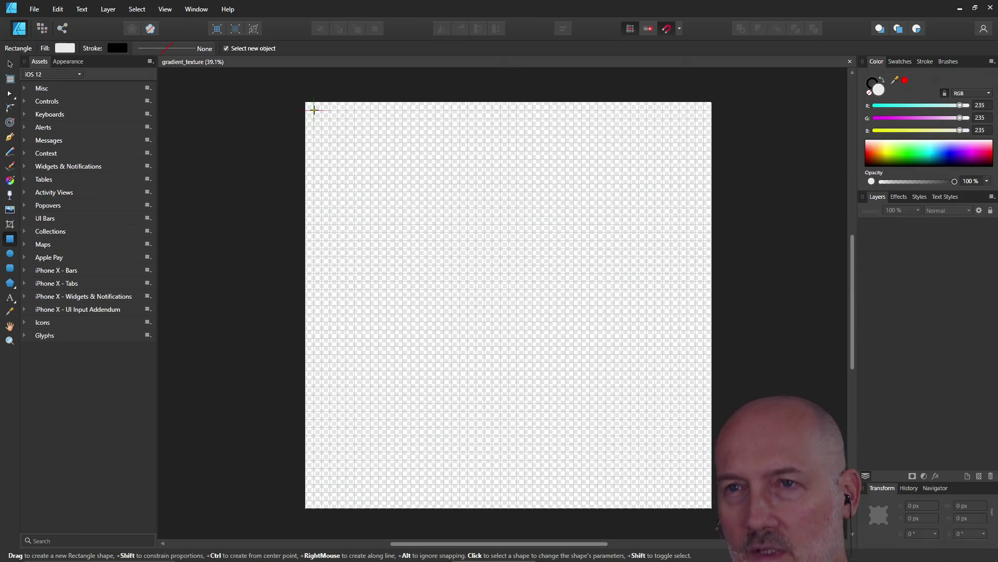
left_click_drag(313, 110, 403, 196)
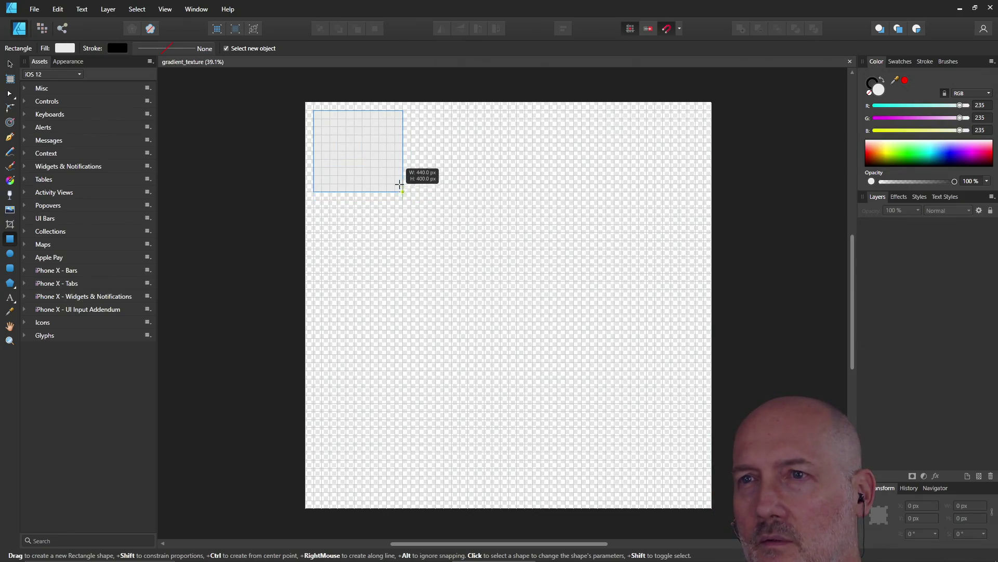
left_click_drag(404, 195, 438, 249)
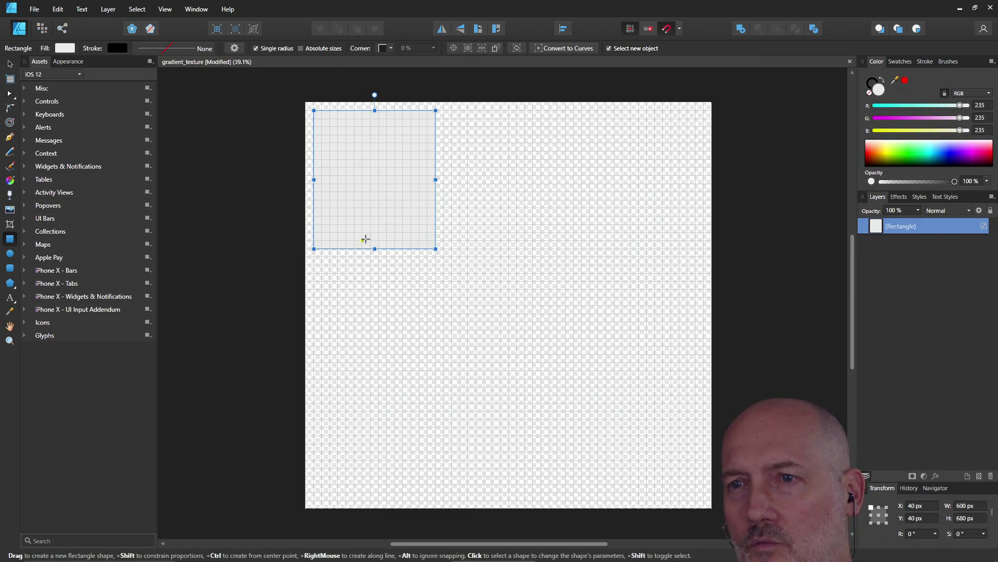
Shorten the rectangle to 480 px tall and deselect it with the Move Tool active
left_click_drag(375, 249, 374, 208)
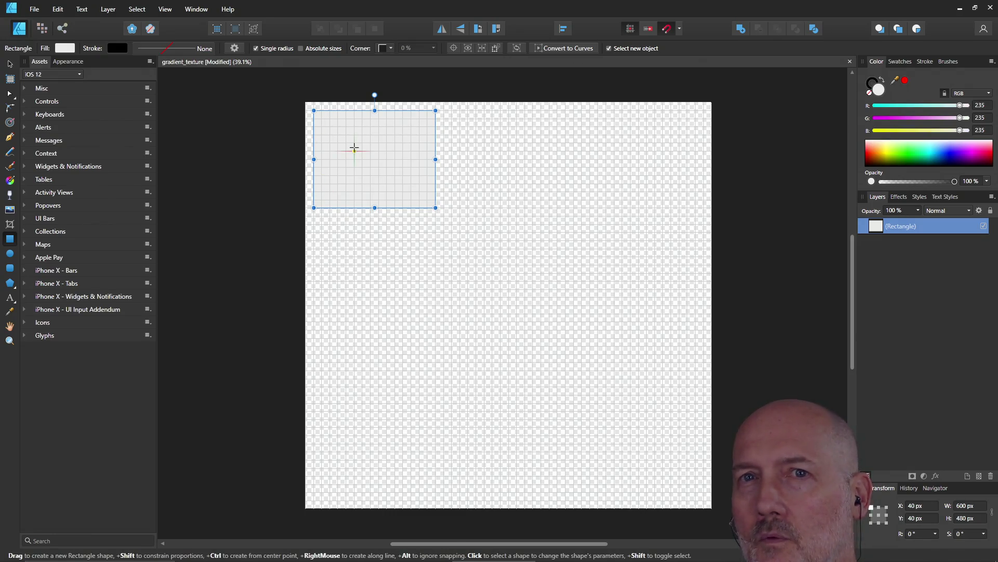
key("ctrl+d")
key("v")
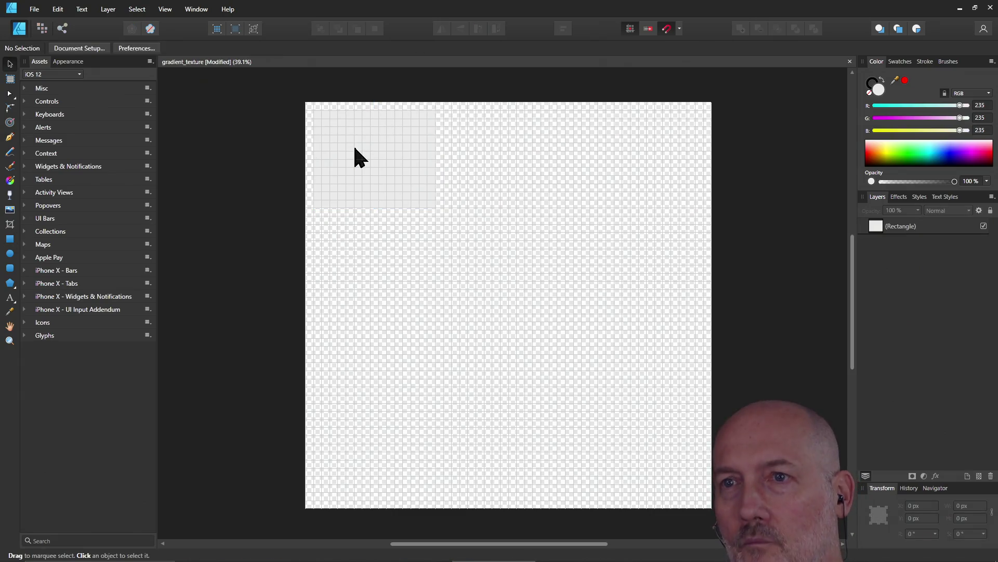
Move the rectangle around the top edge and settle it in the canvas's top-left corner
left_click(359, 149)
left_click_drag(390, 152, 394, 151)
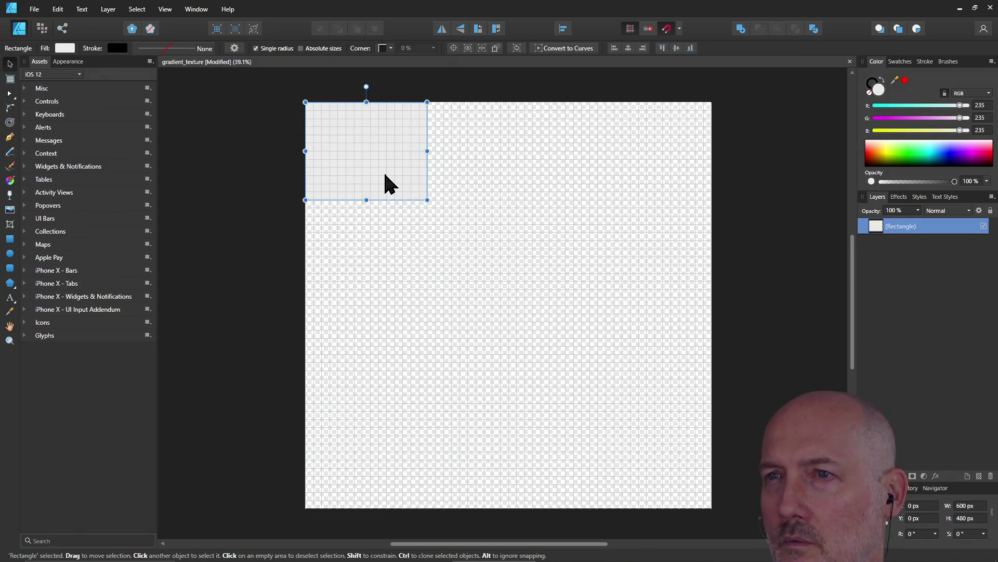
mouse_move(385, 175)
left_mouse_down()
mouse_move(573, 187)
mouse_move(629, 175)
left_mouse_up()
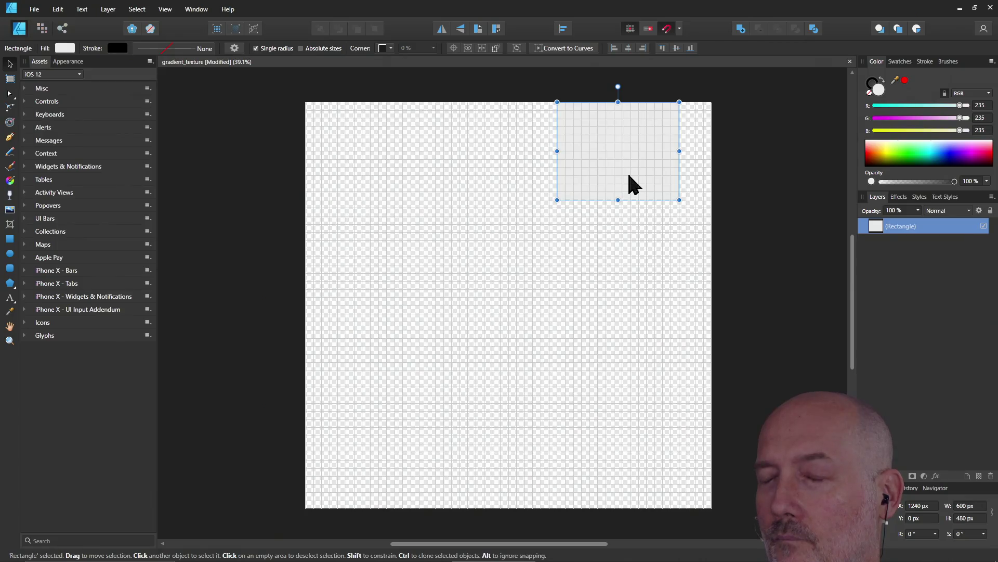
mouse_move(628, 174)
left_mouse_down()
mouse_move(424, 159)
mouse_move(380, 174)
left_mouse_up()
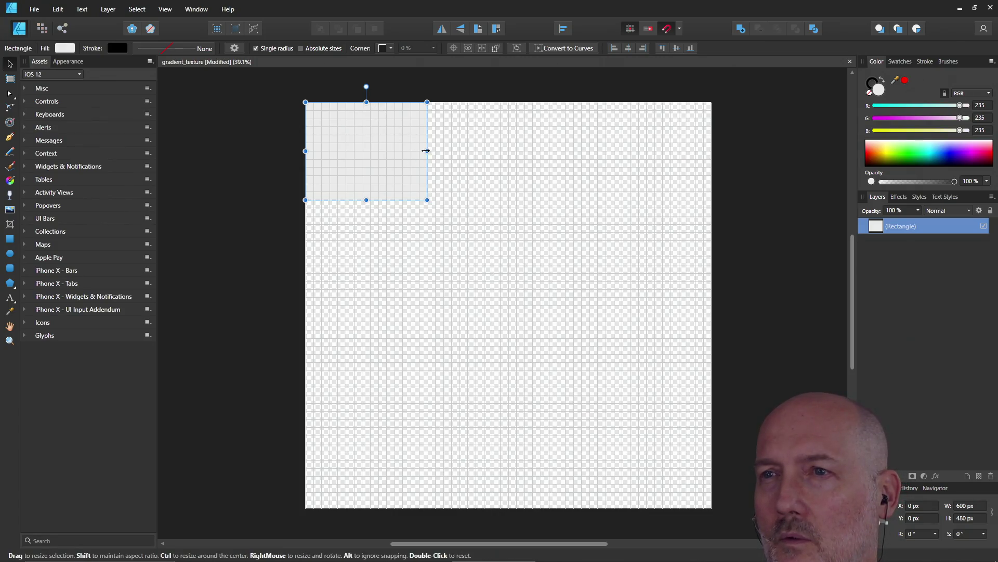
Narrow the rectangle to 360 px wide and shift it along the top edge
left_click_drag(424, 150, 379, 151)
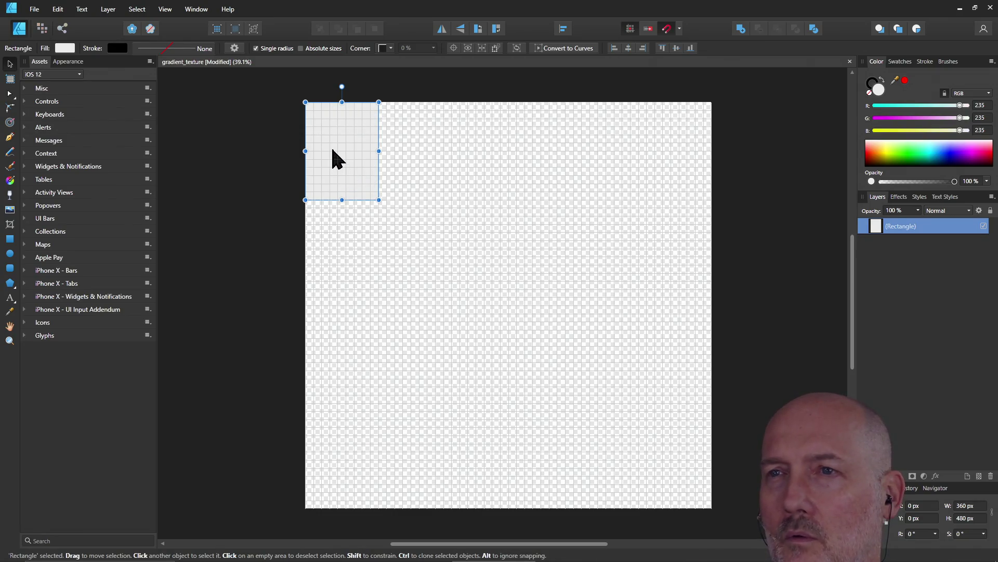
left_click_drag(336, 153, 479, 151)
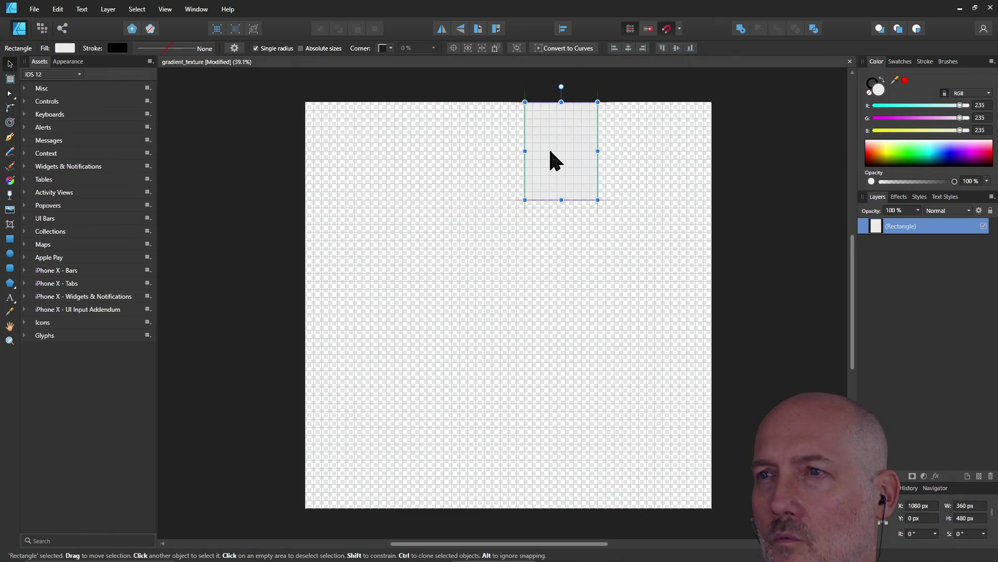
mouse_move(478, 151)
left_mouse_down()
mouse_move(614, 163)
mouse_move(623, 152)
mouse_move(650, 171)
mouse_move(664, 163)
mouse_move(536, 168)
mouse_move(334, 151)
left_mouse_up()
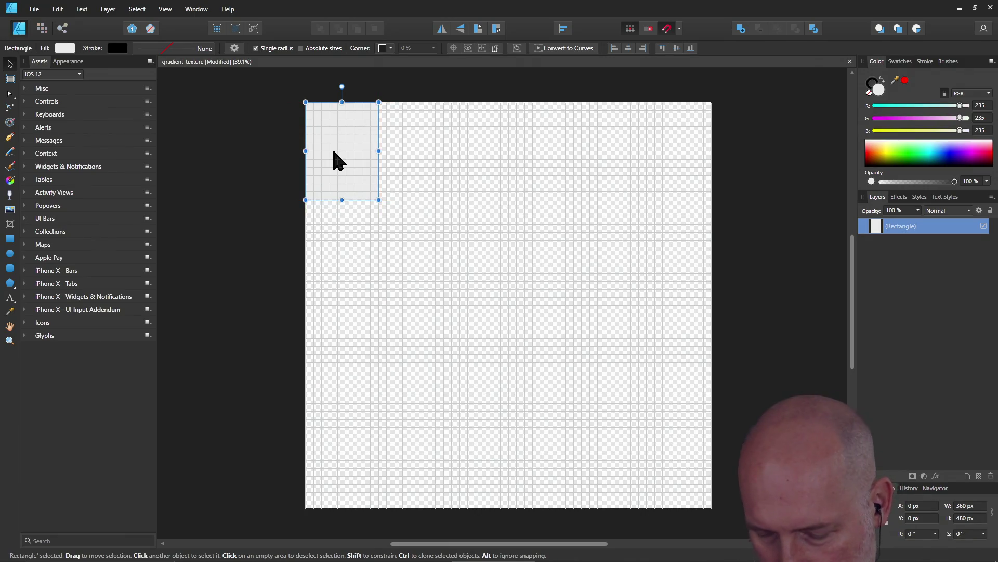
Duplicate the rectangle four times with Ctrl+J, placing copies along the top row
key("ctrl+j")
left_click_drag(333, 151, 421, 164)
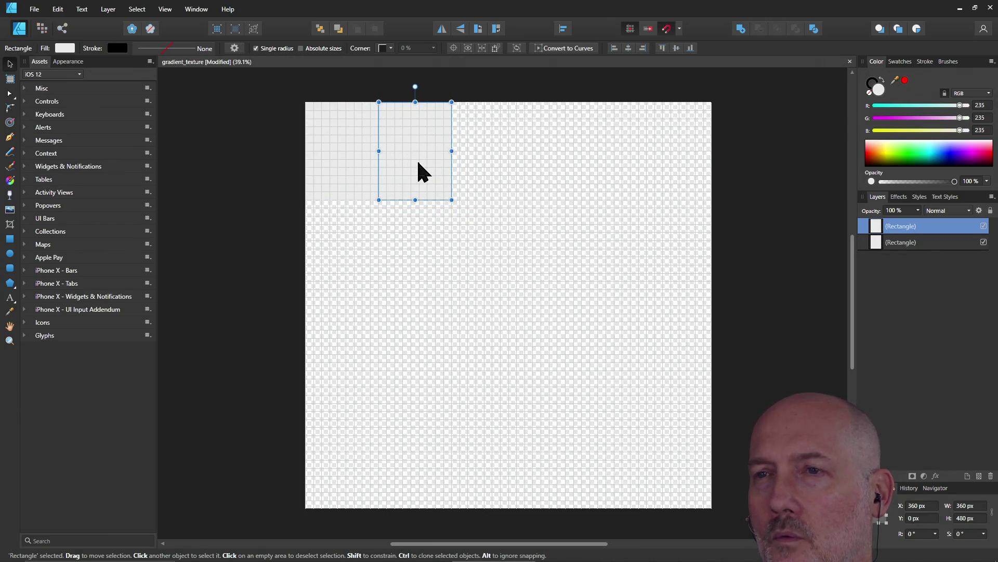
key("ctrl+j")
mouse_move(368, 158)
left_mouse_down()
mouse_move(508, 163)
mouse_move(500, 154)
left_mouse_up()
key("ctrl+j")
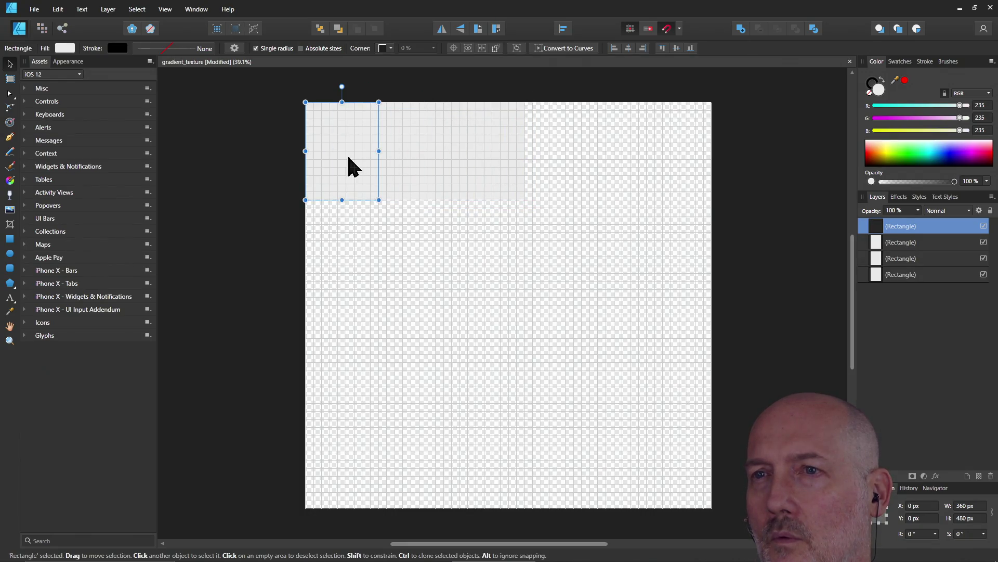
left_click_drag(348, 154, 578, 160)
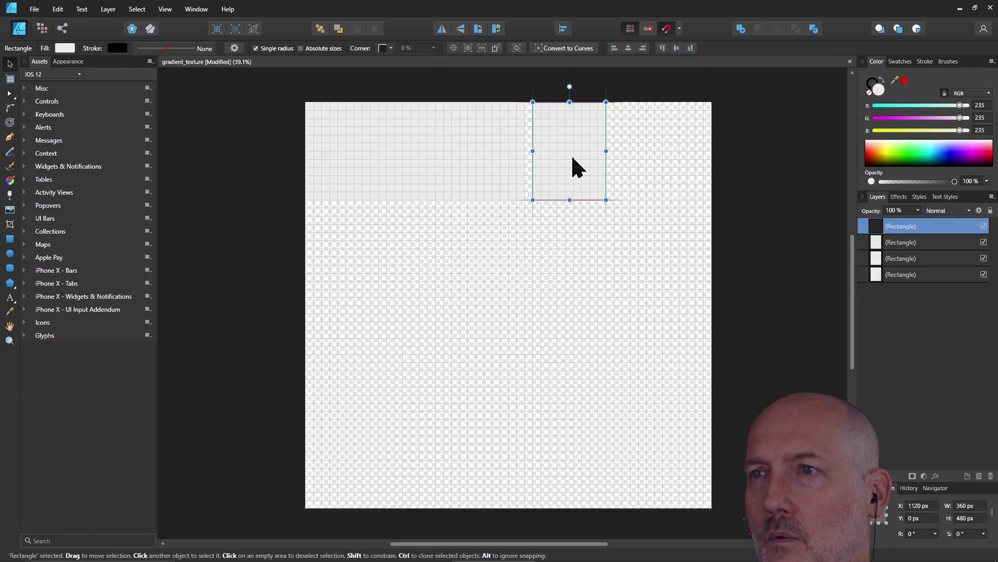
key("ctrl+j")
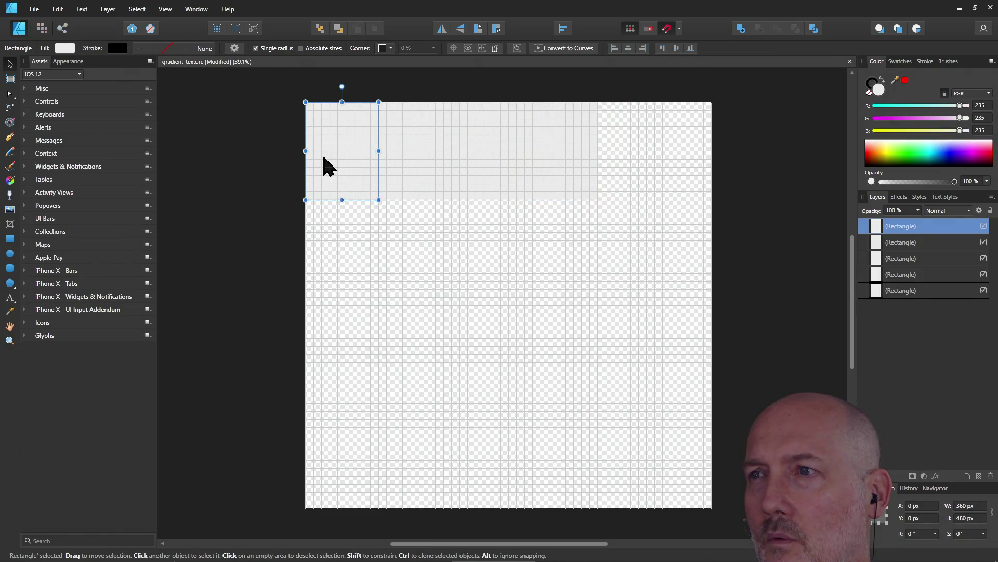
left_click_drag(336, 154, 632, 165)
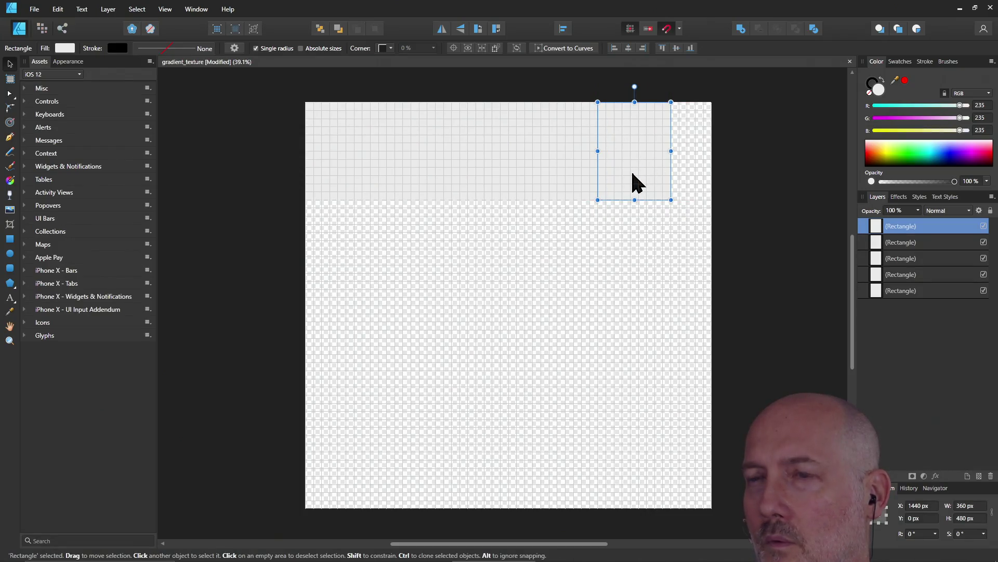
Undo the extra copies so only one duplicate remains
key("ctrl+z")
key("ctrl+z")
key("ctrl+z")
key("ctrl+z")
key("ctrl+z")
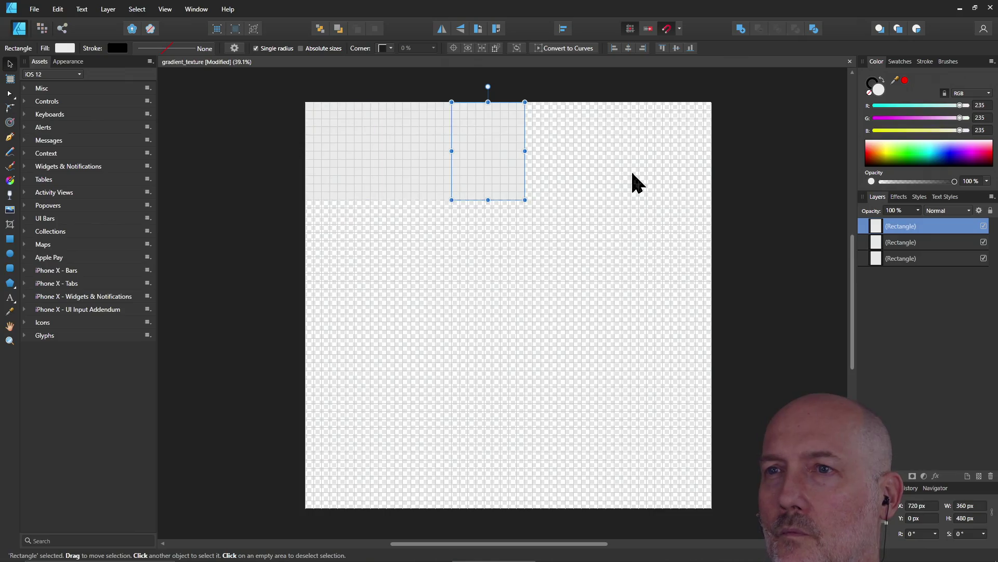
key("ctrl+z")
key("ctrl+z")
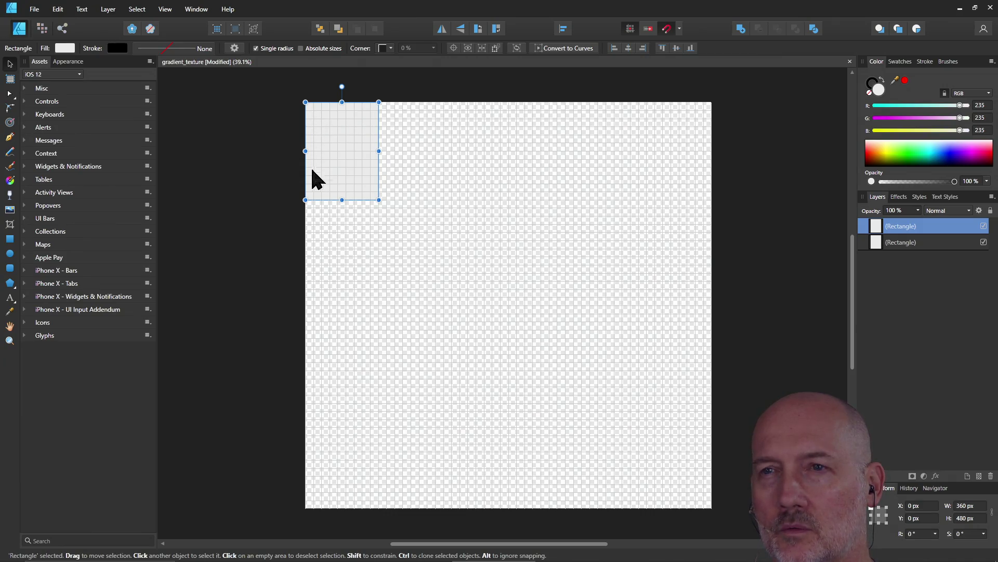
Widen the rectangle to 440 px and Ctrl-drag a copy along the top edge and back
left_click_drag(379, 150, 396, 151)
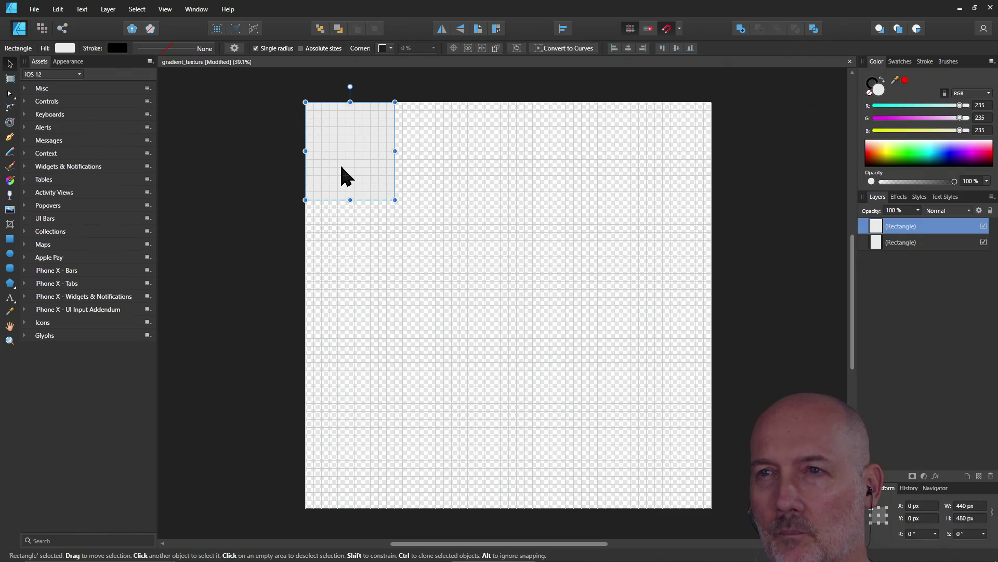
left_click_drag(341, 165, 431, 167)
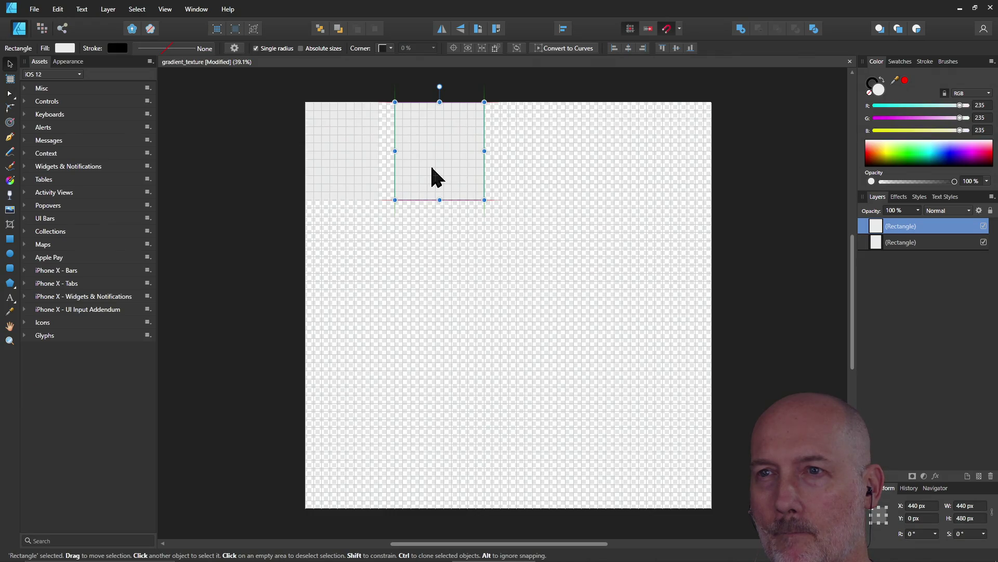
mouse_move(461, 194)
left_mouse_down()
mouse_move(612, 167)
mouse_move(358, 165)
left_mouse_up()
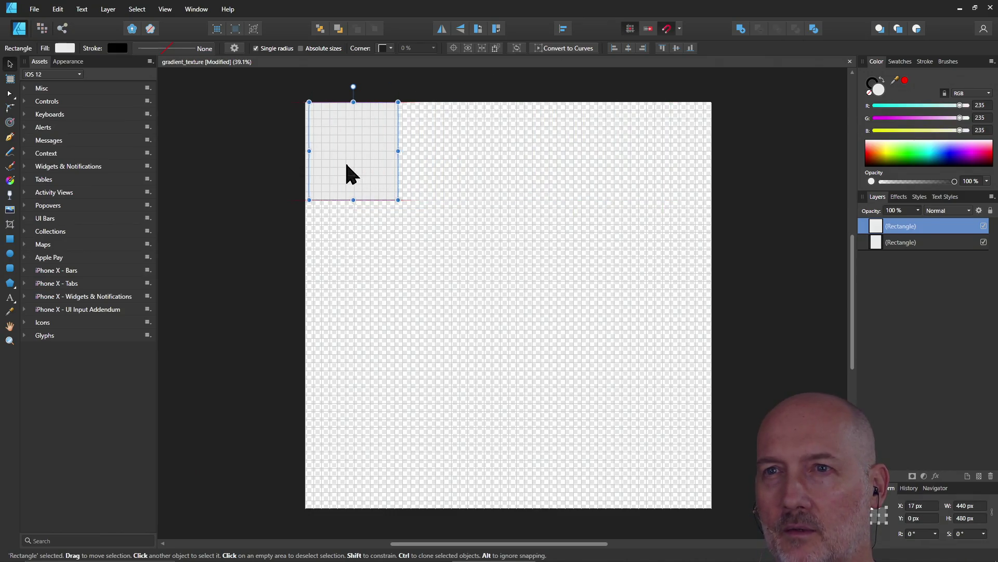
Move the copy below the first rectangle, widen the top one to 440 px, and toggle selection between them
left_click_drag(358, 165, 348, 265)
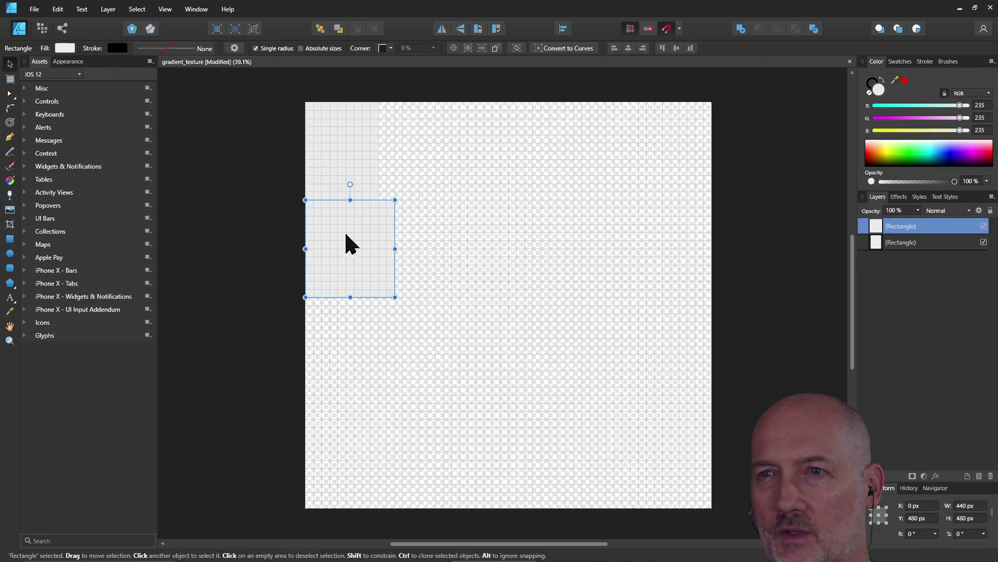
left_click(363, 172)
left_click_drag(380, 150, 398, 151)
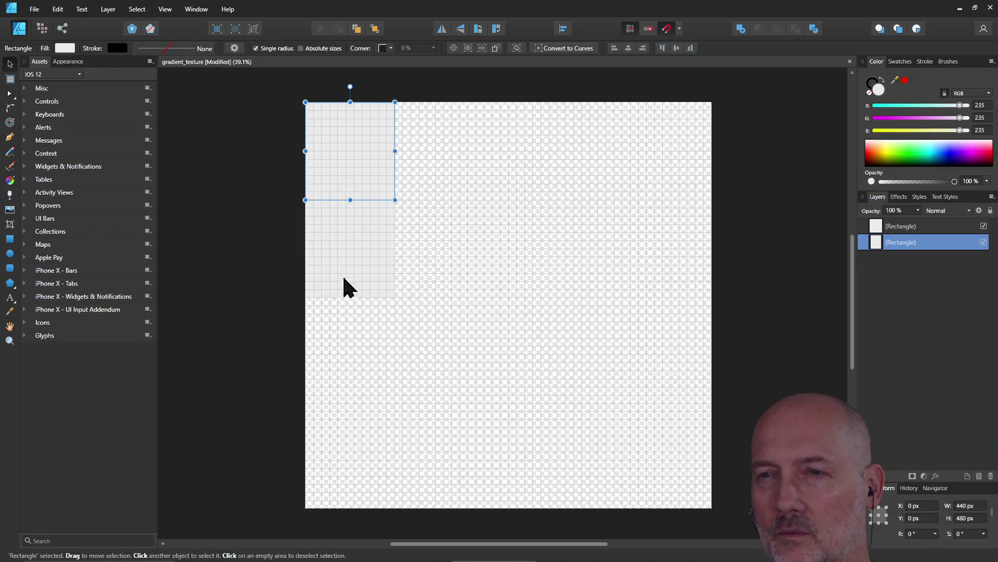
left_click(347, 257)
left_click(359, 176)
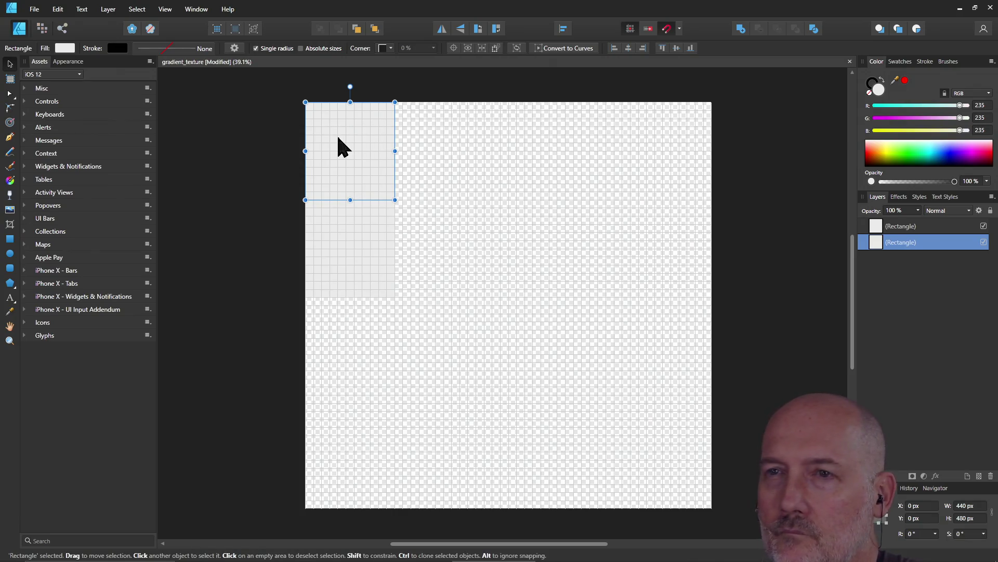
left_click(334, 262)
left_click(272, 151)
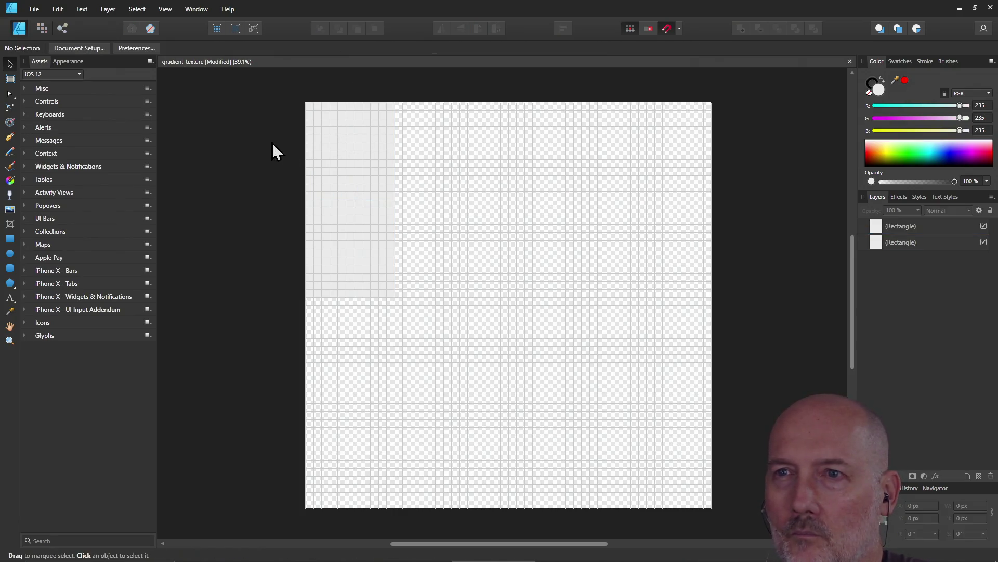
left_click(328, 145)
left_click(350, 234)
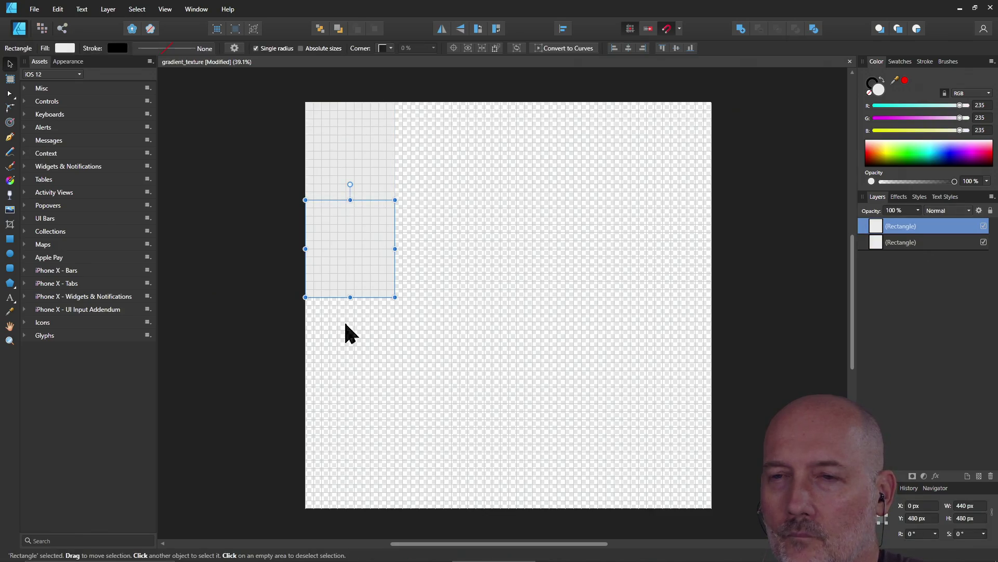
left_click(273, 315)
left_click(341, 162)
left_click(344, 221)
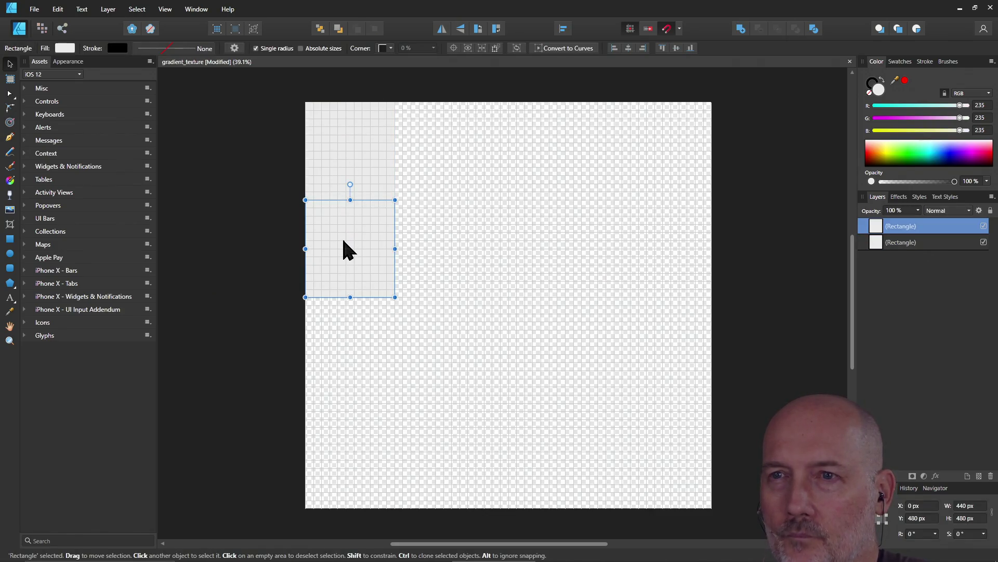
Shift the lower copy to Y 520, then delete the lower copies, leaving one top-left rectangle
left_click_drag(344, 236, 344, 249)
left_click(339, 166)
left_click(333, 260)
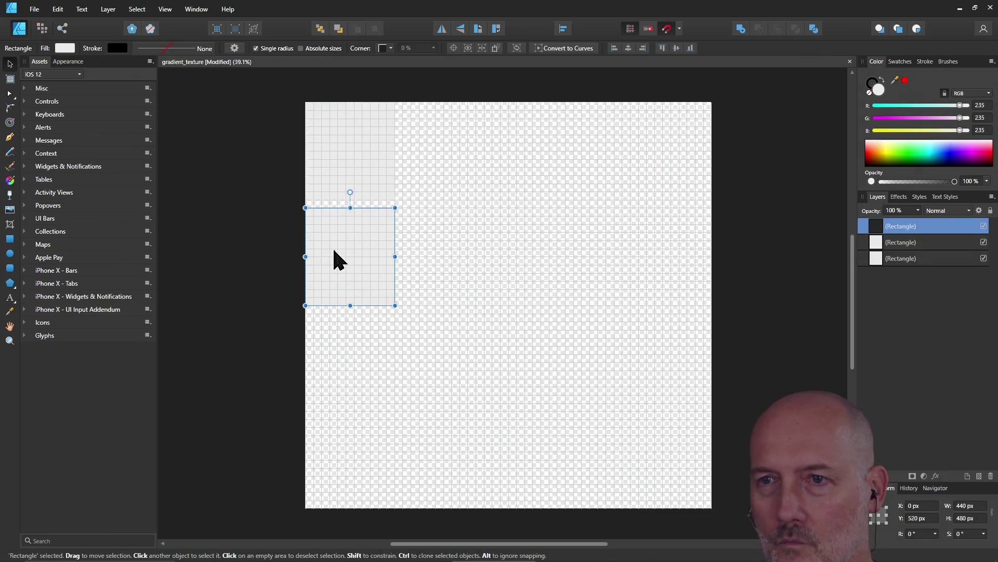
left_click_drag(333, 261, 334, 374, "ctrl")
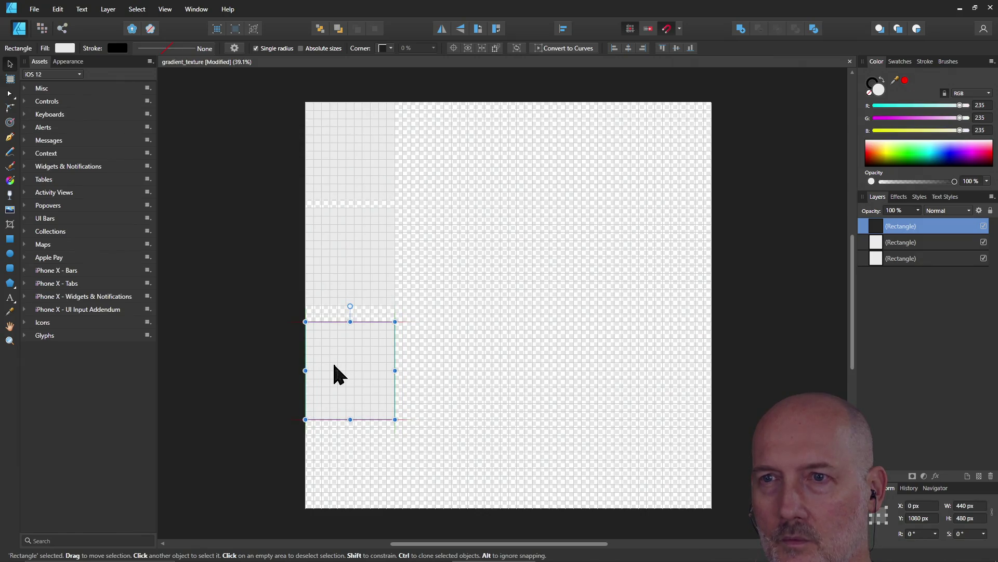
key("Delete")
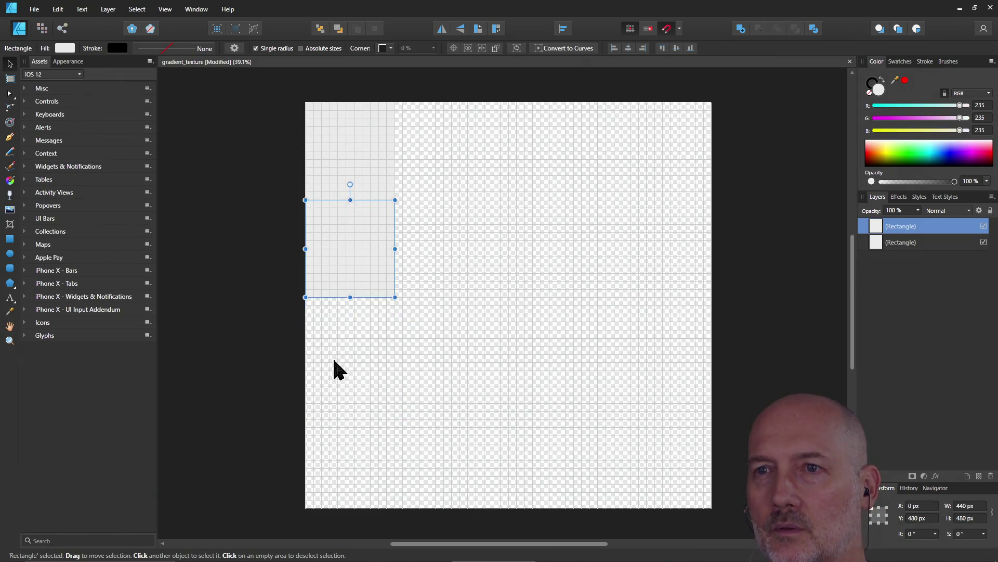
left_click(335, 344)
left_click(352, 266)
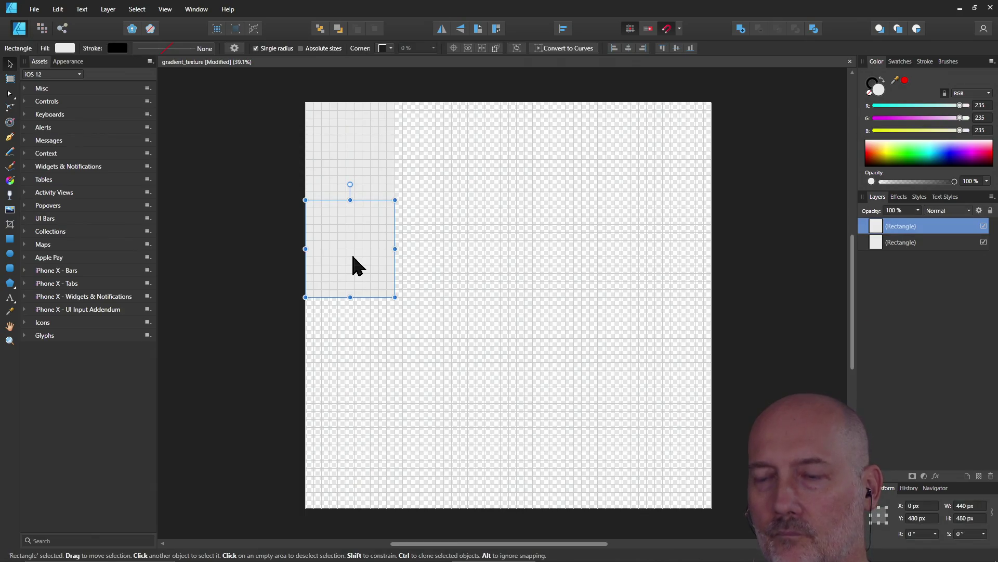
key("Delete")
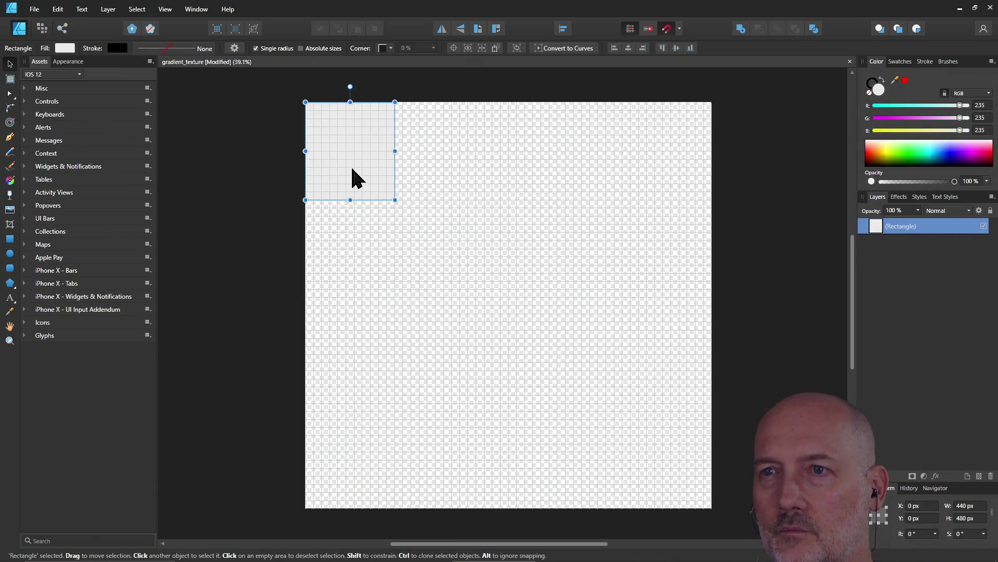
key("Delete")
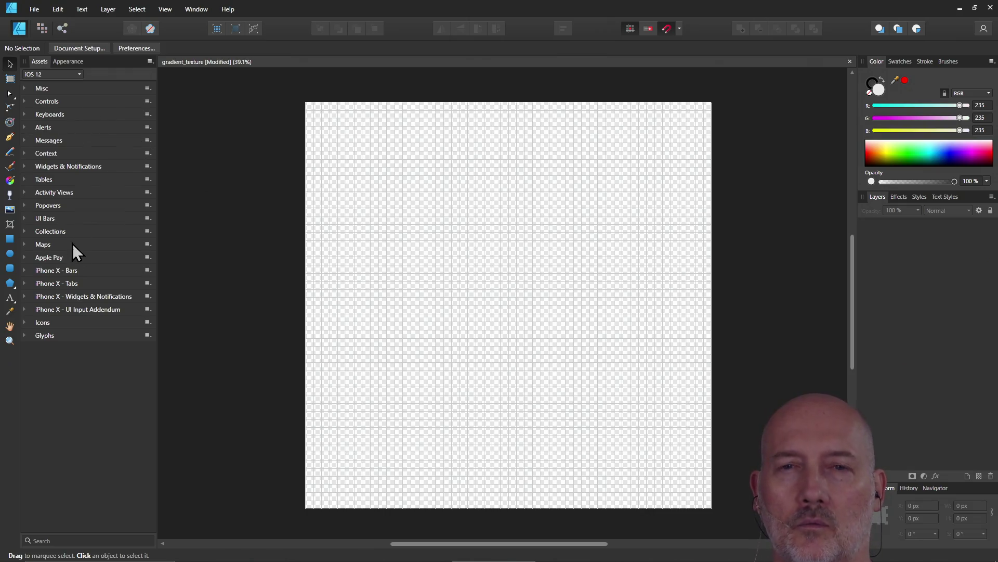
With the Rectangle tool, pick mid-grey (RGB 128) from the Swatches as the fill colour
left_click(9, 239)
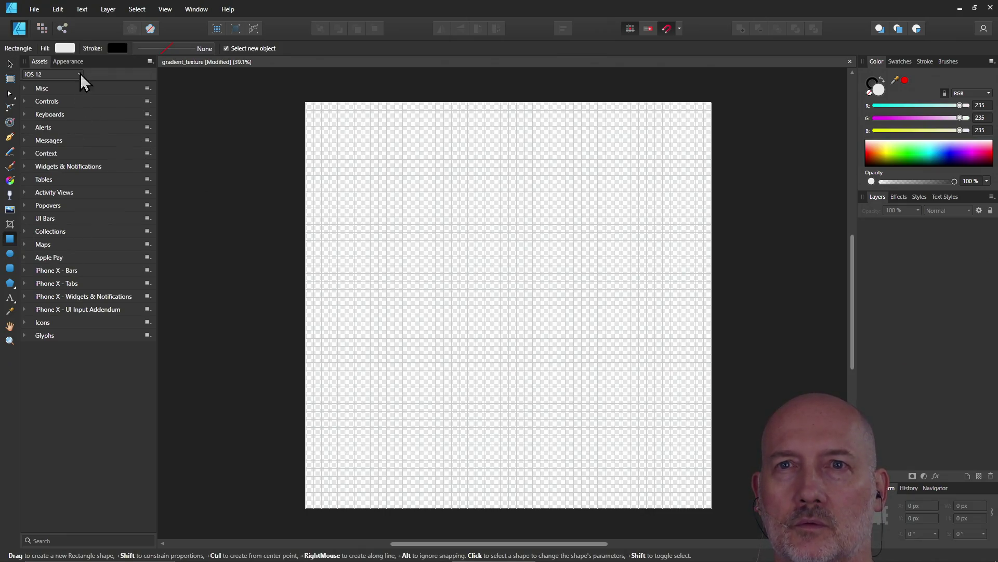
left_click(65, 48)
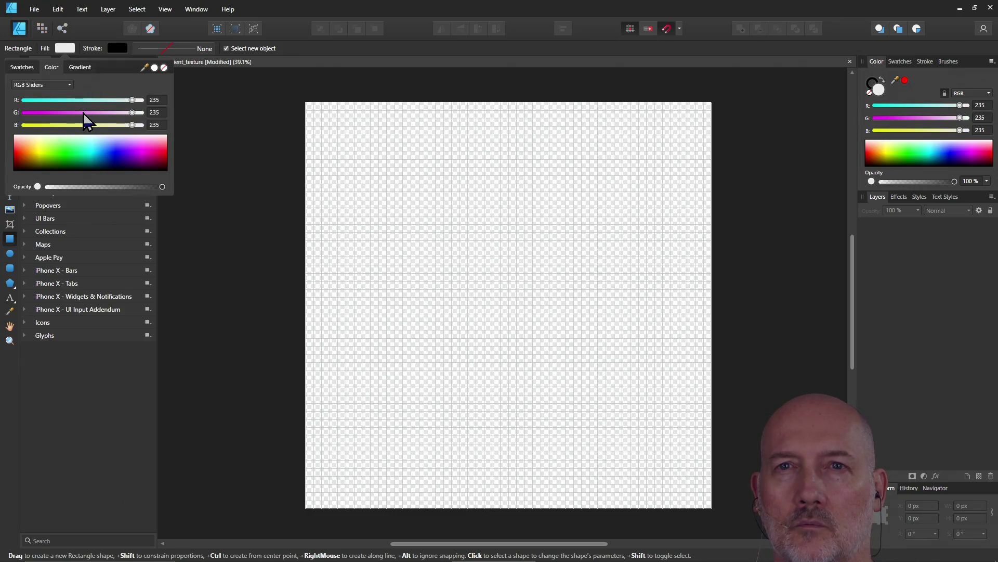
left_click(21, 67)
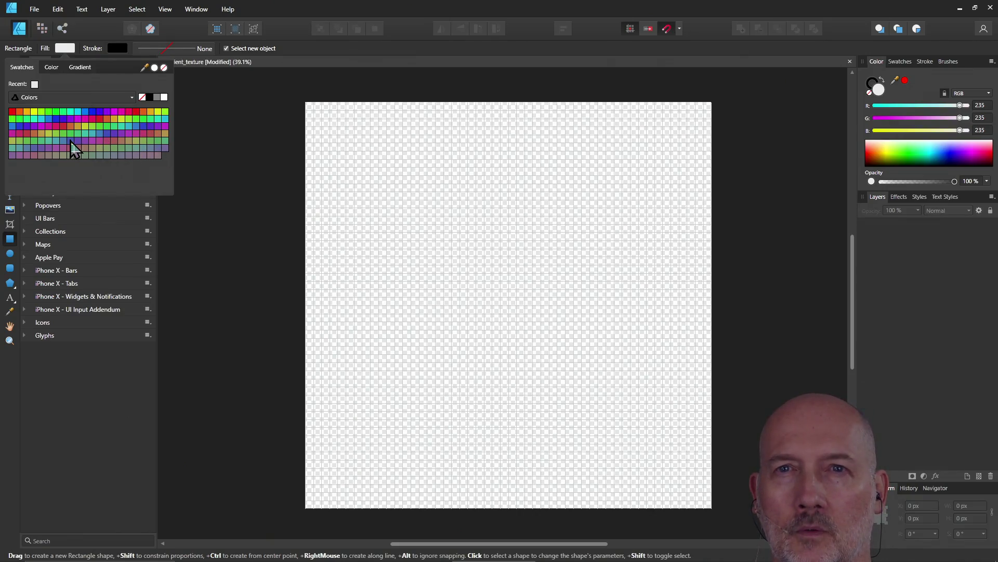
left_click(156, 99)
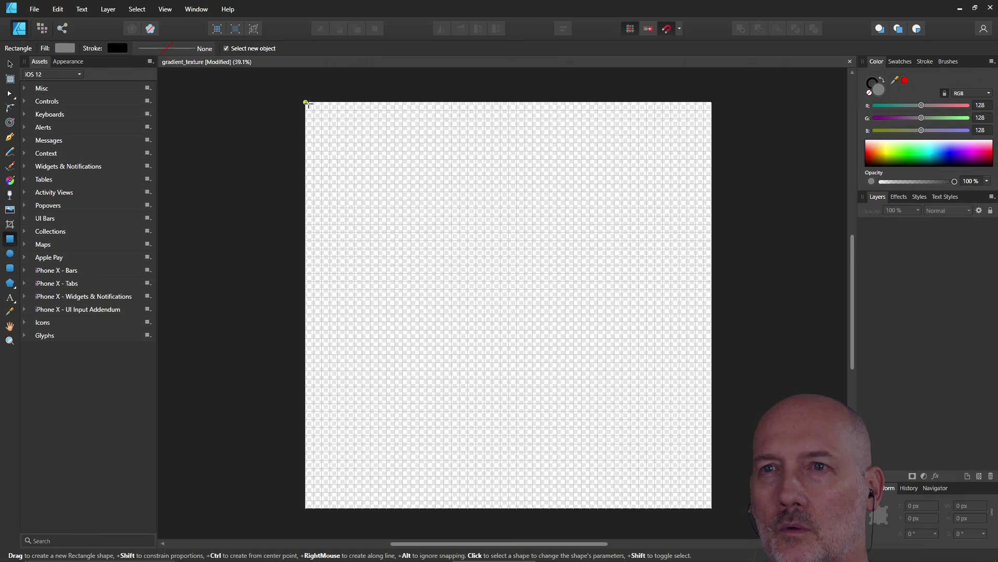
Draw a 360 × 480 px grey rectangle at the page's top-left corner and select it with the Move tool
mouse_move(307, 102)
left_mouse_down()
mouse_move(307, 199)
mouse_move(379, 199)
left_mouse_up()
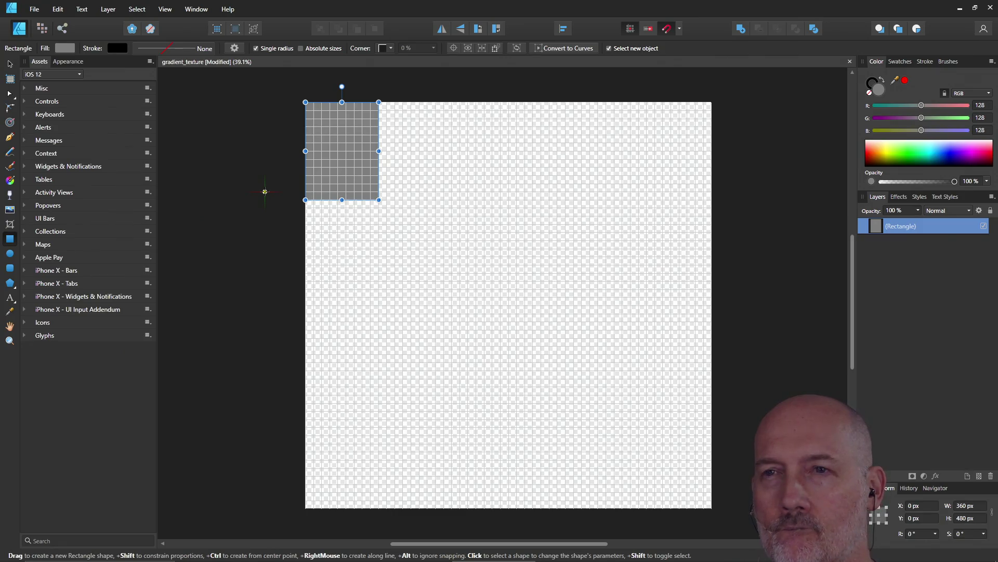
left_click(281, 126)
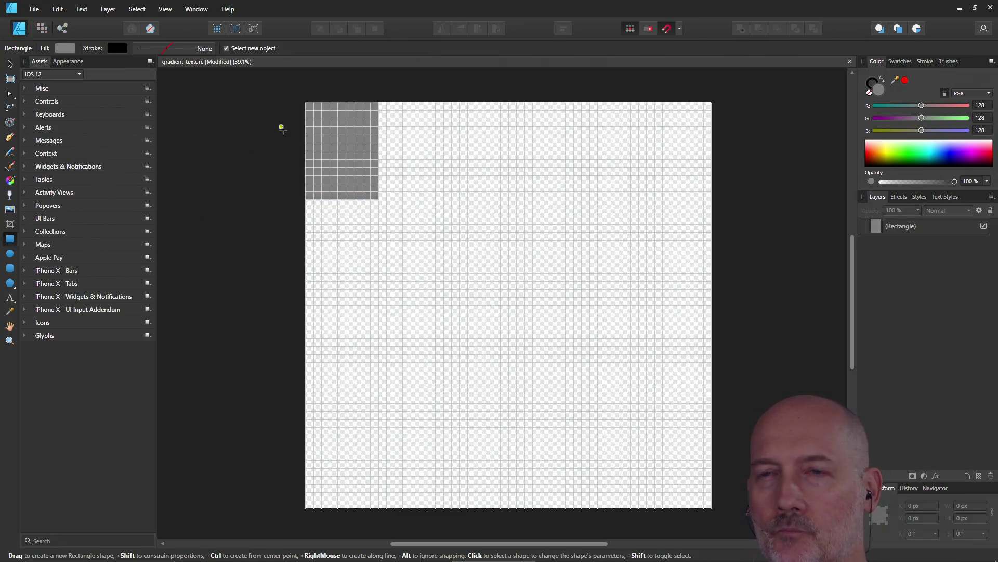
key("v")
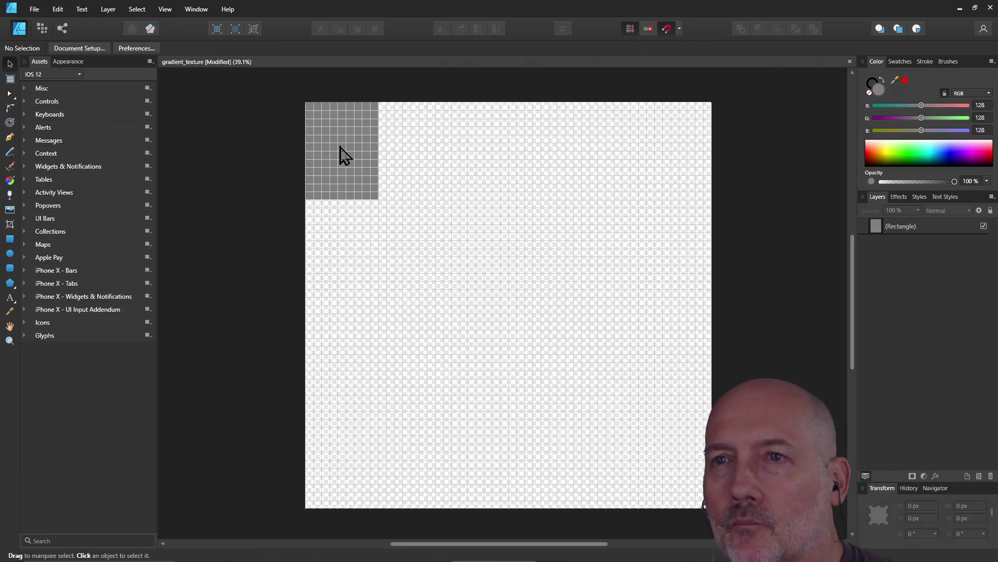
left_click(344, 153)
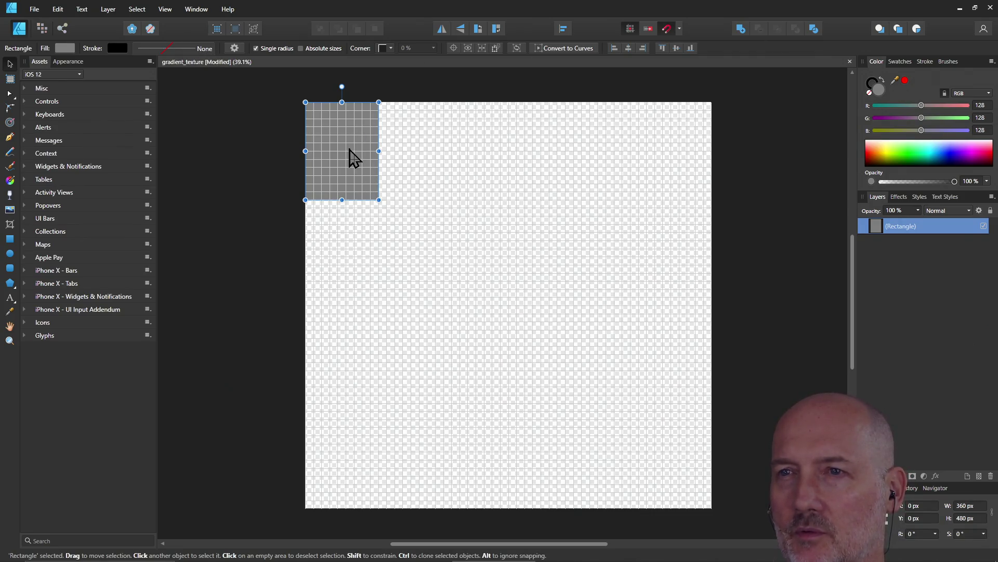
Ctrl-drag copies of the rectangle rightward to place the second, third and fourth along the top row
key("ctrl+j")
left_click_drag(350, 158, 425, 162)
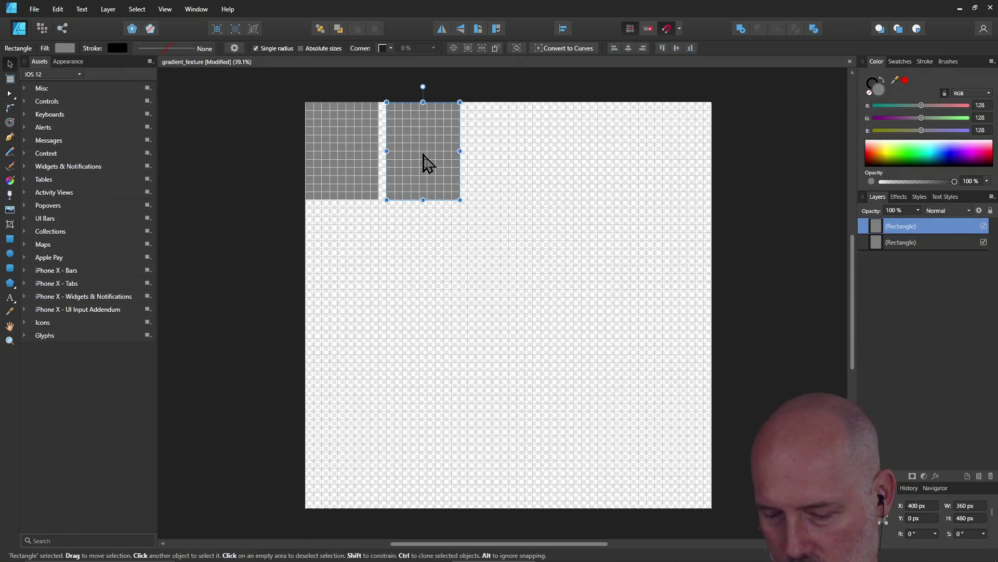
key("ctrl+j")
mouse_move(423, 162)
left_mouse_down()
mouse_move(485, 170)
mouse_move(373, 158)
mouse_move(495, 163)
left_mouse_up()
left_click(372, 159)
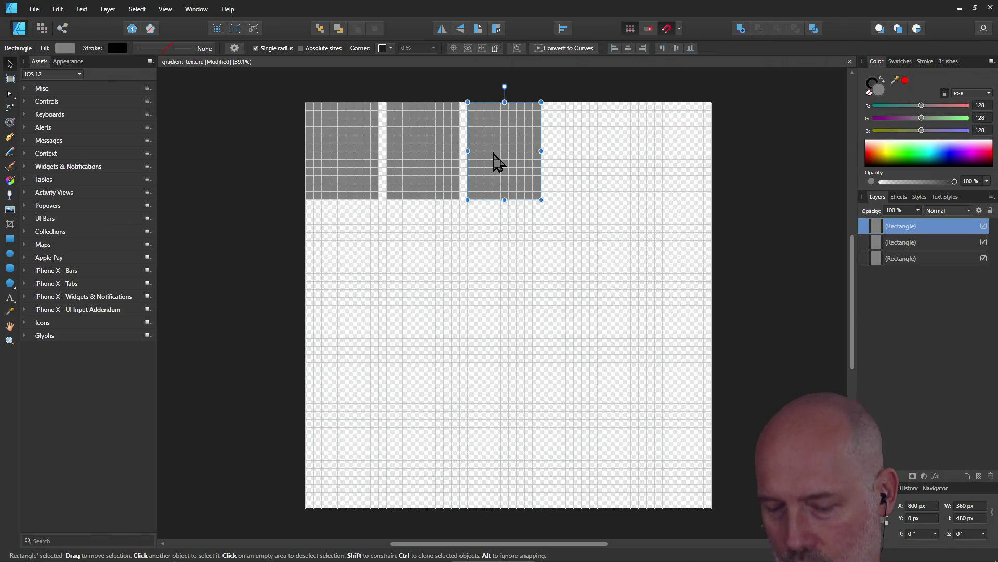
key("ctrl+j")
mouse_move(346, 161)
left_mouse_down()
mouse_move(573, 172)
mouse_move(595, 158)
left_mouse_up()
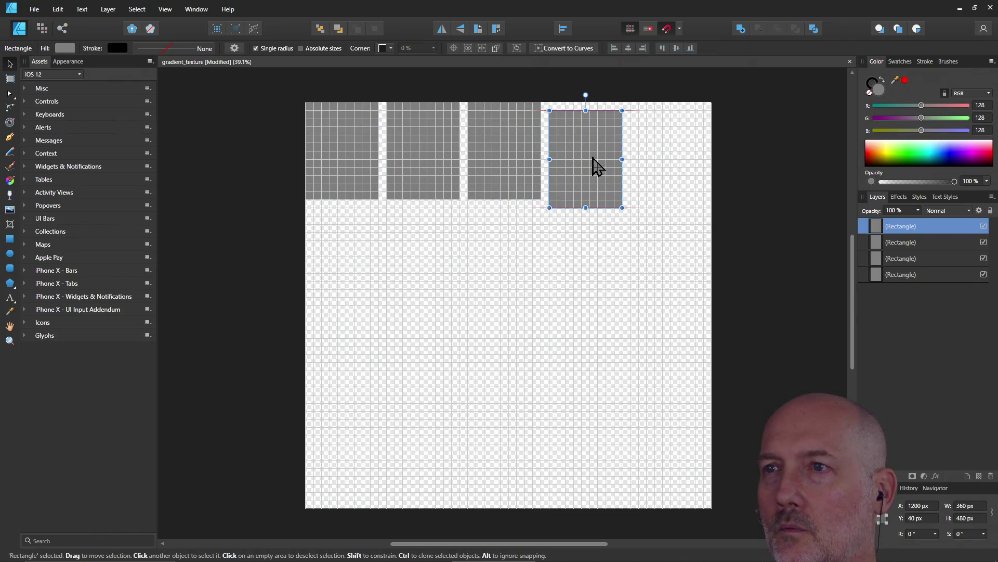
Place a fifth copy at the top row's right end, then reselect the top-left rectangle
left_click(335, 156)
key("ctrl+j")
mouse_move(335, 157)
left_mouse_down()
mouse_move(544, 168)
mouse_move(662, 156)
left_mouse_up()
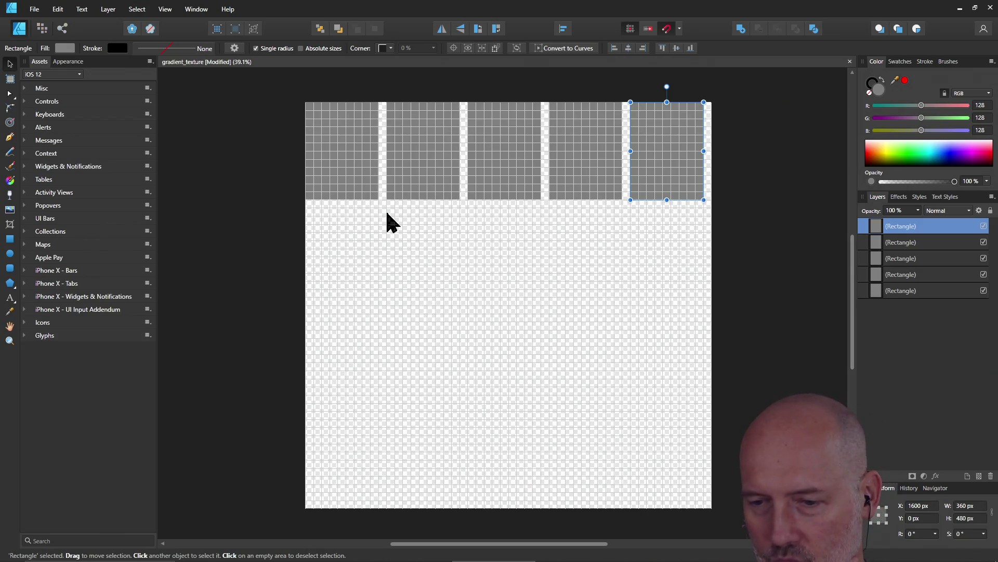
left_click(344, 154)
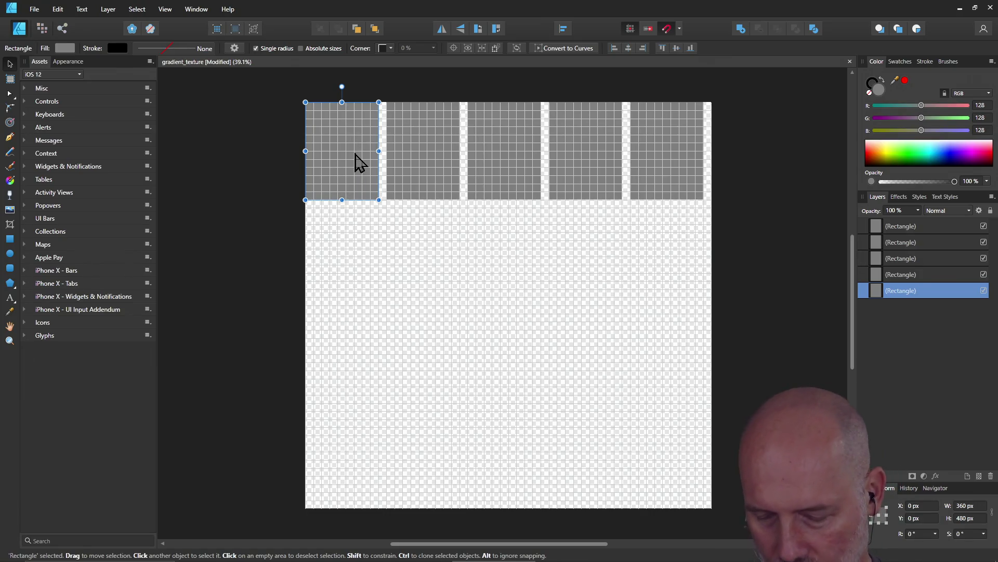
Ctrl-drag copies of the top-left rectangle downward to fill a column to the page bottom
key("ctrl+j")
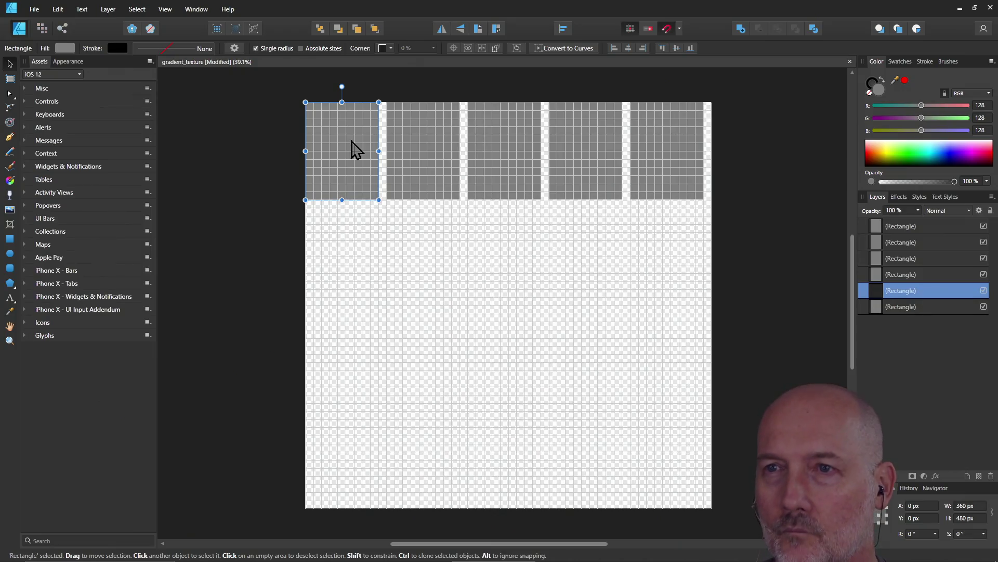
left_click_drag(351, 150, 353, 361)
key("ctrl+j")
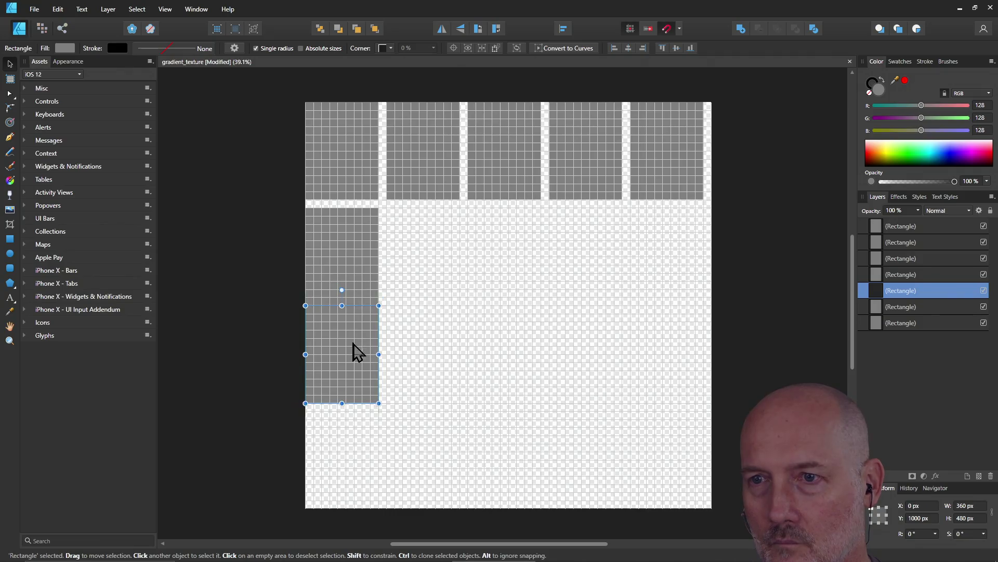
key("ctrl+j")
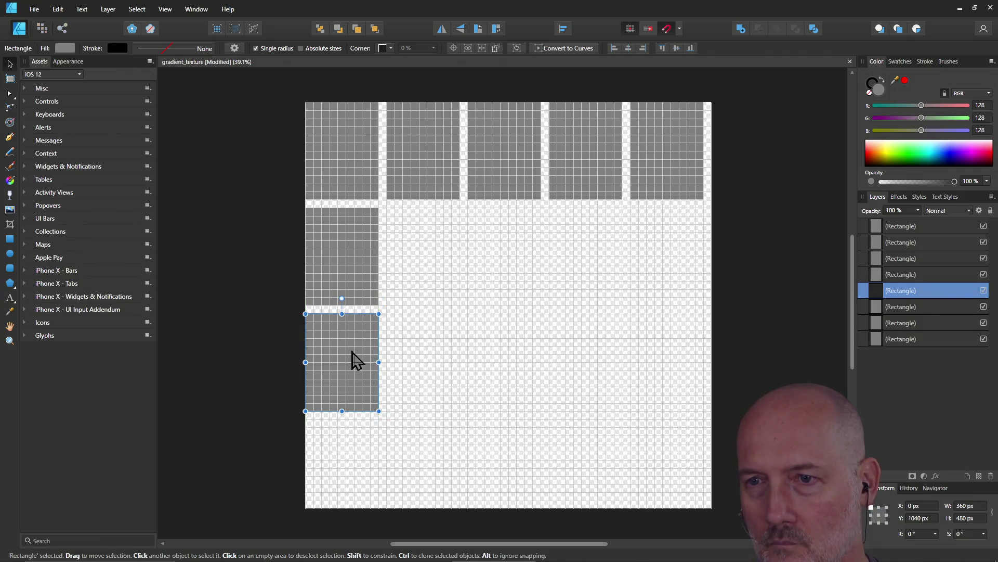
mouse_move(352, 361)
left_mouse_down()
mouse_move(351, 466)
mouse_move(350, 457)
left_mouse_up()
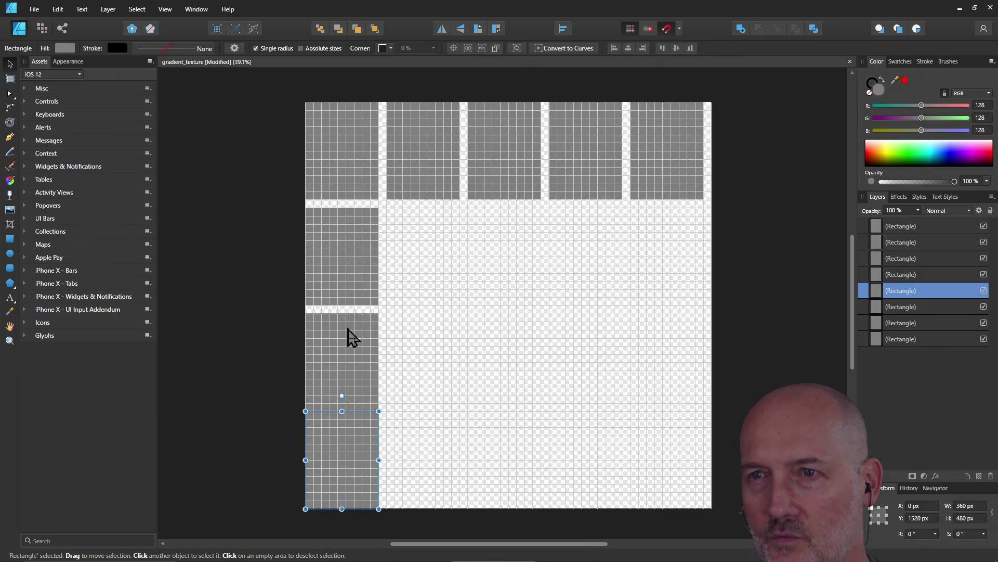
Nudge the left-column rectangles to close the gaps and seat the lowest at the page bottom
left_click_drag(351, 257, 350, 250)
left_click_drag(350, 352, 345, 339)
left_click_drag(350, 435, 348, 426)
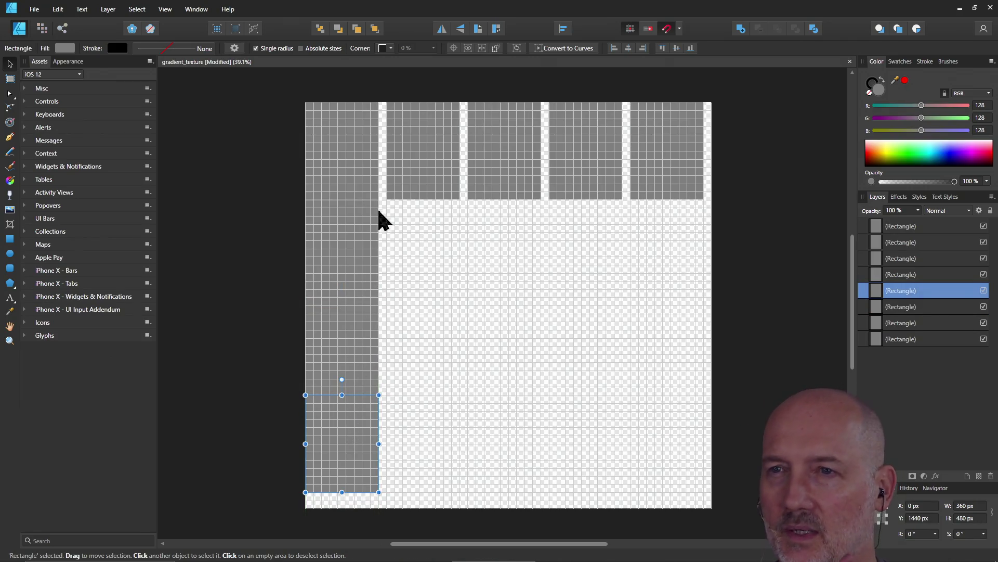
left_click(332, 246)
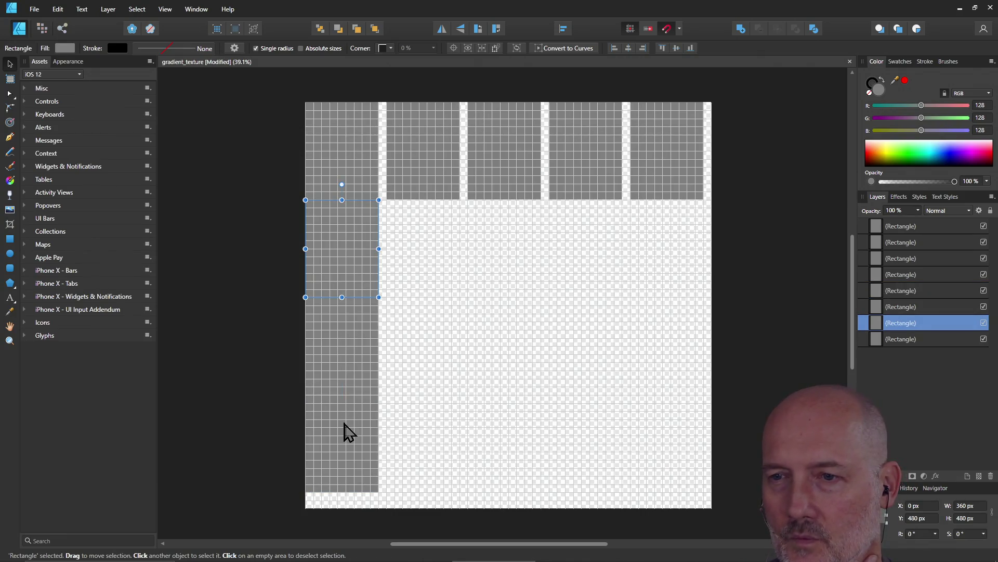
left_click_drag(346, 430, 346, 438)
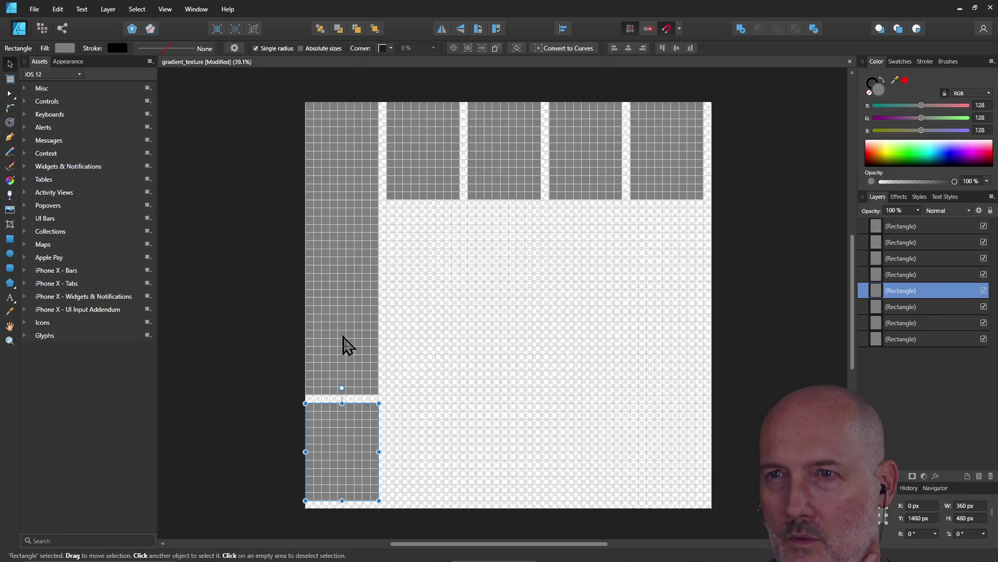
left_click(338, 158)
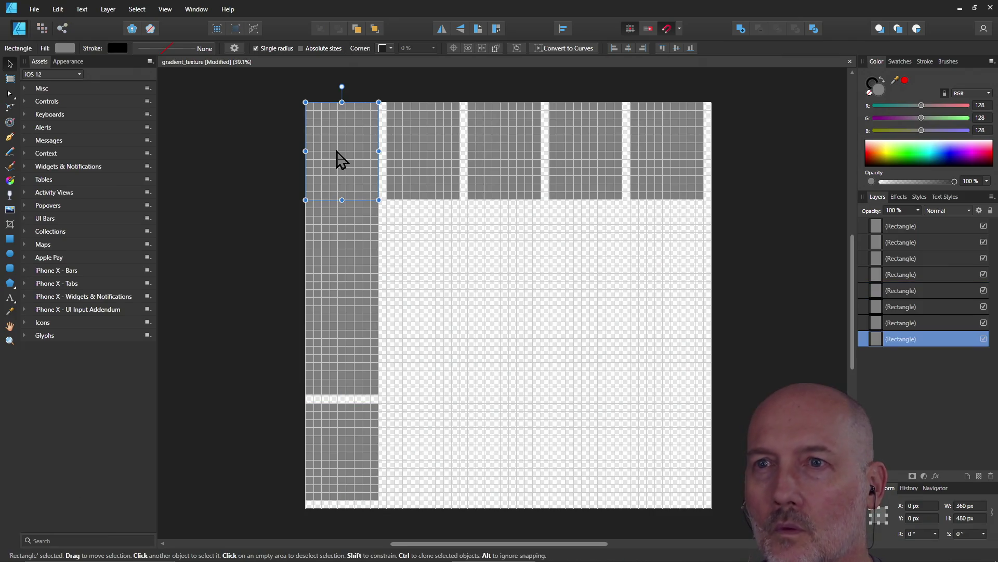
Give the top-left rectangle a 1 pt stroke width in the Stroke popover
left_click(189, 49)
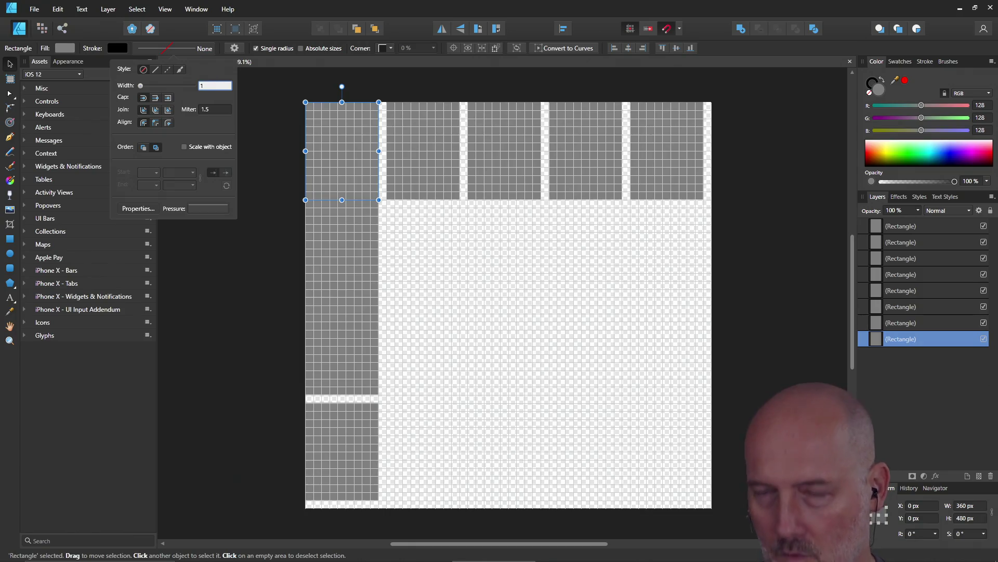
key("Return")
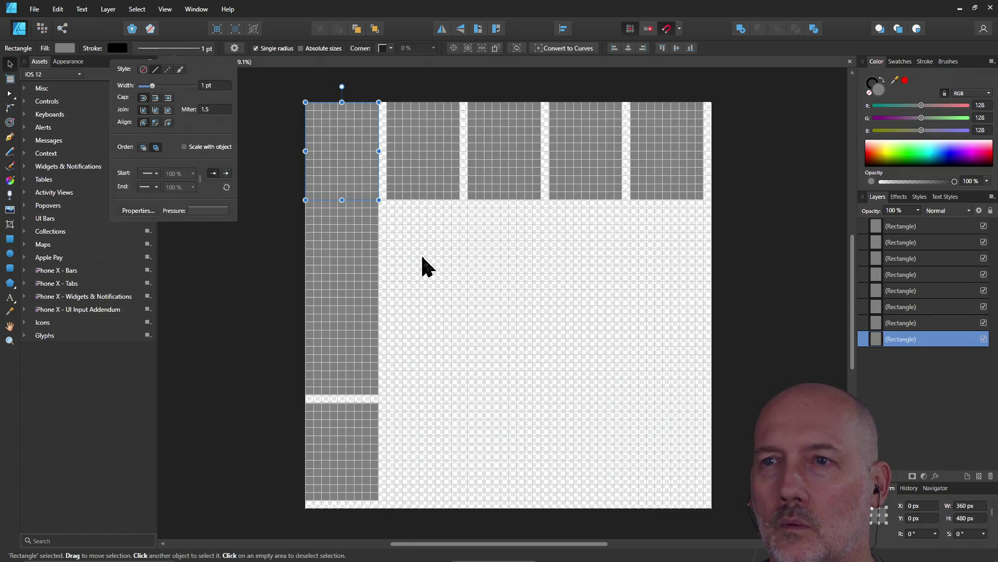
left_click(422, 257)
left_click(339, 167)
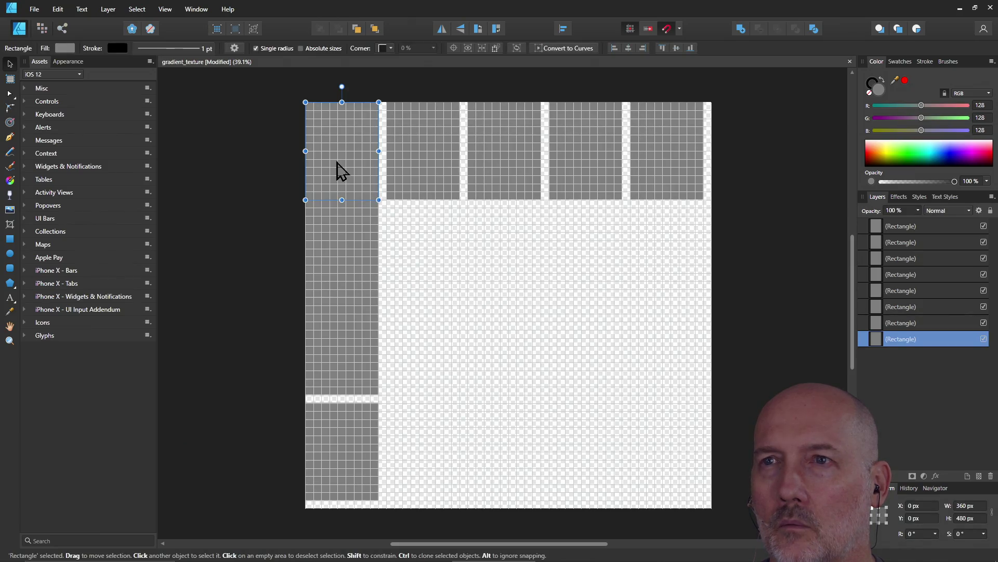
Delete the left-column and rightmost top-row duplicates, leaving only the top-left rectangle
left_click(346, 457)
left_click_drag(345, 458, 341, 394)
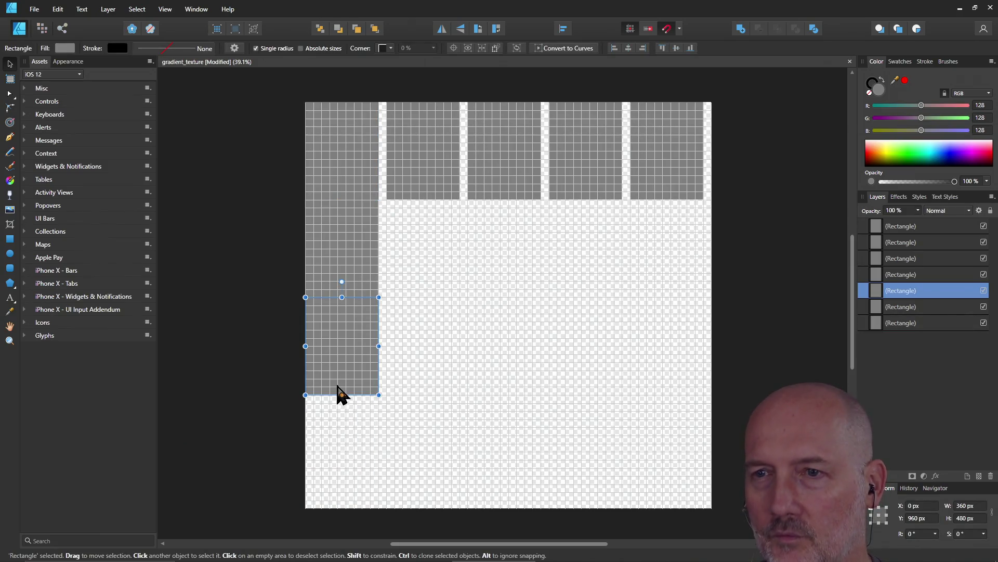
key("Delete")
key("Delete")
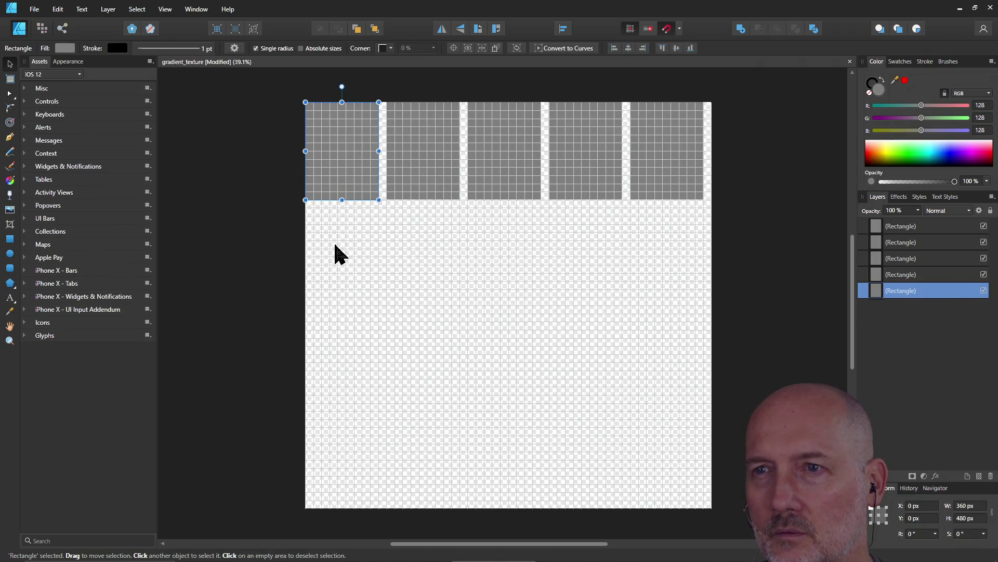
left_click(653, 172)
key("Delete")
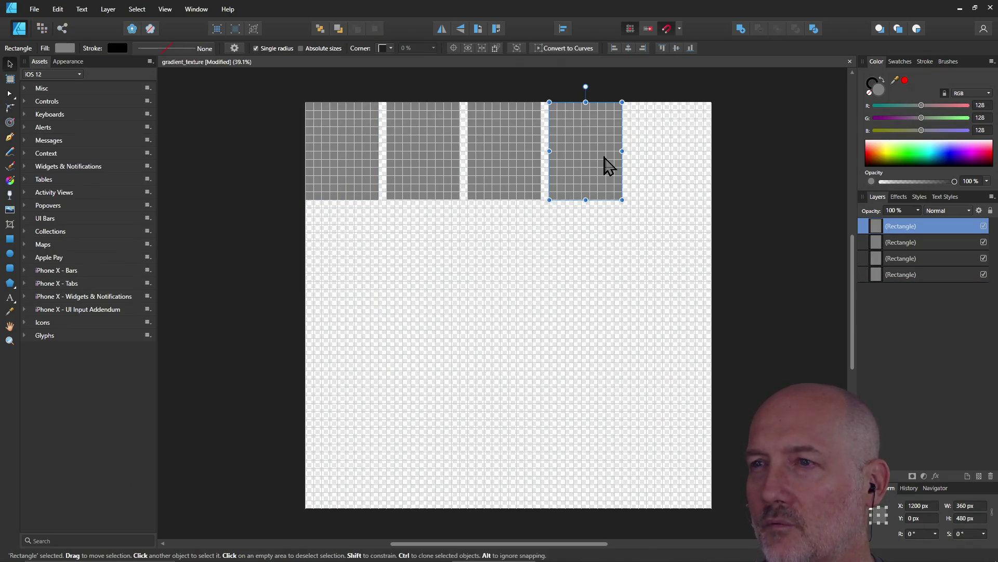
key("Delete")
key("Delete")
key("Delete")
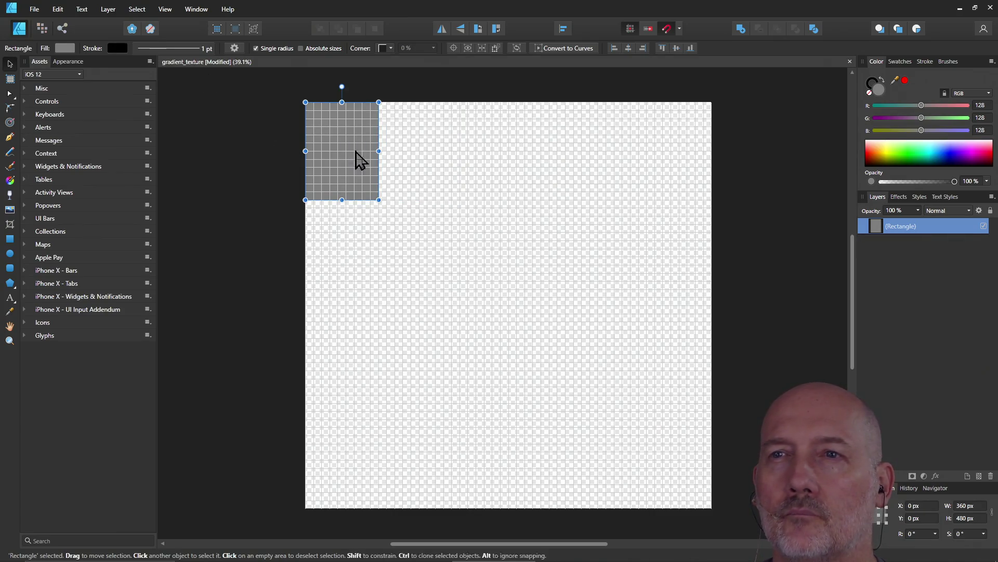
left_click(185, 51)
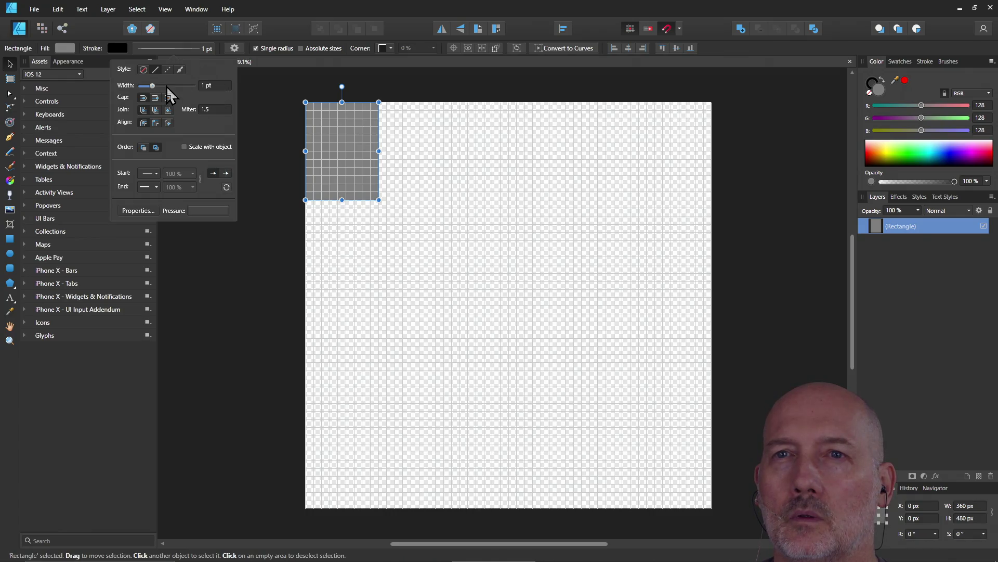
Thicken the rectangle's stroke to about 8 pt with the width slider, then duplicate it with Ctrl+J
left_click_drag(152, 88, 154, 89)
left_click_drag(152, 85, 162, 91)
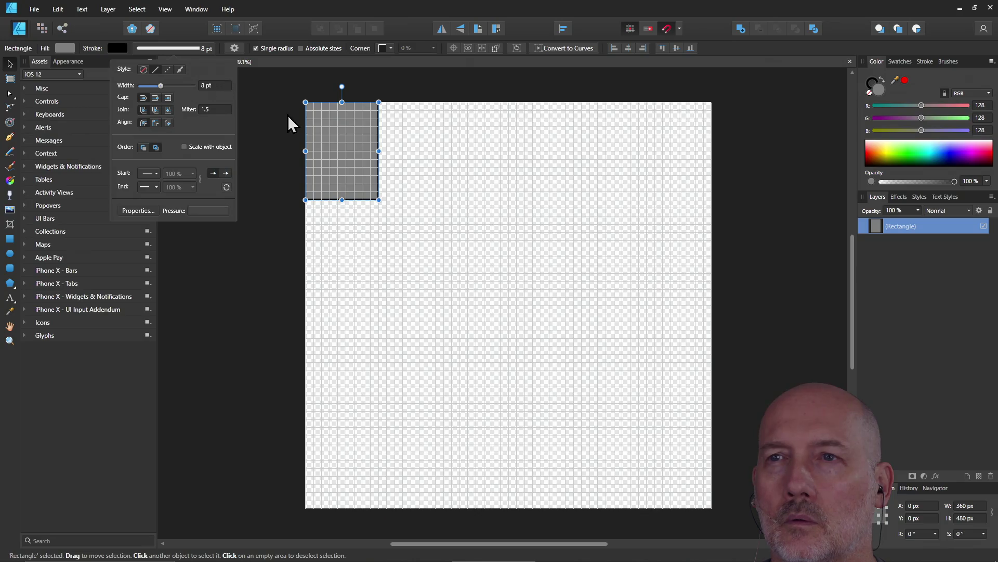
left_click(278, 223)
left_click(350, 162)
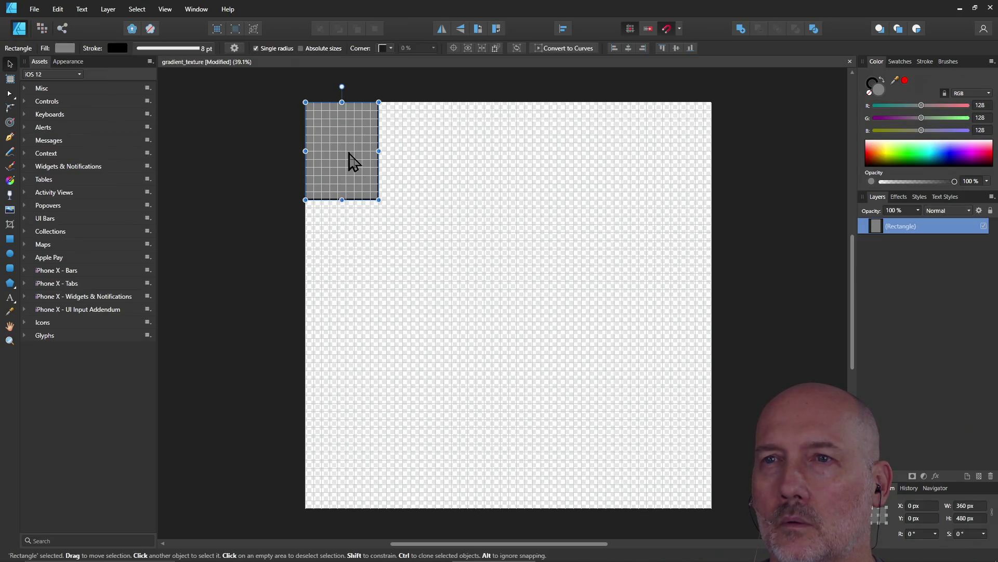
key("ctrl+j")
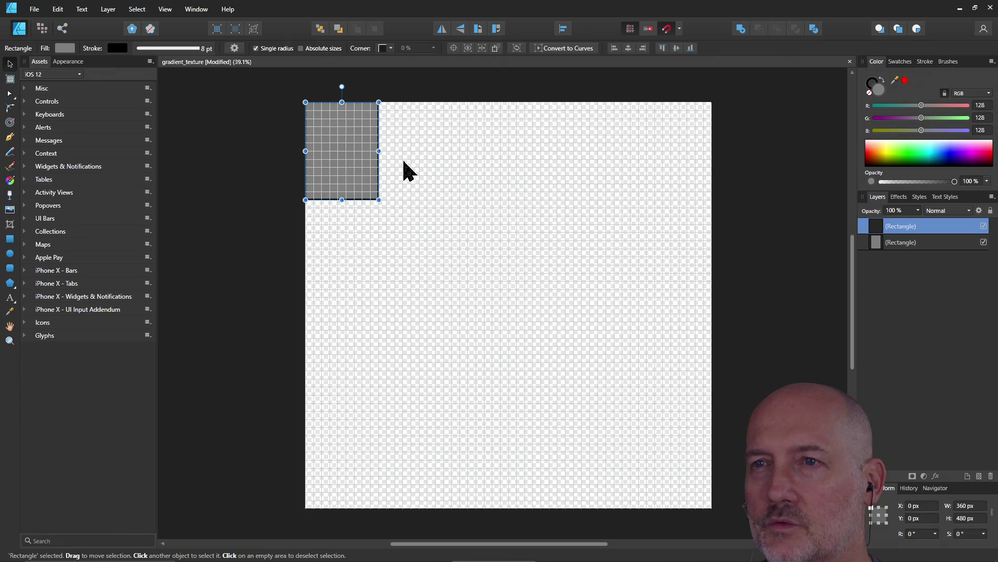
Paste and drag copies into a row of five stroked rectangles across the page top
mouse_move(364, 167)
left_mouse_down()
mouse_move(431, 170)
mouse_move(420, 171)
left_mouse_up()
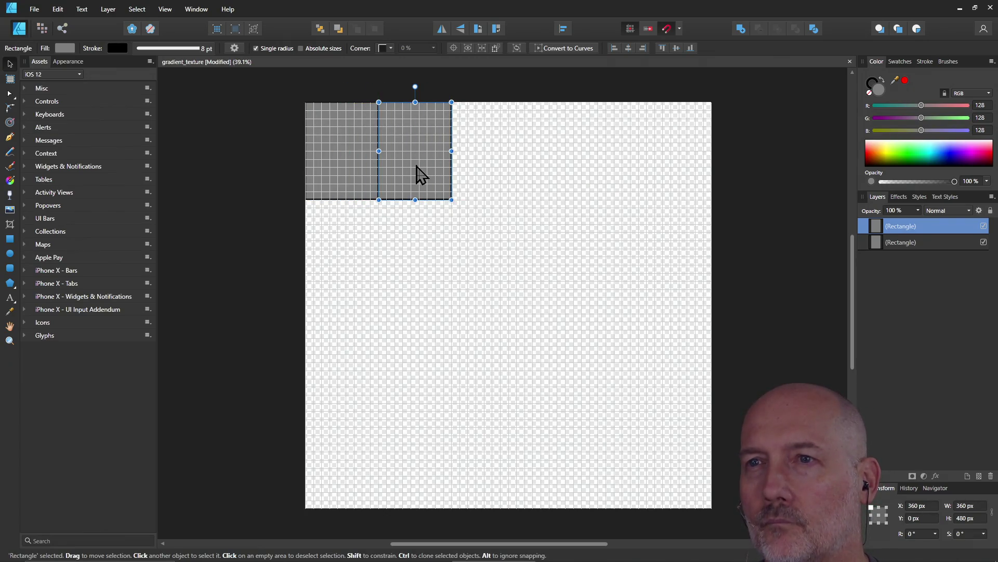
left_click_drag(420, 173, 428, 172)
key("ctrl+v")
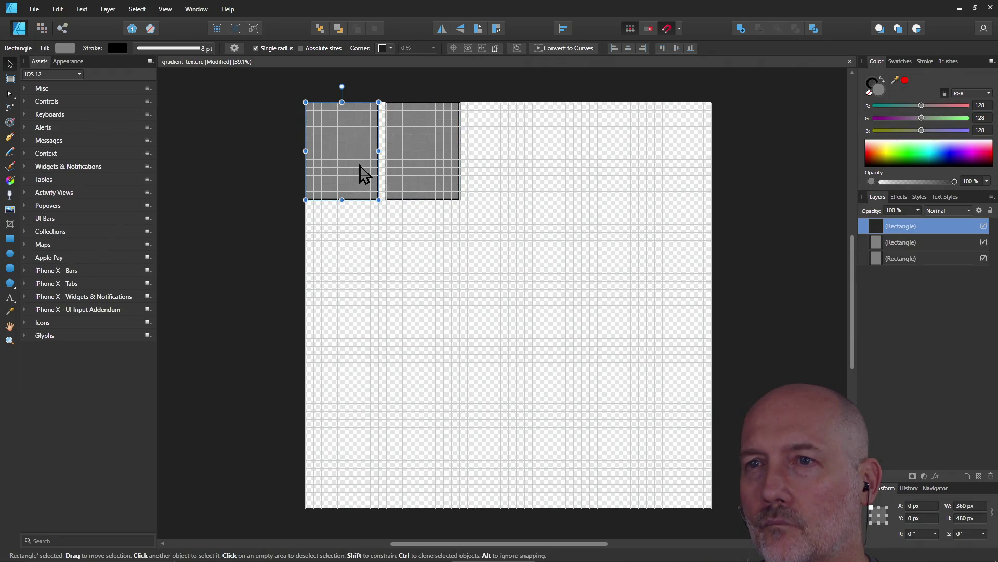
left_click_drag(358, 173, 525, 173)
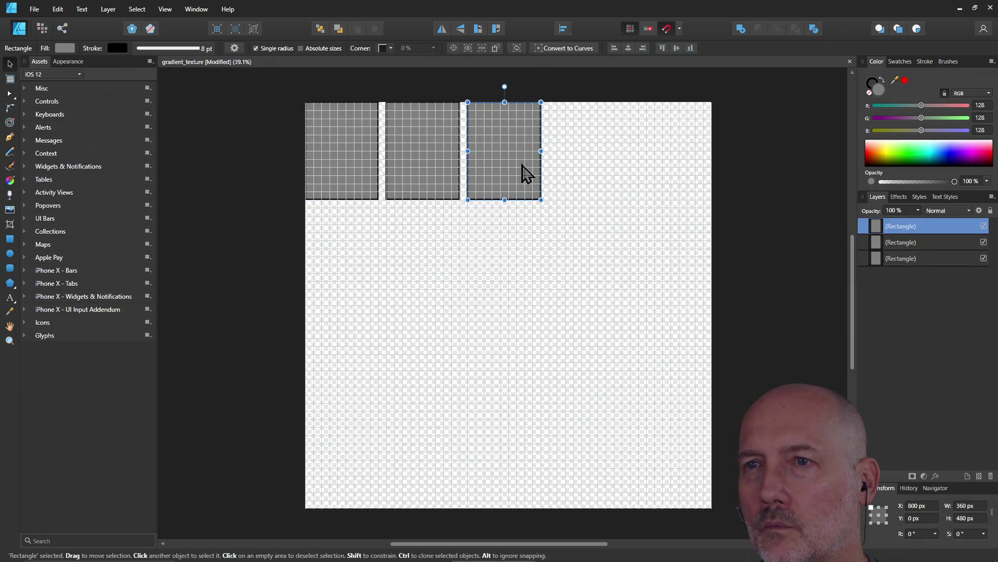
key("ctrl+v")
mouse_move(375, 178)
left_mouse_down()
mouse_move(607, 178)
mouse_move(595, 174)
left_mouse_up()
key("ctrl+v")
left_click_drag(351, 175, 676, 181)
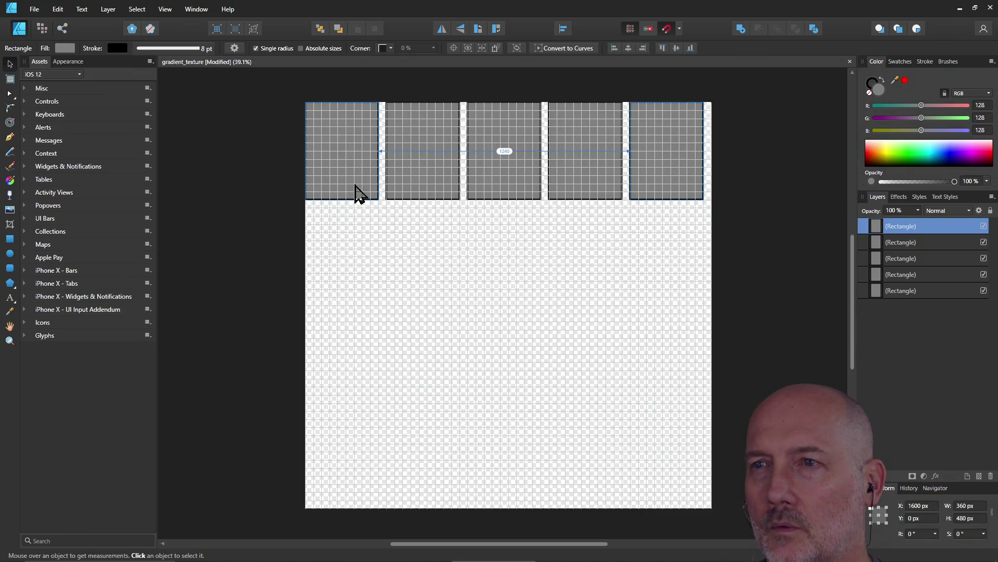
Paste three more copies and stack them down the page's left edge below the top-left rectangle
key("ctrl+v")
left_click_drag(352, 167, 355, 276)
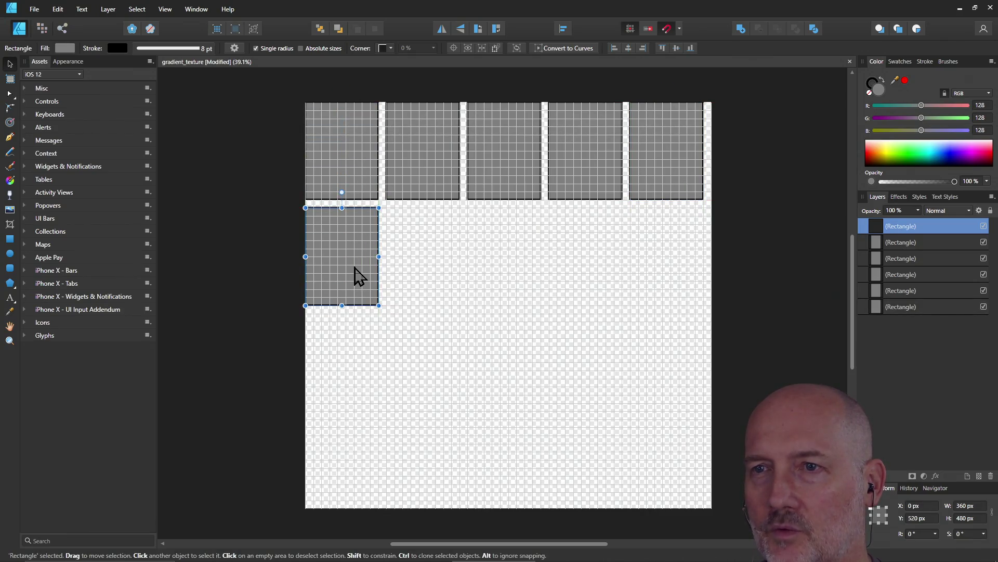
key("ctrl+v")
left_click_drag(350, 185, 351, 392)
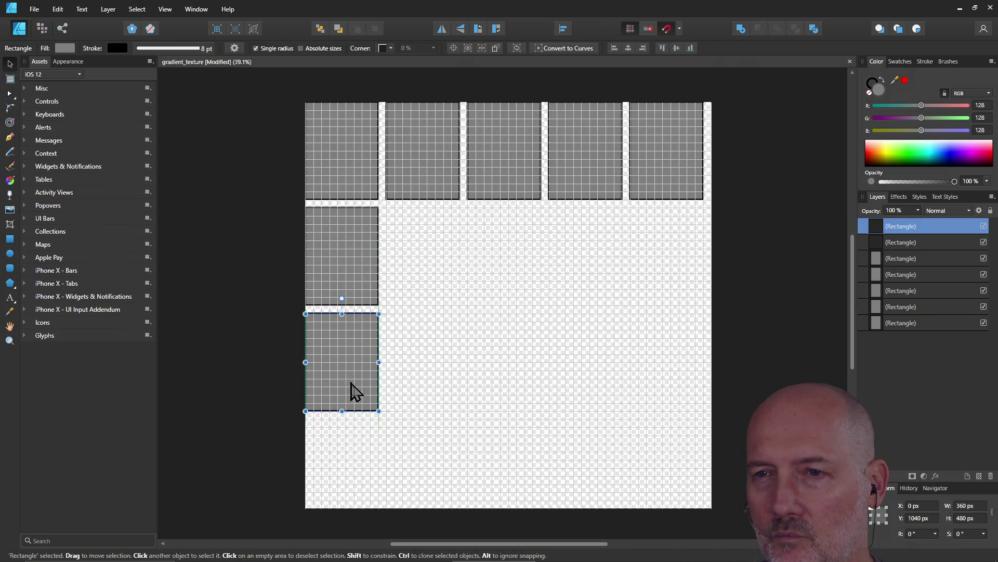
key("ctrl+v")
mouse_move(350, 172)
left_mouse_down()
mouse_move(351, 472)
mouse_move(341, 468)
left_mouse_up()
Nudge the left-column rectangles upward to close the gaps between them
left_click(353, 314)
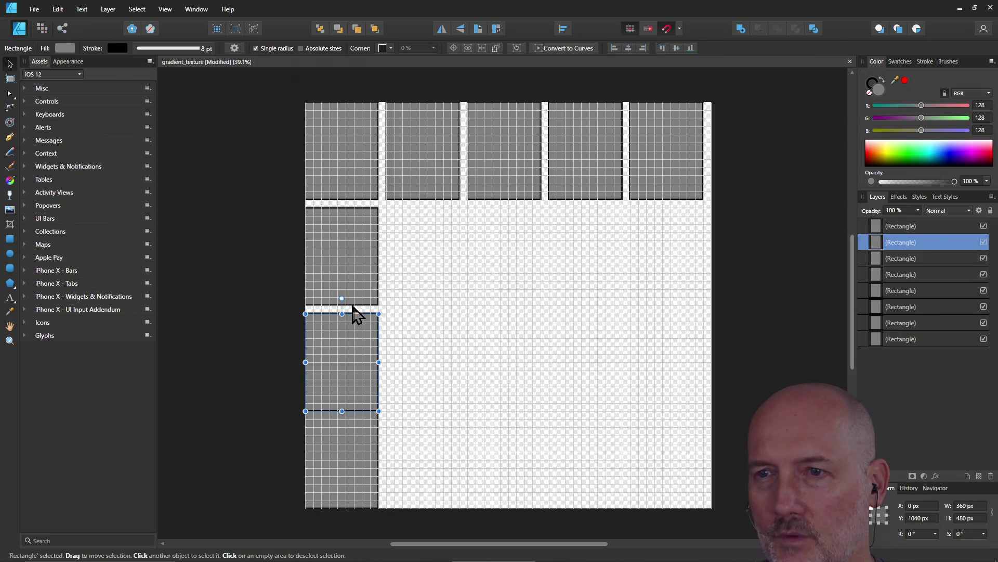
left_click(340, 258)
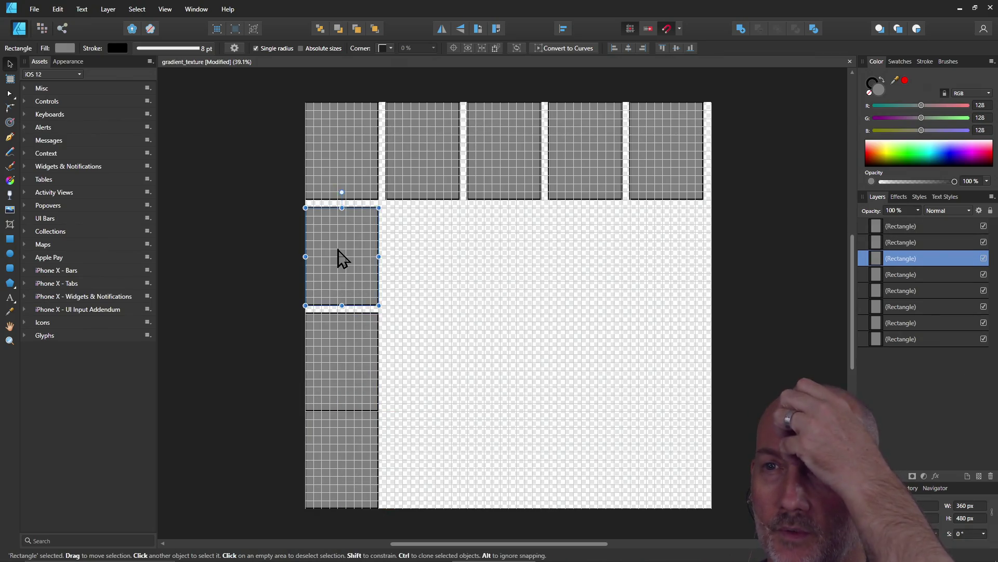
left_click_drag(341, 257, 338, 254)
left_click(338, 349)
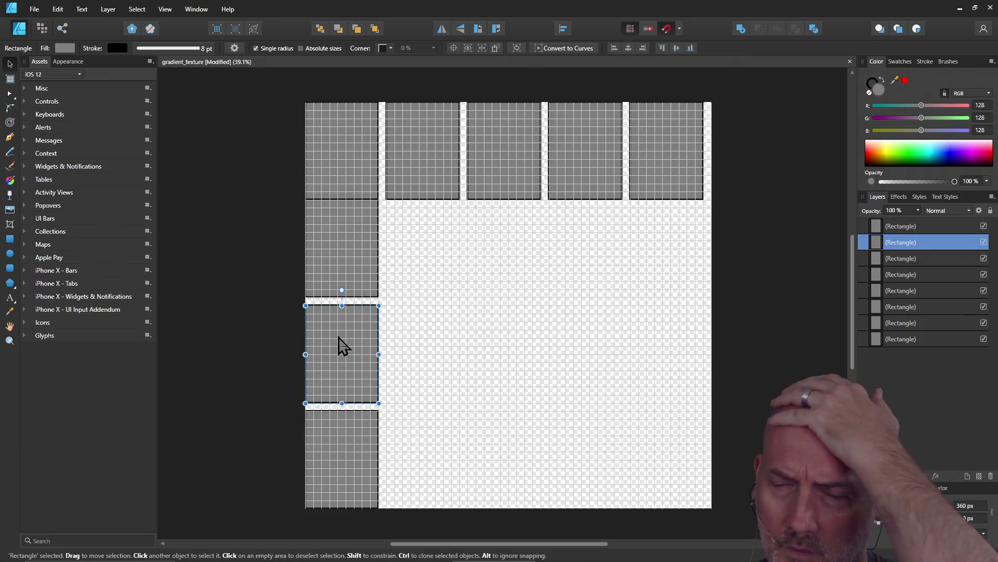
left_click(346, 248)
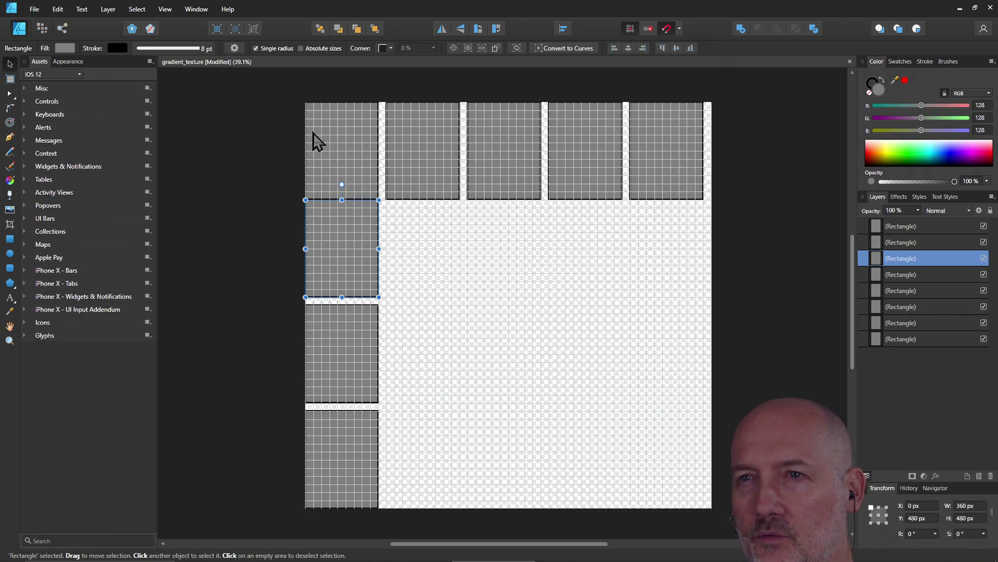
left_click(326, 132)
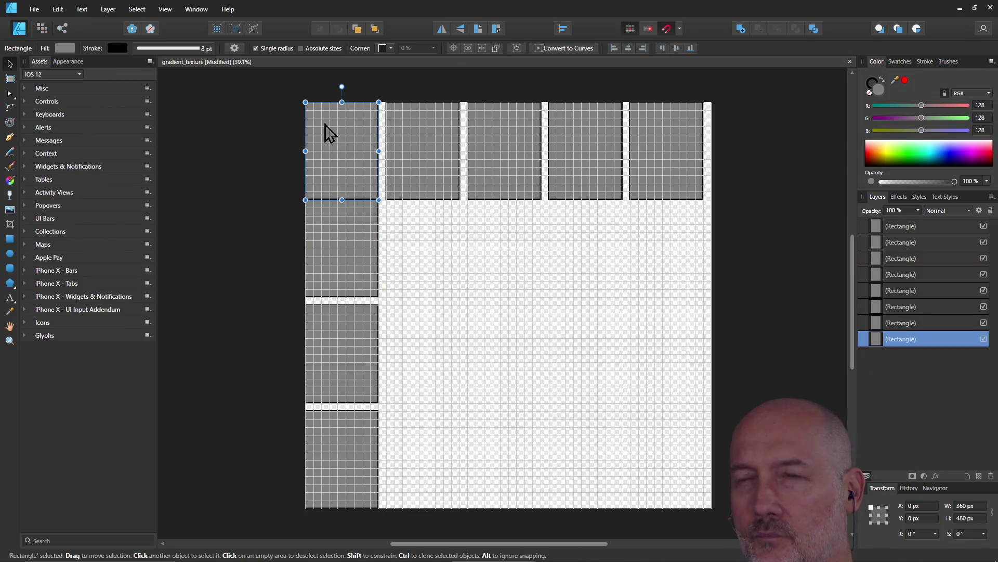
left_click(421, 148)
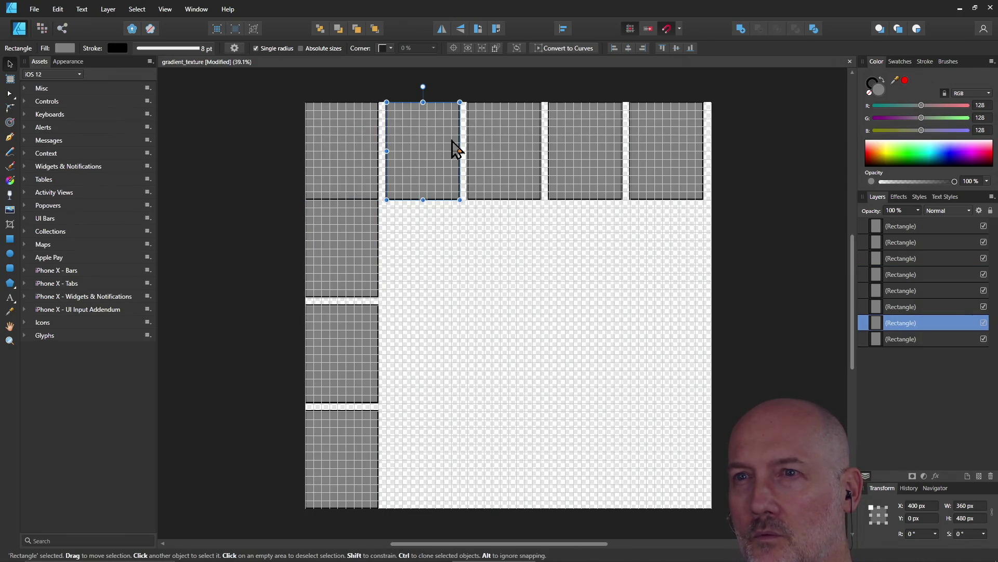
left_click(503, 170)
left_click(586, 166)
left_click(653, 164)
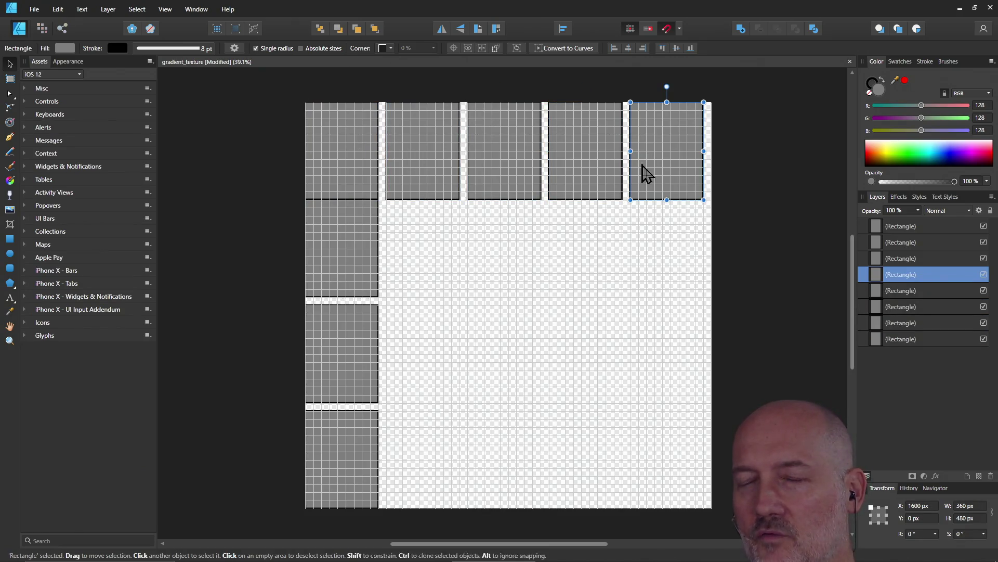
left_click(368, 164)
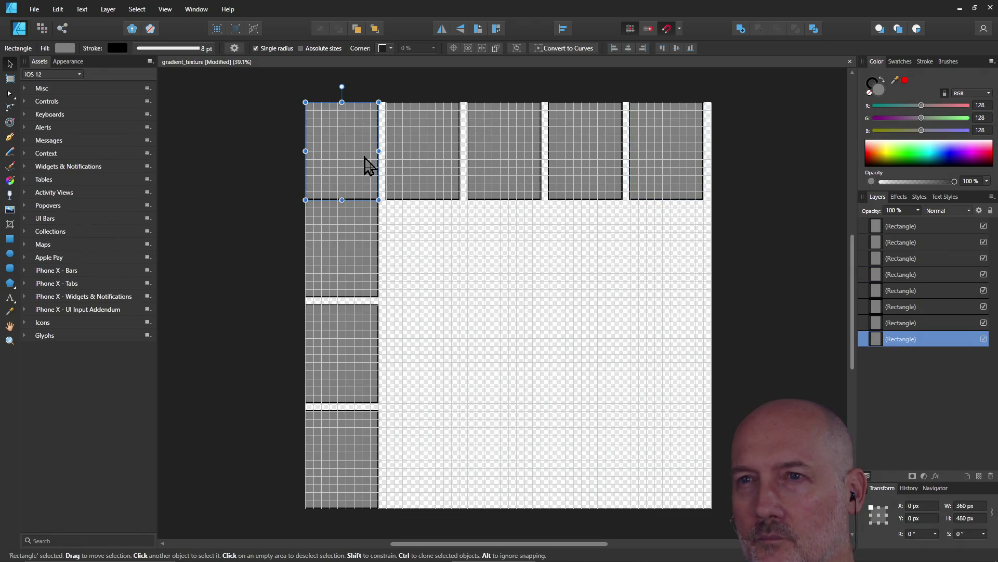
left_click(419, 165)
left_click(503, 170)
left_click(591, 173)
left_click(646, 169)
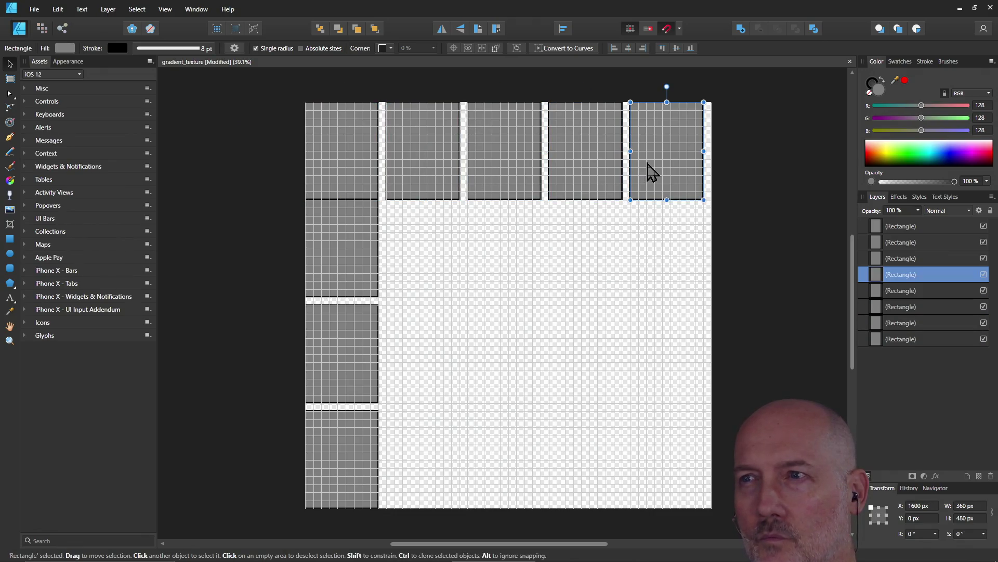
left_click(358, 170)
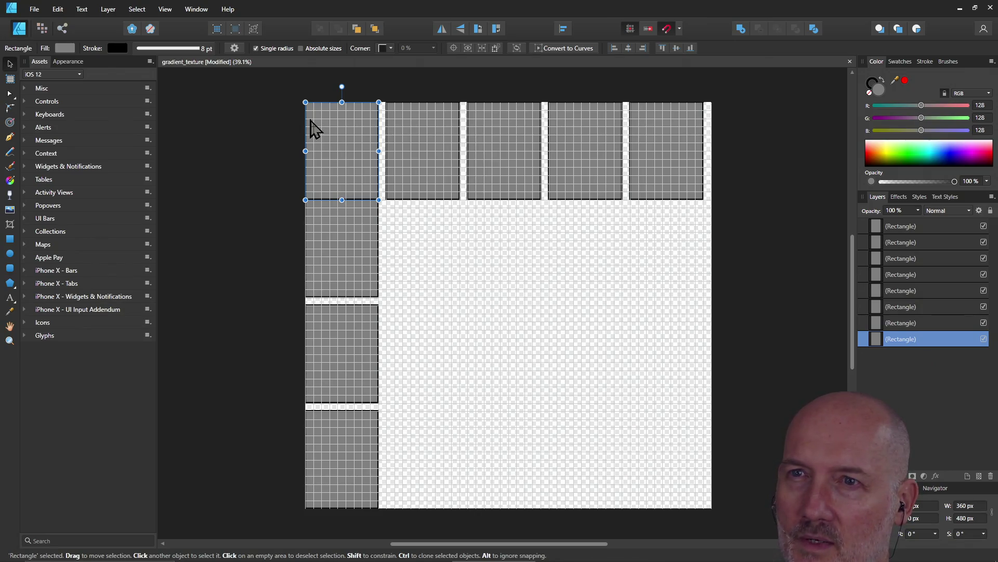
left_click(409, 136)
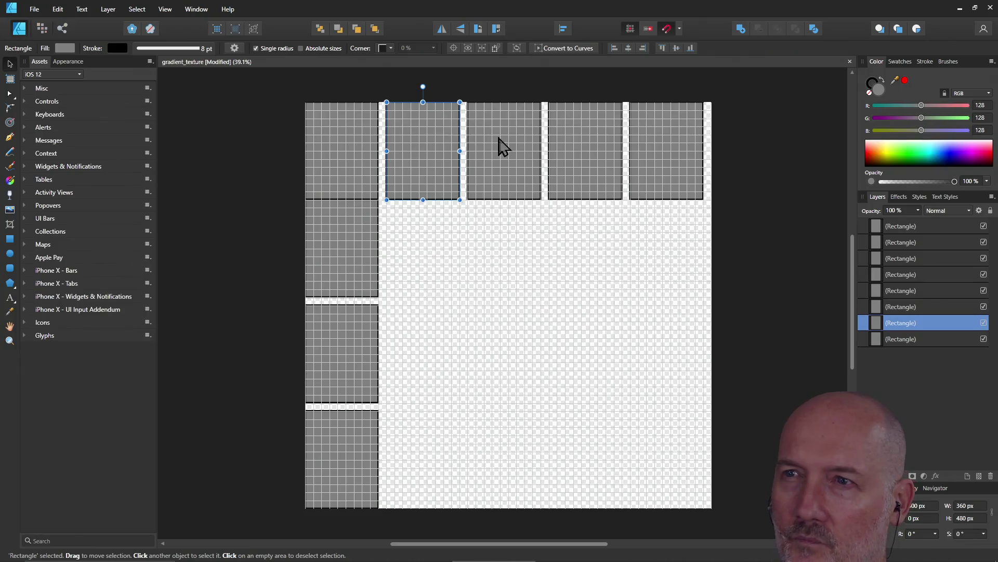
left_click(515, 150)
left_click(594, 154)
left_click(655, 154)
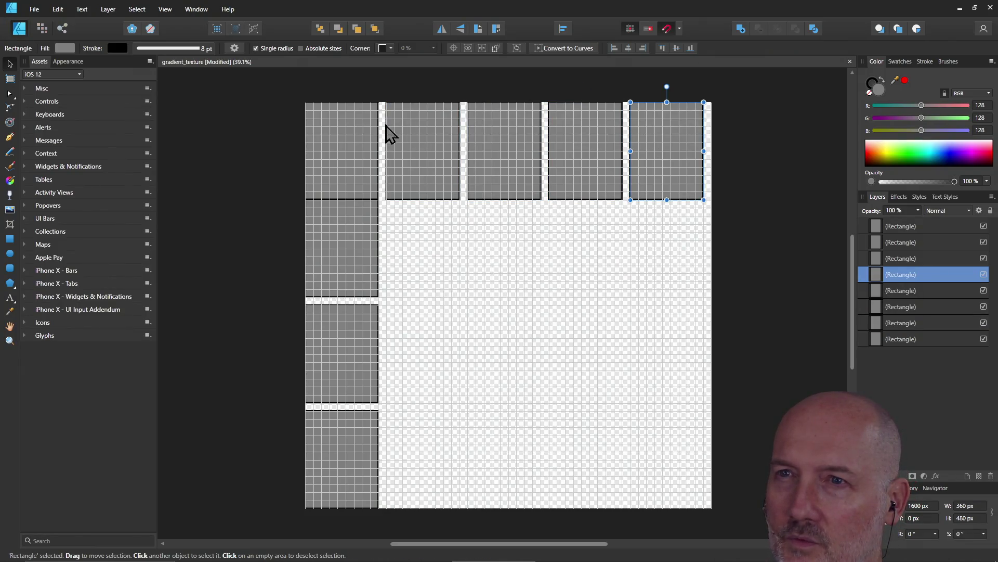
left_click(341, 247)
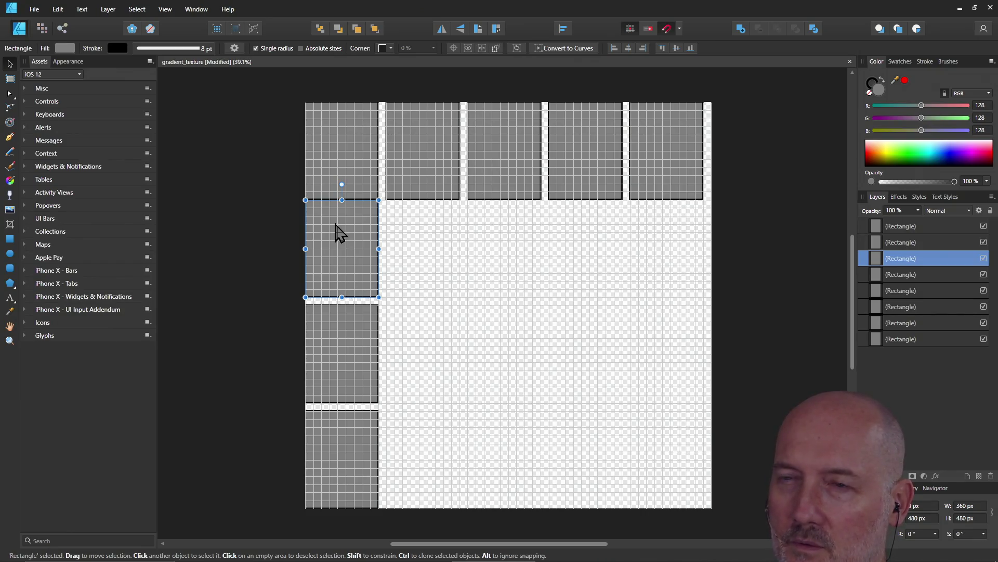
left_click(335, 162)
left_click(334, 252)
left_click(341, 382)
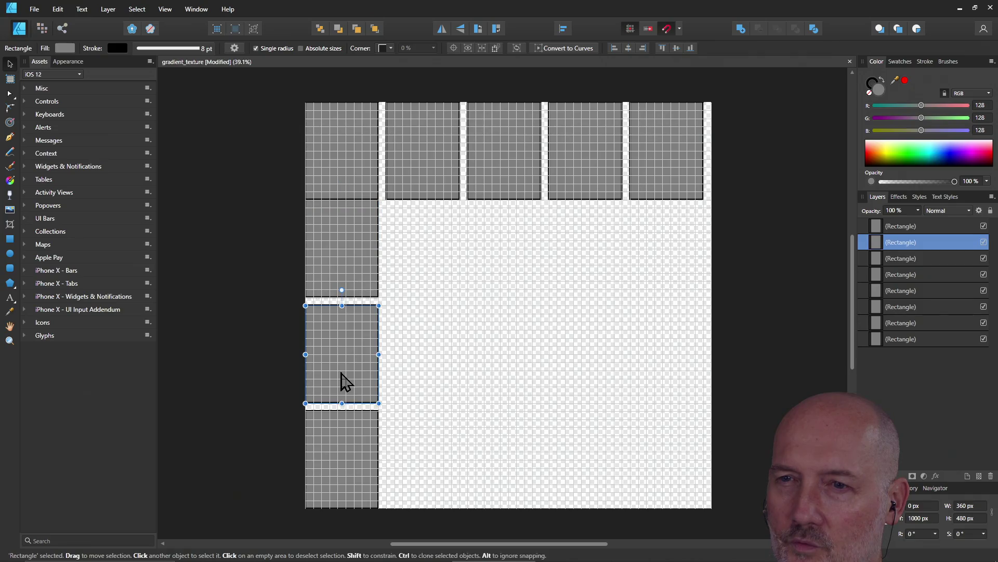
left_click(347, 445)
left_click(343, 234)
left_click(343, 167)
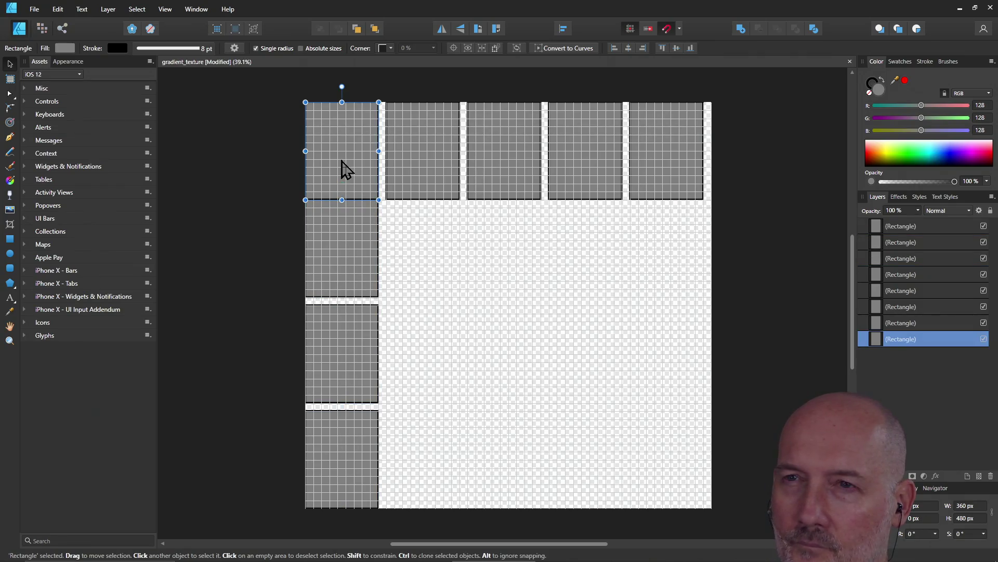
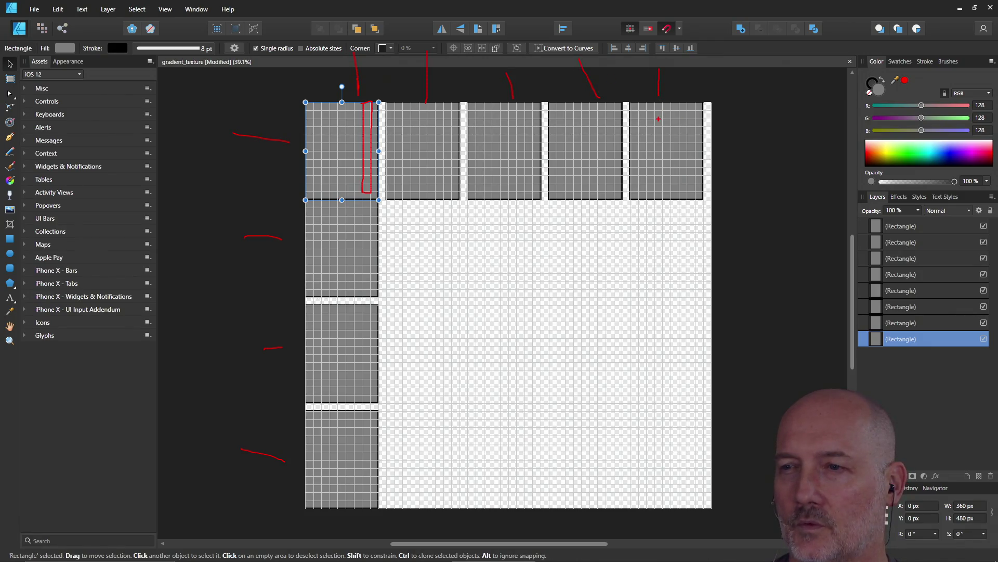
Make exploratory drags over the canvas and tiles, cancelling each selection with Escape
mouse_move(636, 412)
left_mouse_down()
mouse_move(636, 504)
mouse_move(728, 461)
mouse_move(708, 470)
left_mouse_up()
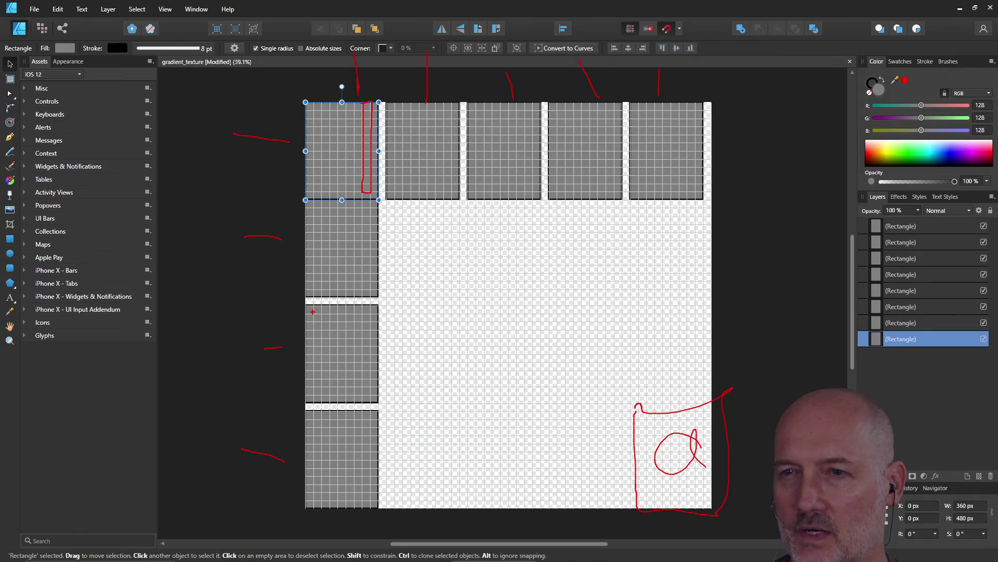
left_click_drag(313, 316, 359, 320)
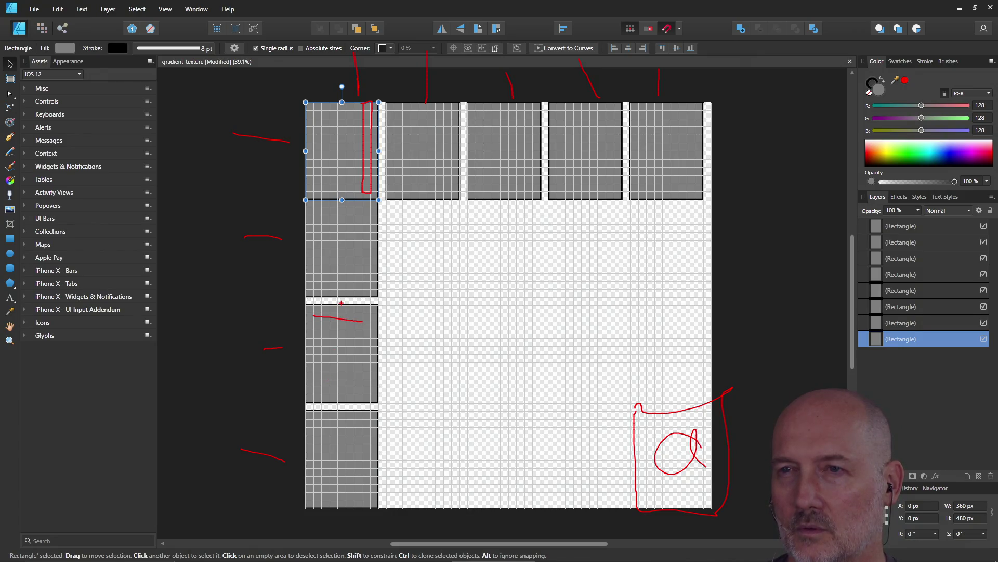
key("Escape")
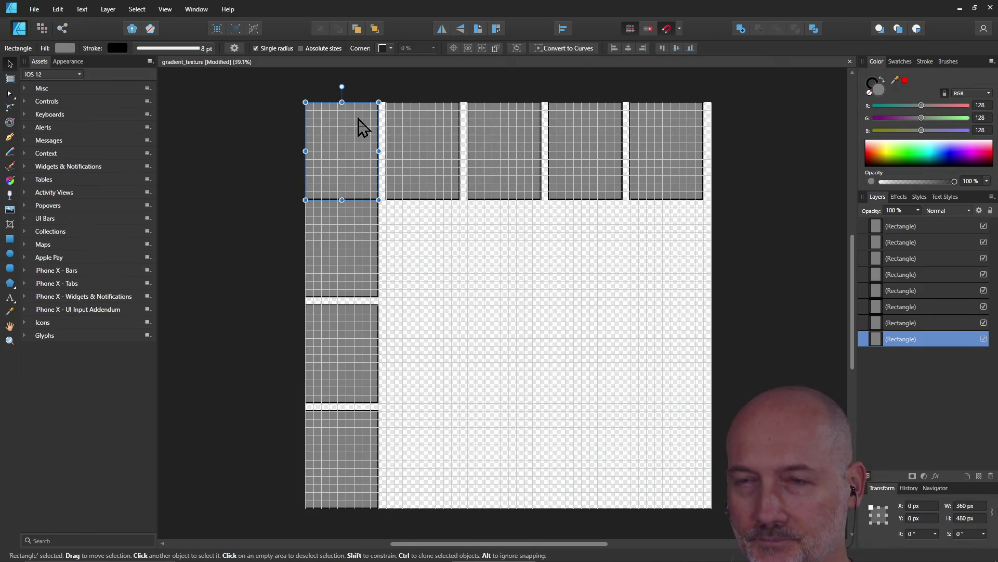
left_click_drag(353, 66, 358, 111)
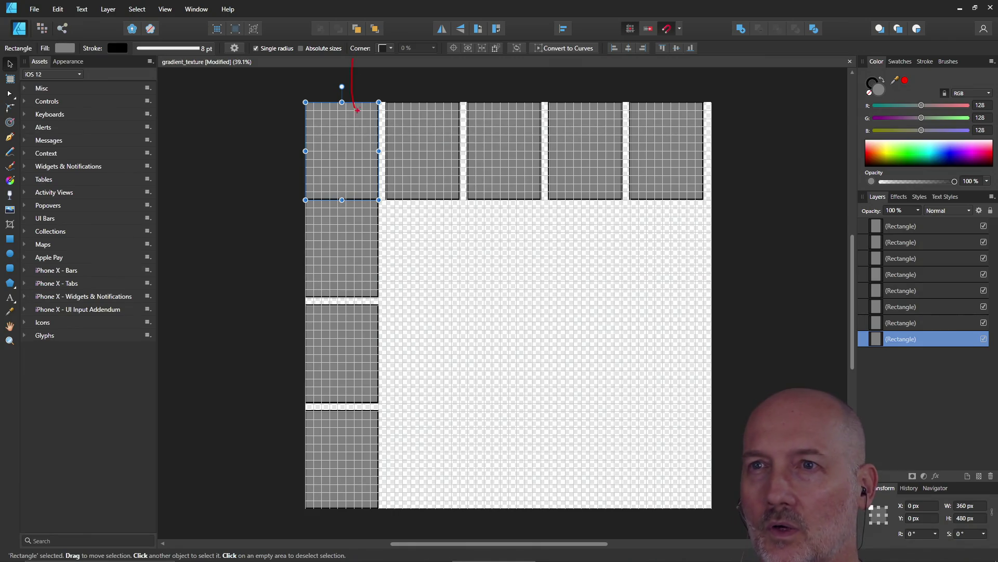
left_click_drag(405, 62, 424, 107)
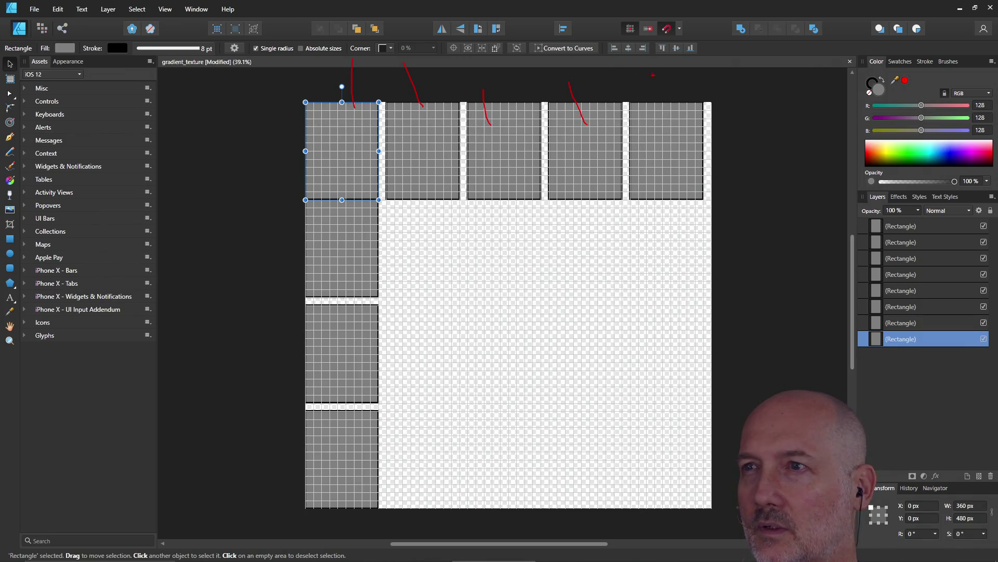
left_click_drag(259, 146, 292, 148)
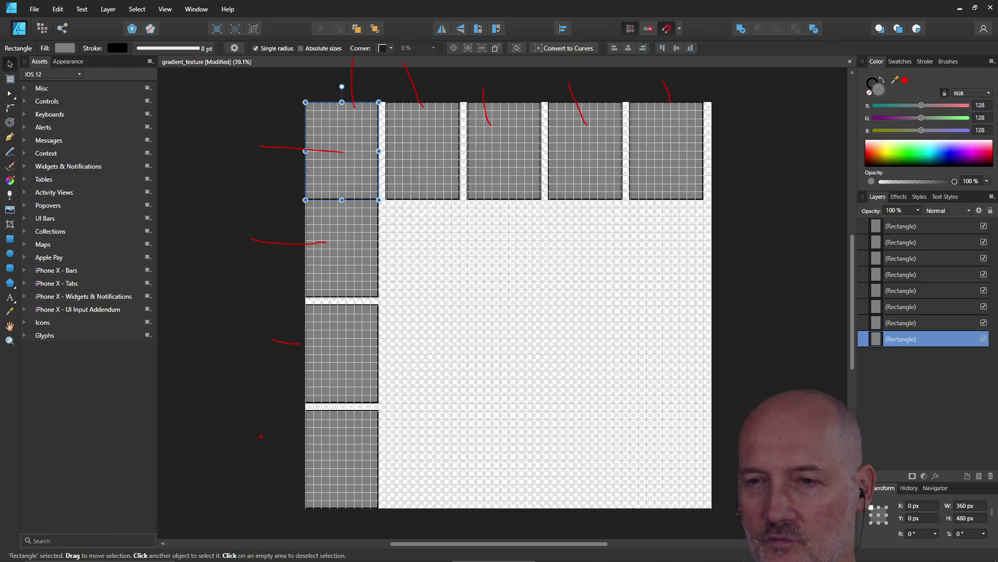
left_click_drag(291, 445, 332, 443)
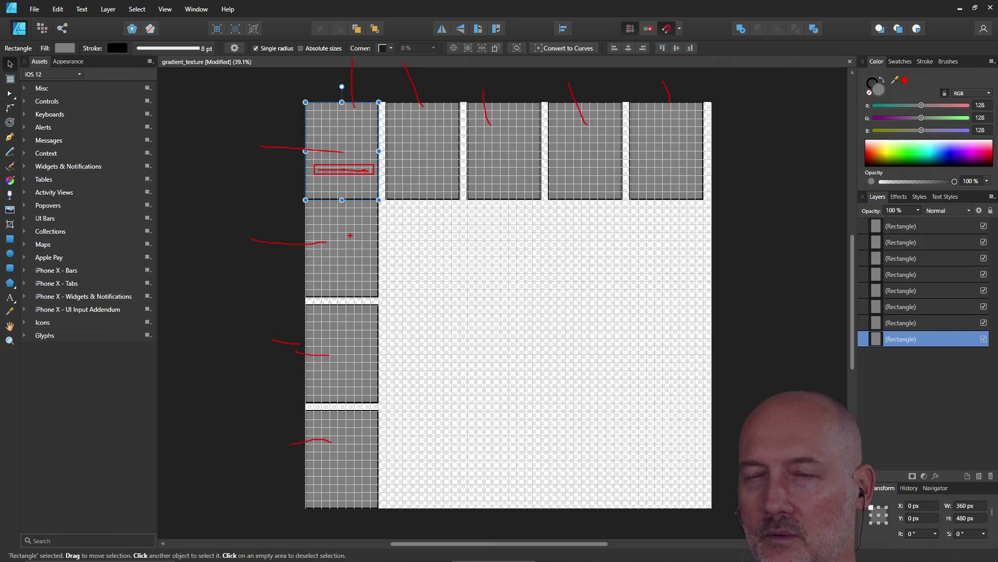
key("Escape")
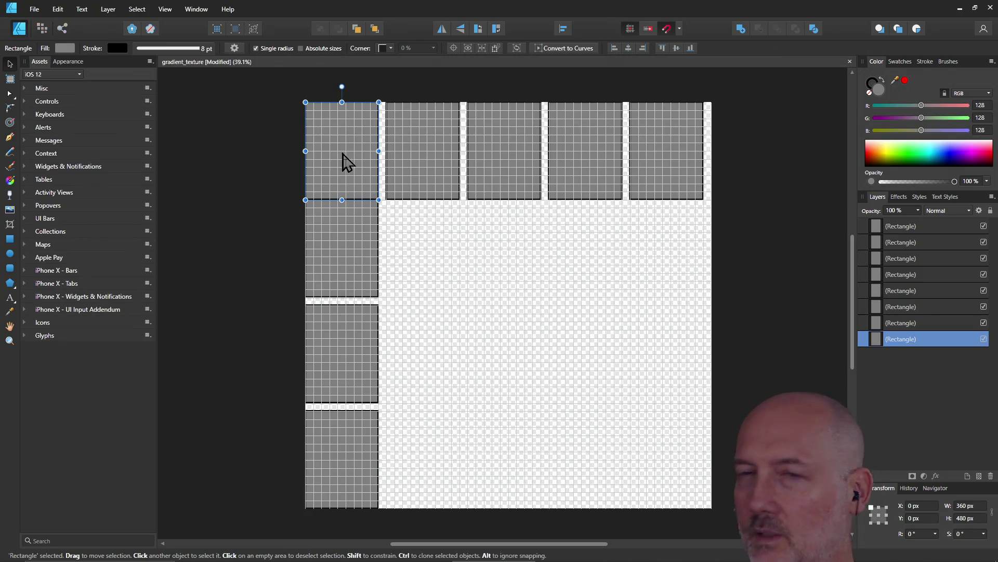
Draw a wide rectangle strip inside the top-left tile and set its stroke to None
left_click(10, 238)
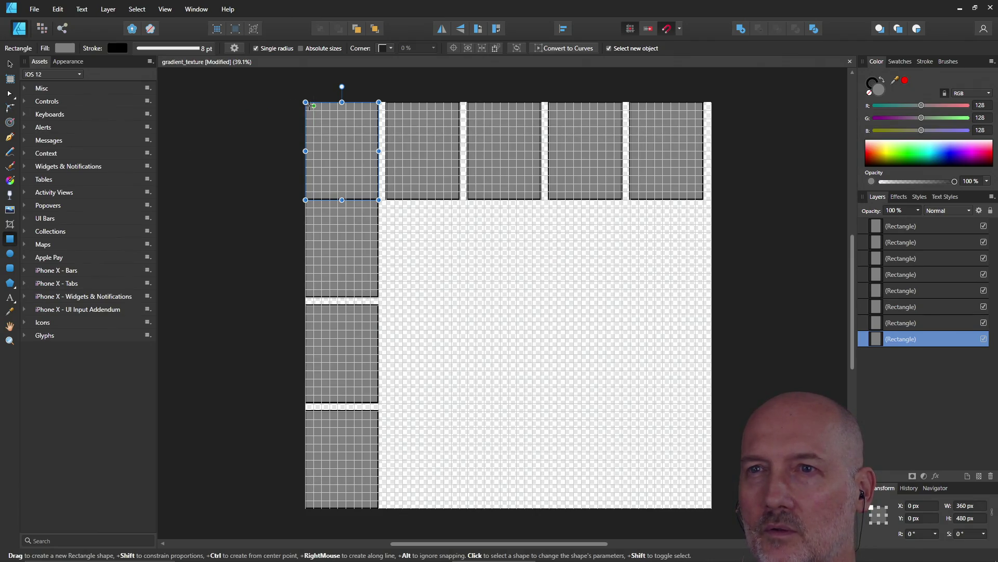
left_click(870, 163)
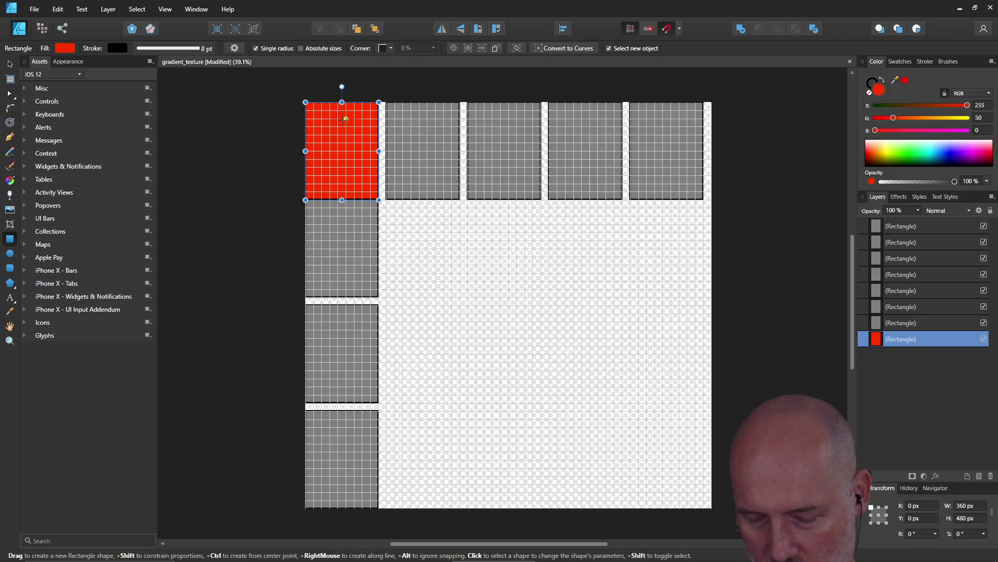
key("ctrl+z")
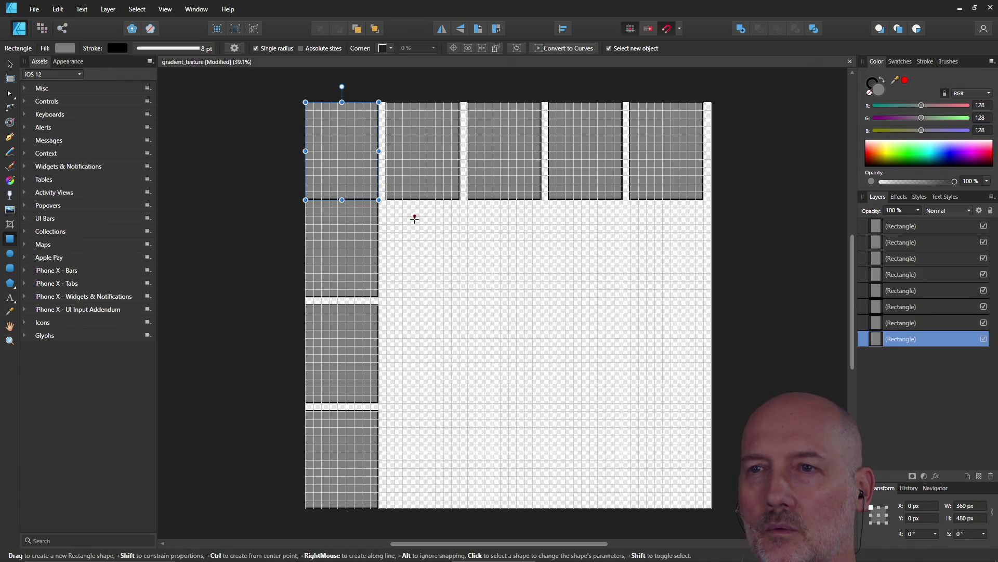
scroll(322, 150, "up", 3)
scroll(321, 151, "up", 2)
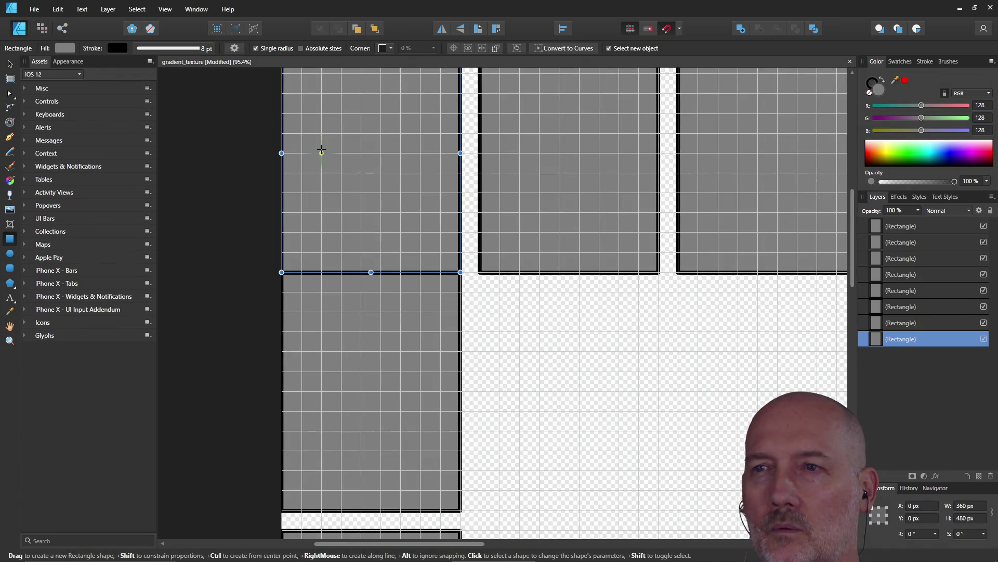
left_click_drag(854, 249, 853, 196)
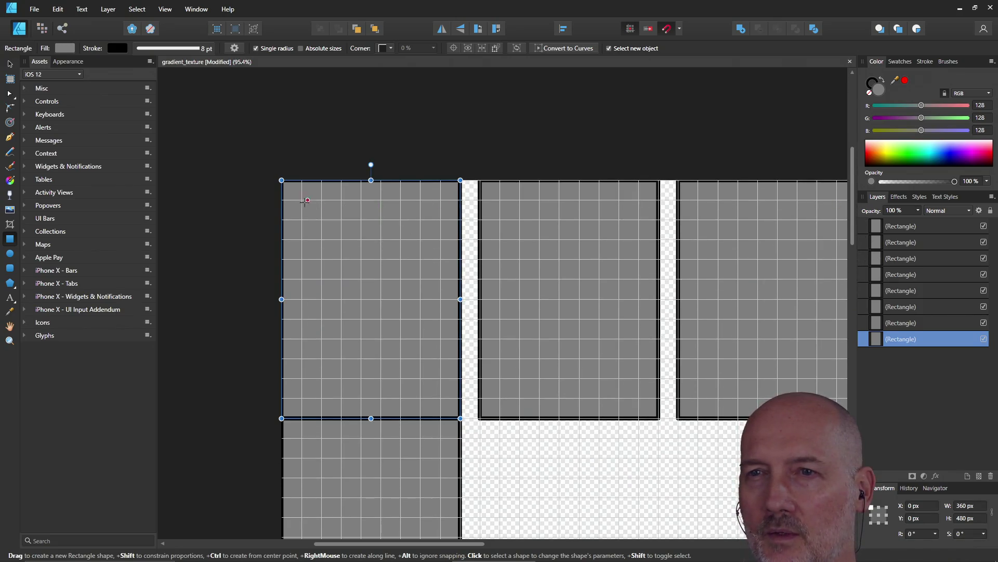
left_click_drag(302, 200, 441, 219)
left_click(144, 49)
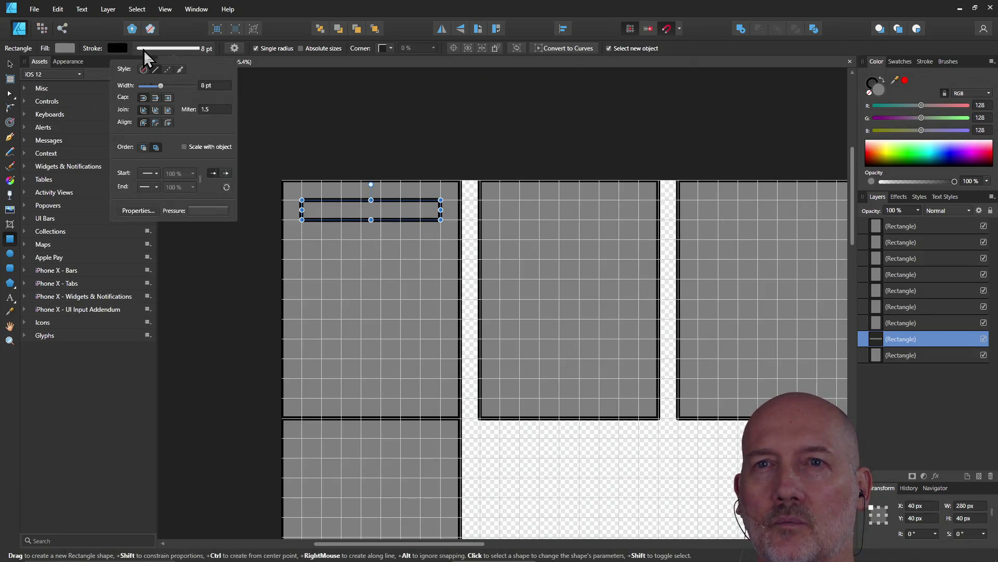
left_click(141, 69)
Move the strip to the tile's top-left corner at X/Y 0, stretch it to 360 px wide and fill it red
left_click_drag(348, 211, 326, 200)
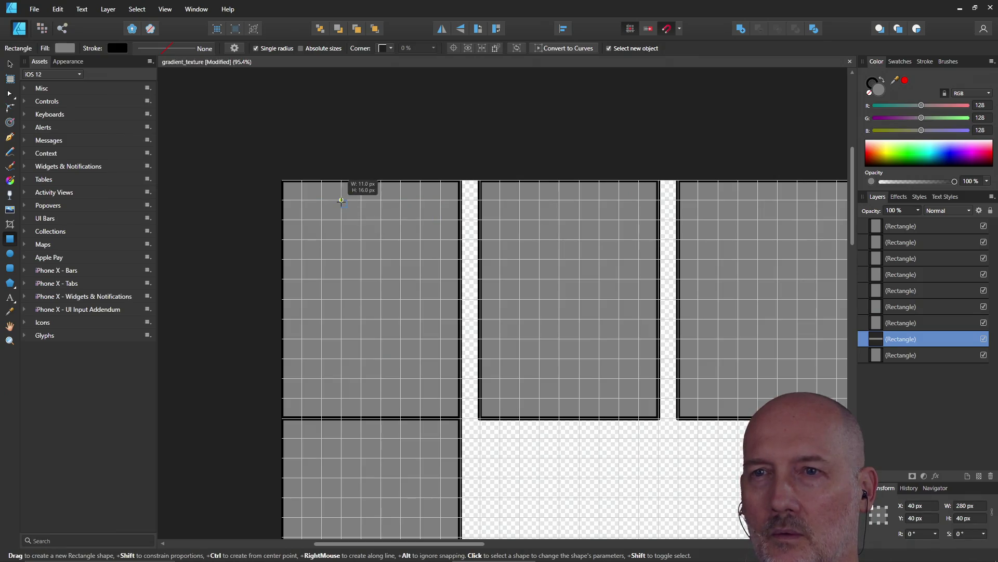
key("ctrl+z")
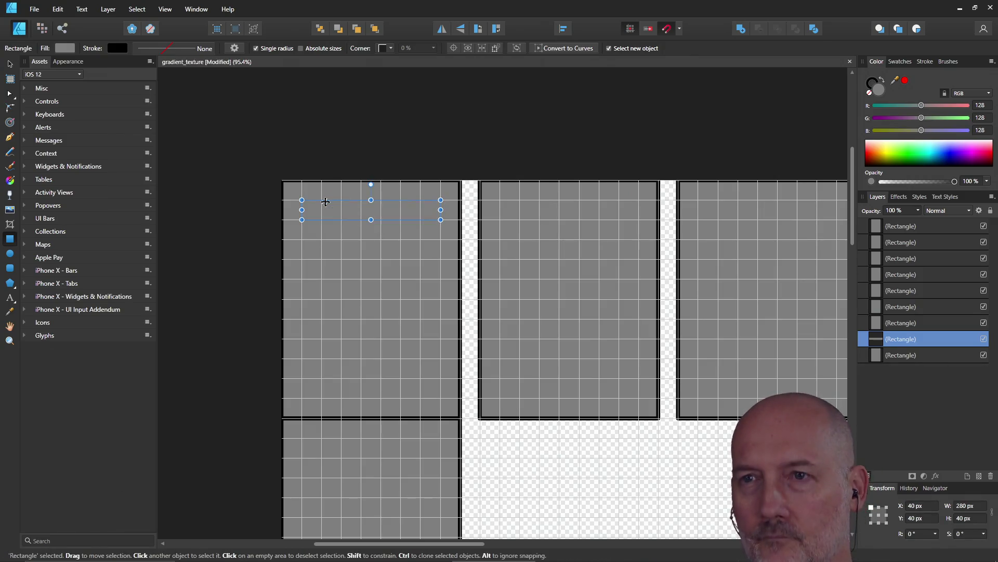
key("ctrl+d")
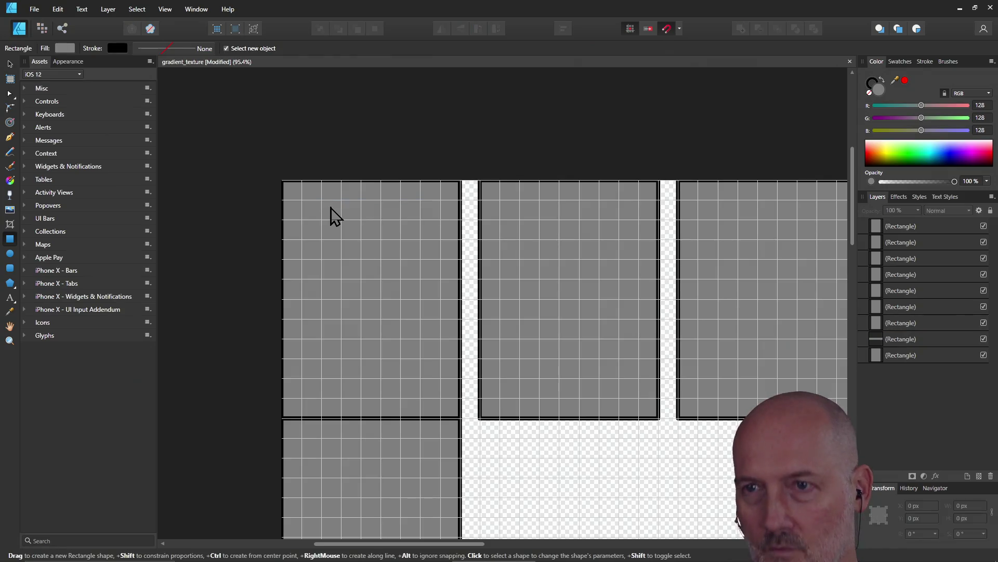
key("v")
left_click(338, 226)
left_click_drag(346, 214, 325, 197)
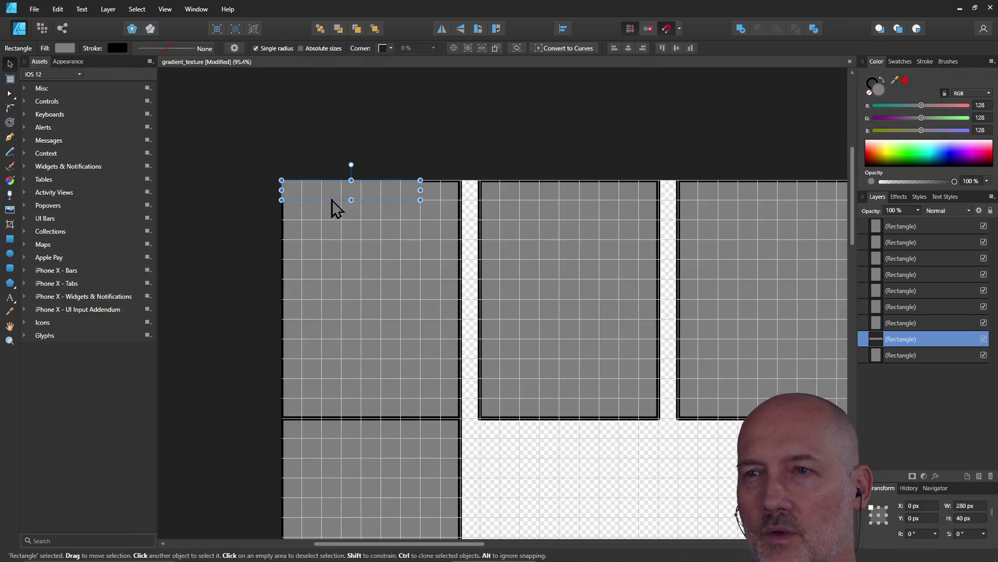
left_click_drag(421, 189, 460, 189)
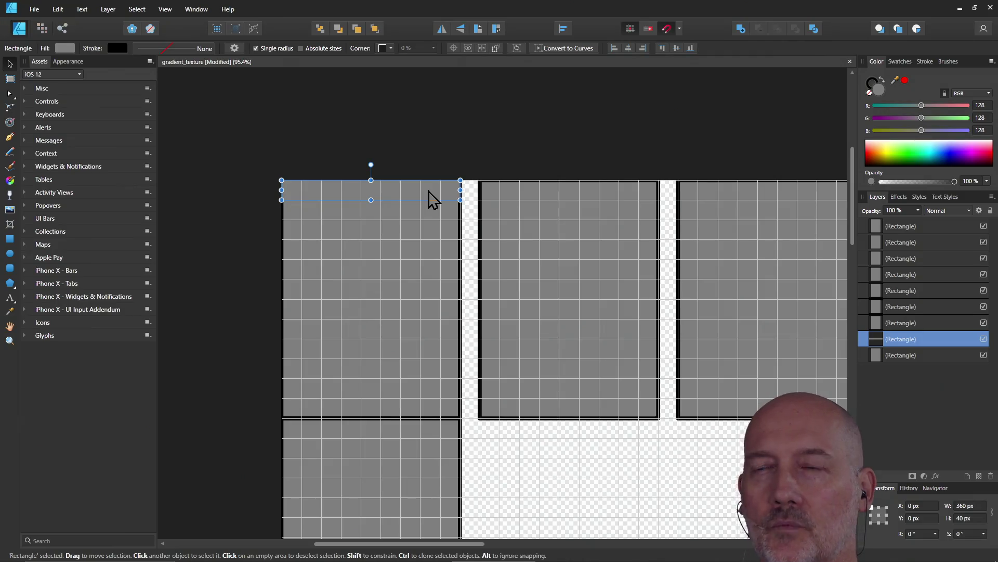
left_click(870, 154)
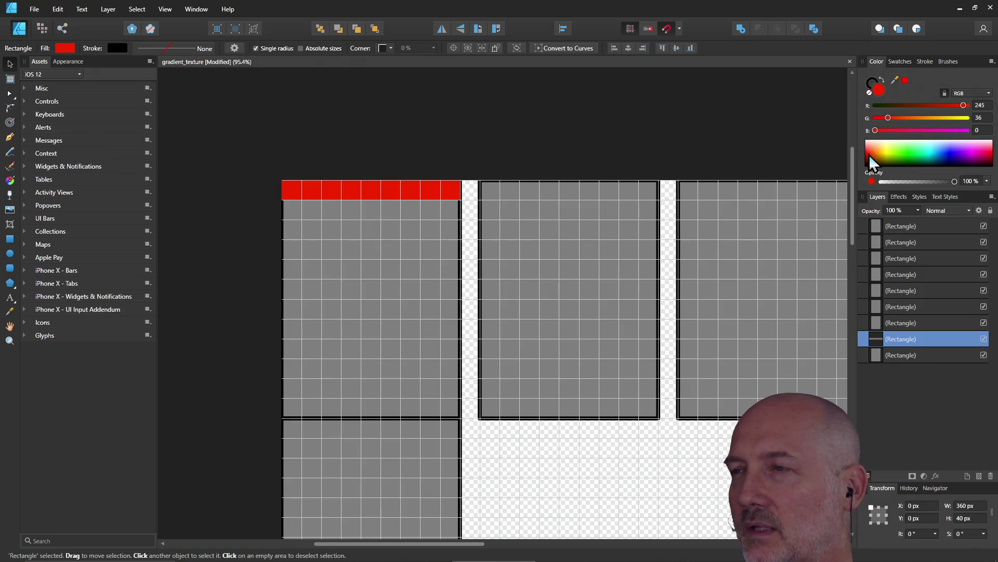
Purify the strip's red, then switch its fill to a white-to-red linear gradient
left_click_drag(870, 156, 868, 155)
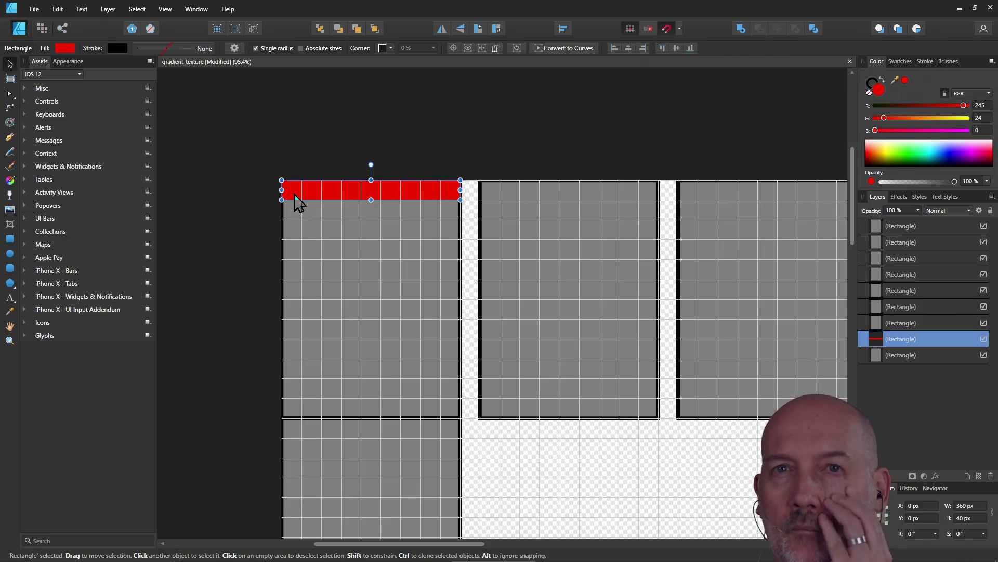
left_click(65, 48)
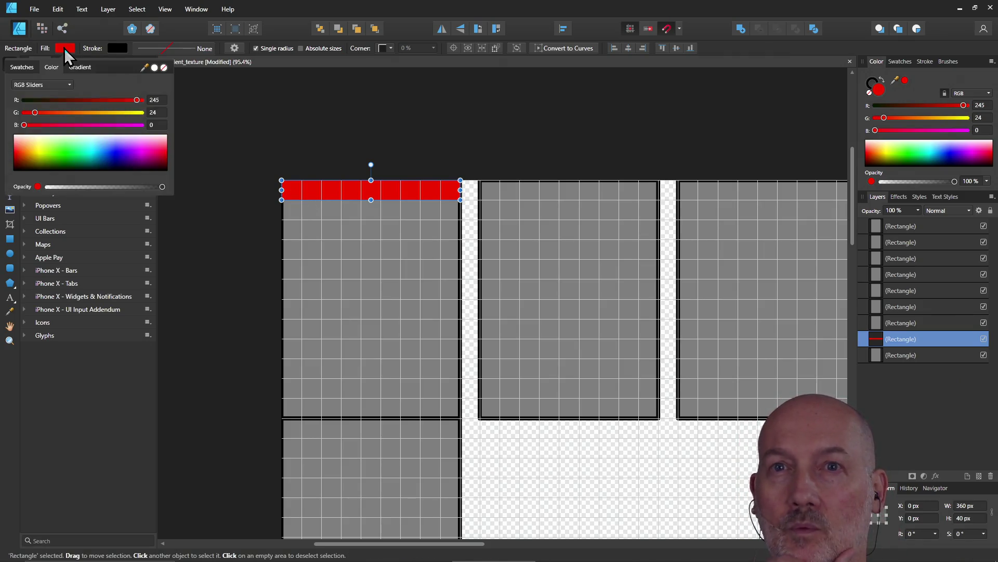
left_click(87, 68)
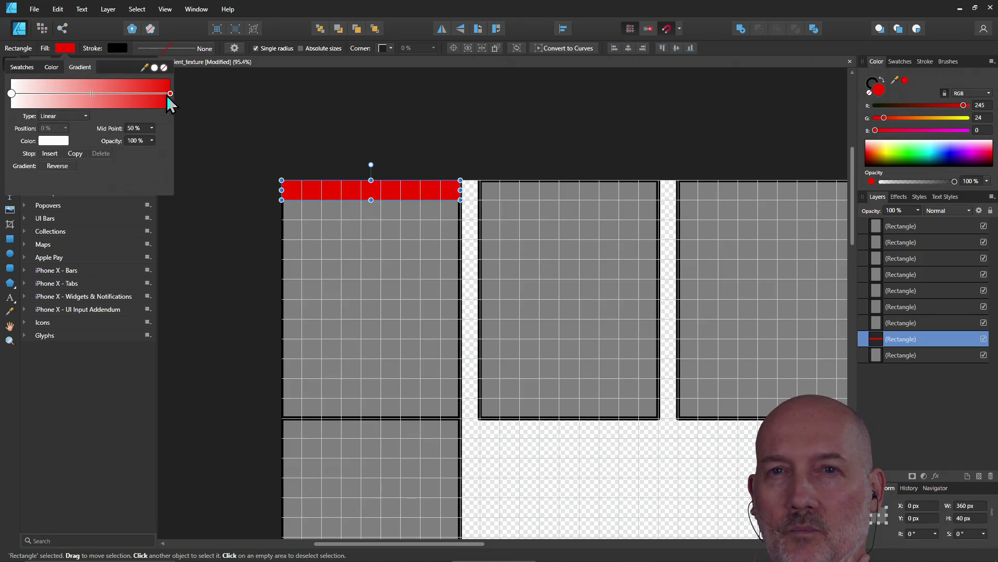
left_click(11, 94)
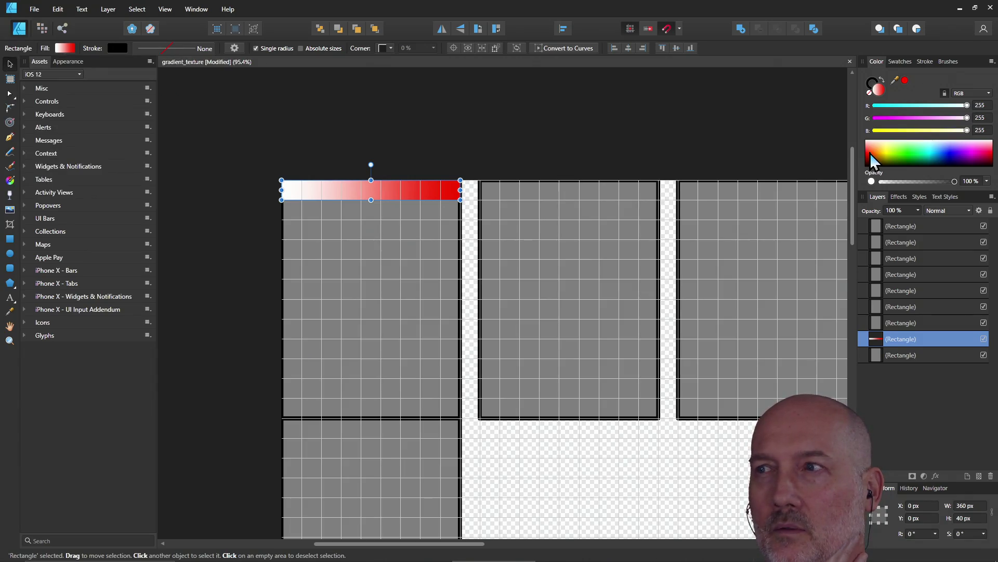
Make the left gradient stop red via HSL sliders, nudge its saturation, and select the right stop
left_click(61, 50)
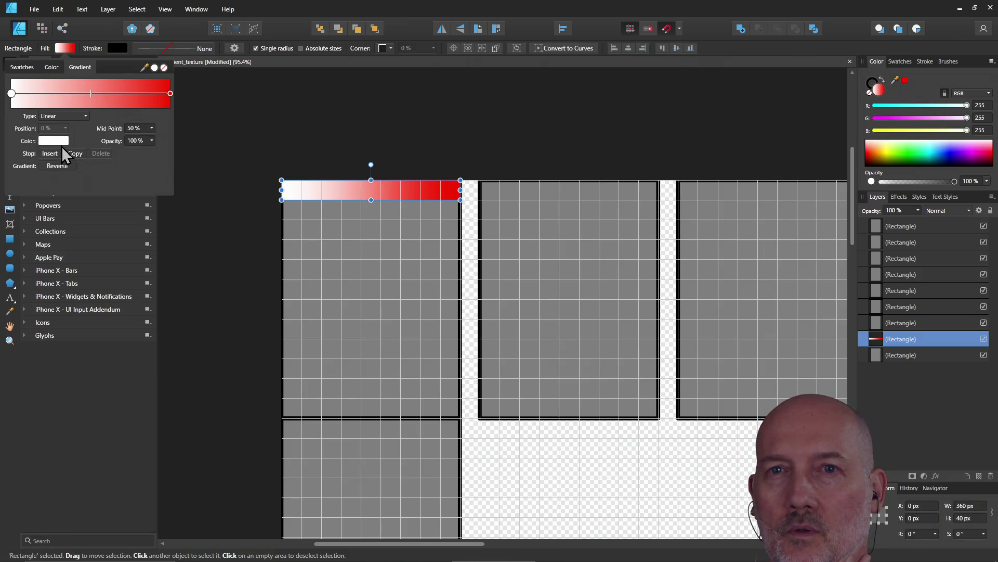
left_click(49, 141)
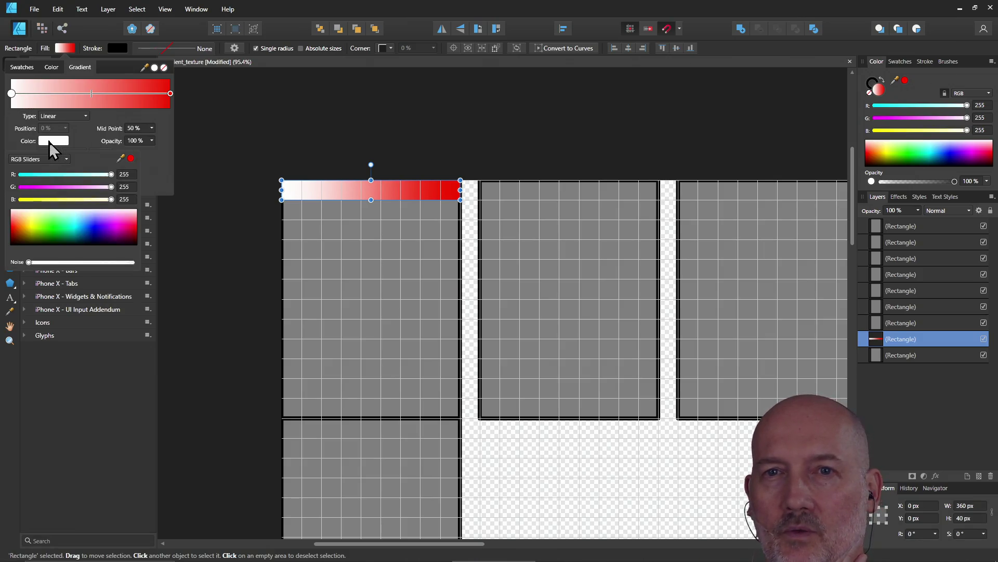
left_click(15, 236)
left_click(170, 94)
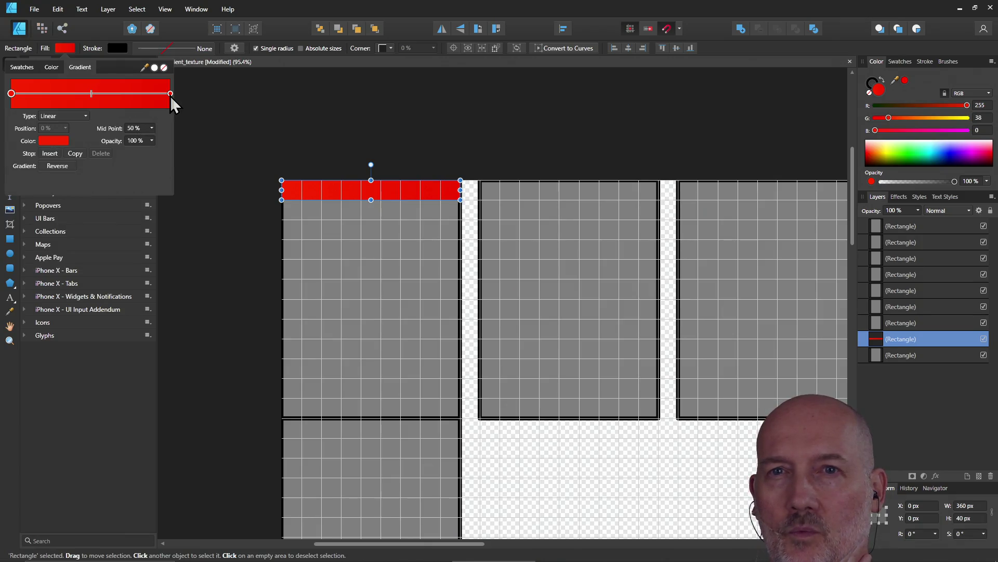
left_click(55, 141)
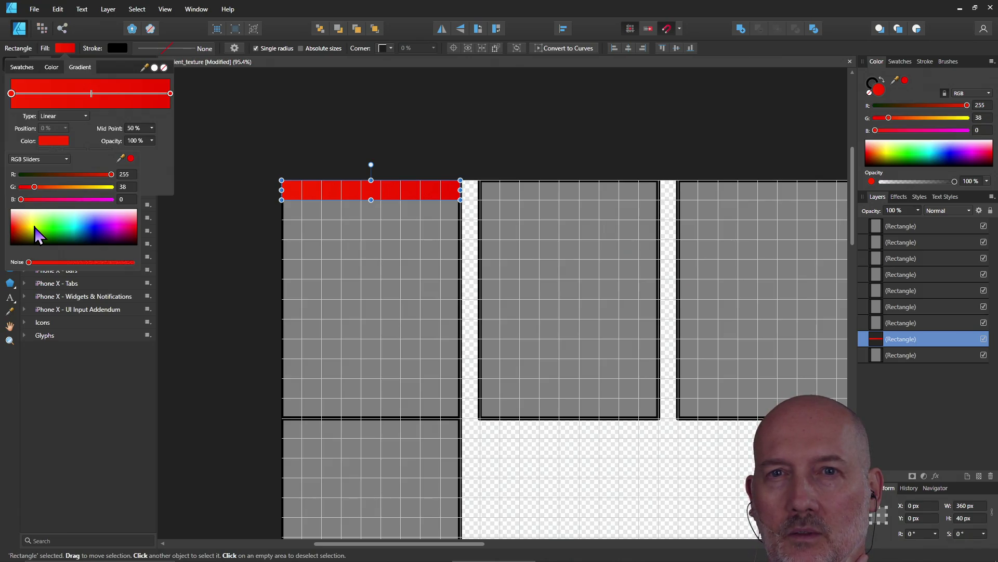
left_click(54, 160)
left_click(61, 209)
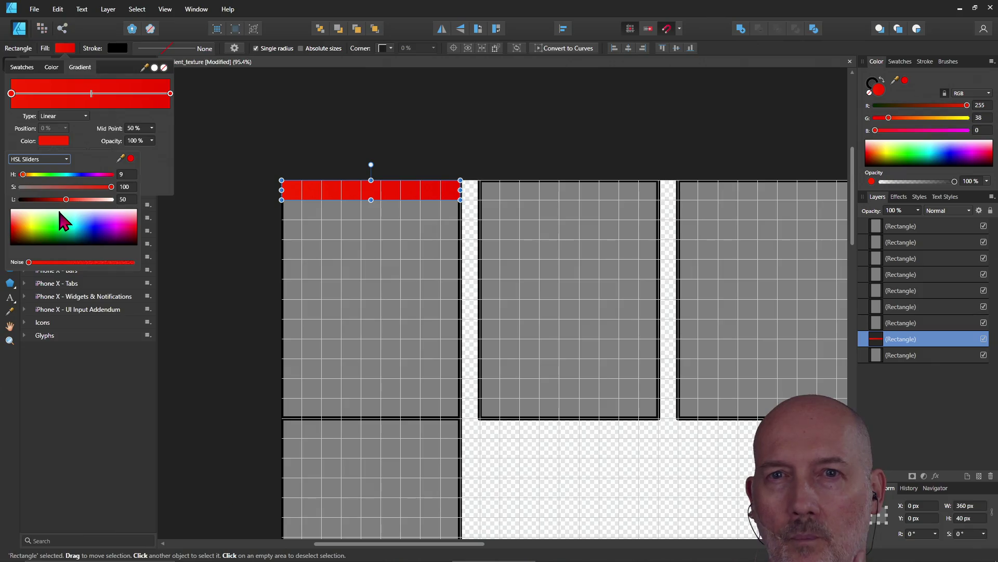
mouse_move(113, 187)
left_mouse_down()
mouse_move(26, 185)
mouse_move(111, 185)
left_mouse_up()
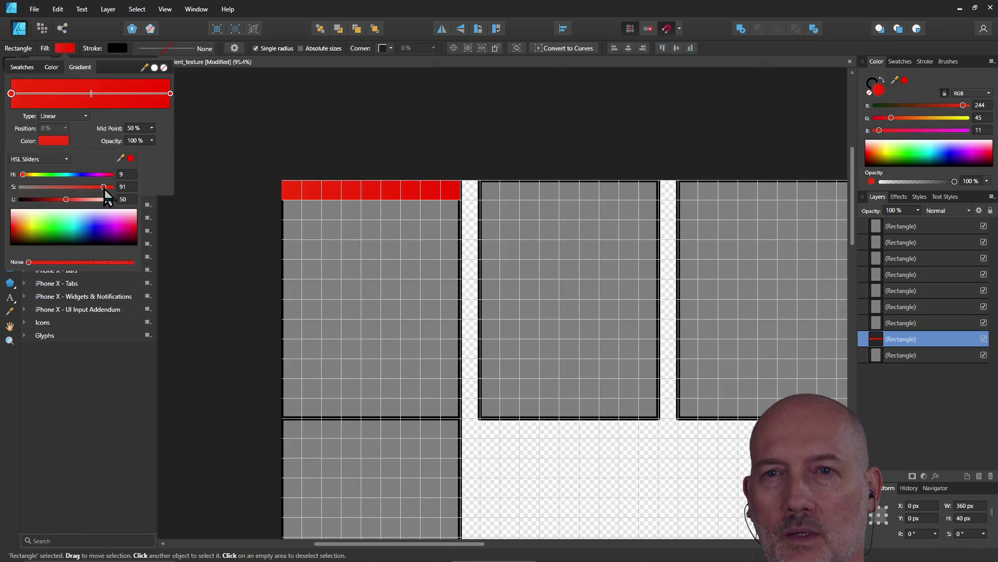
left_click(171, 93)
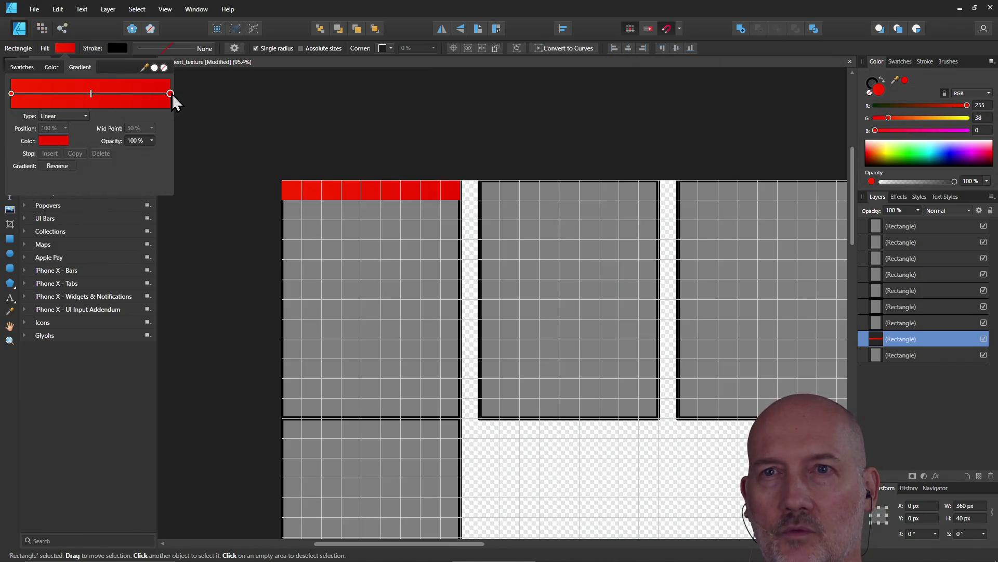
Set the right stop to saturation 100 and lightness about 98 so the gradient ends near white
left_click(47, 139)
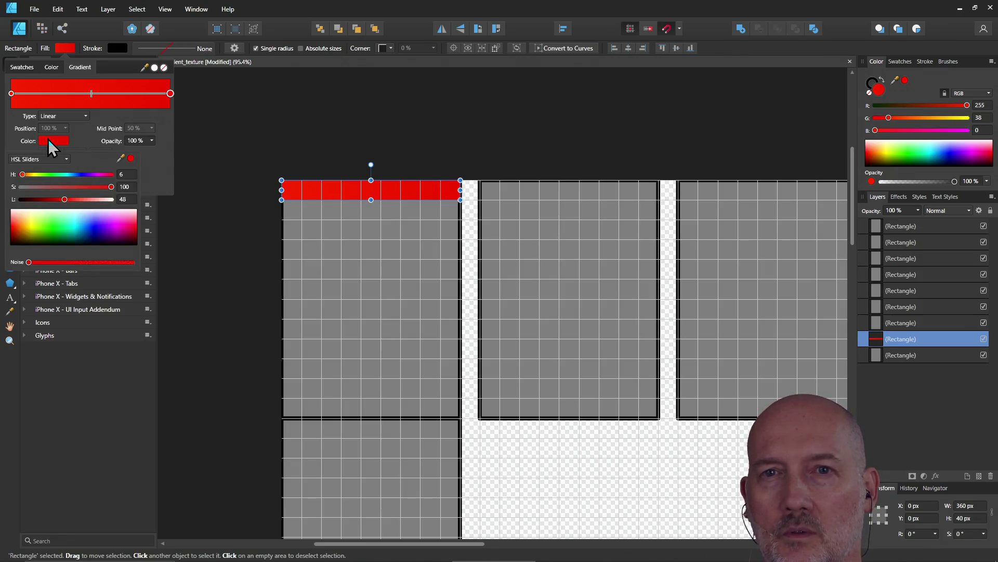
left_click_drag(111, 186, 29, 186)
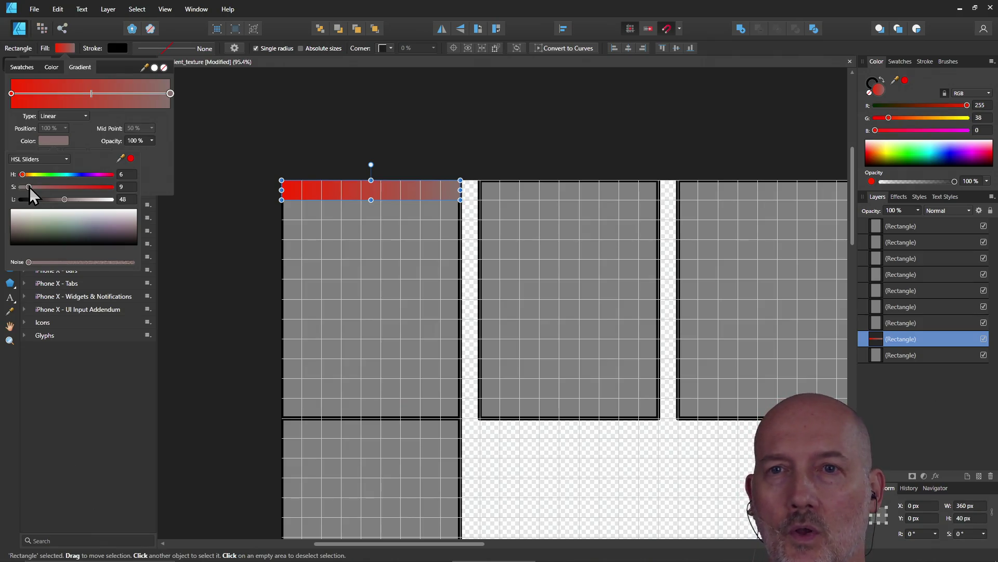
left_click_drag(29, 187, 111, 187)
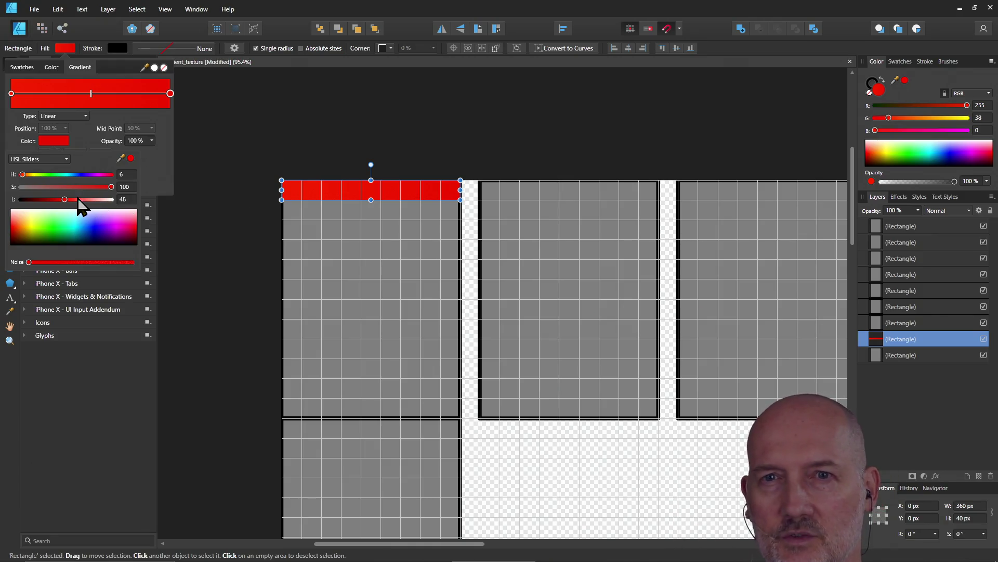
mouse_move(66, 202)
left_mouse_down()
mouse_move(102, 205)
mouse_move(107, 215)
left_mouse_up()
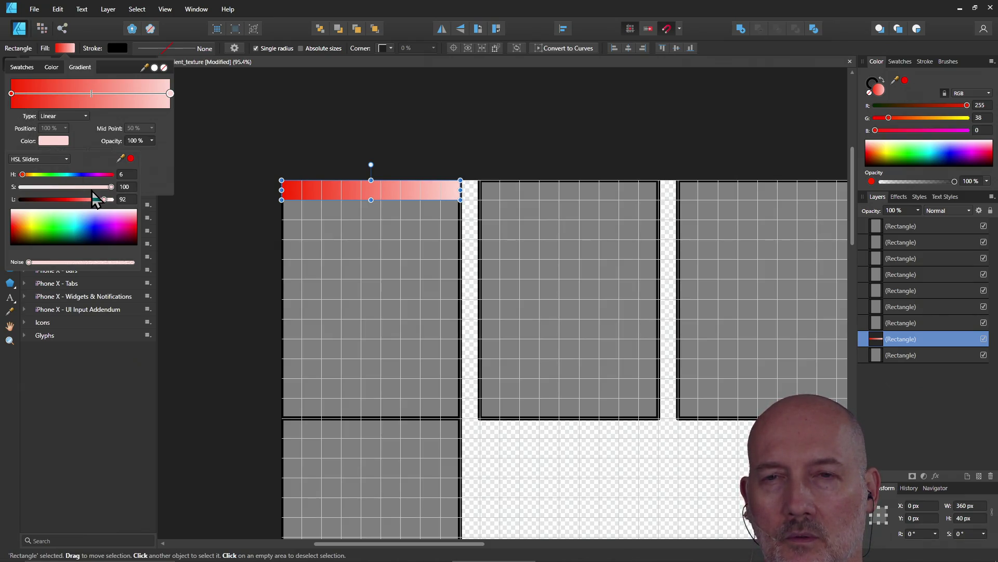
left_click_drag(105, 201, 110, 201)
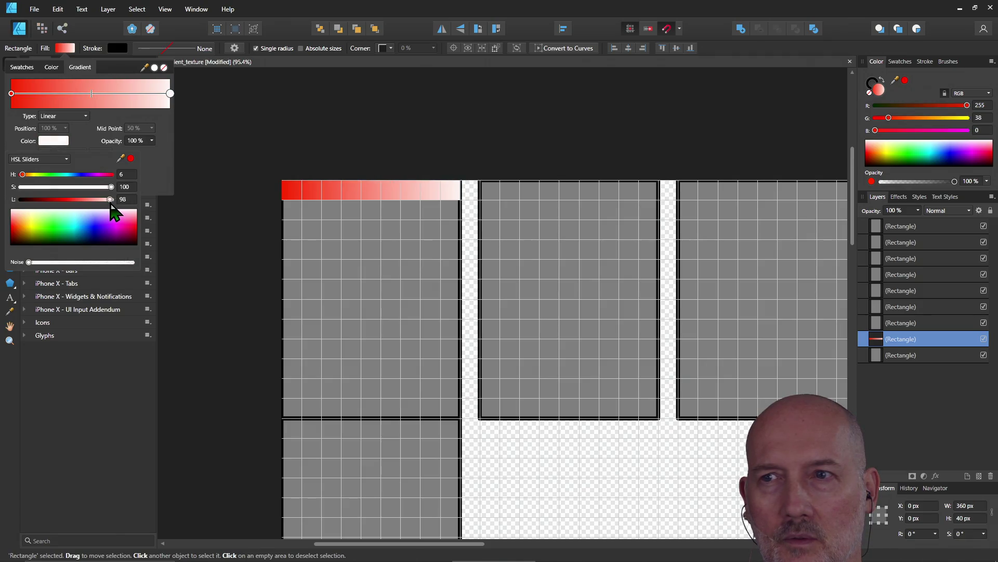
left_click(12, 93)
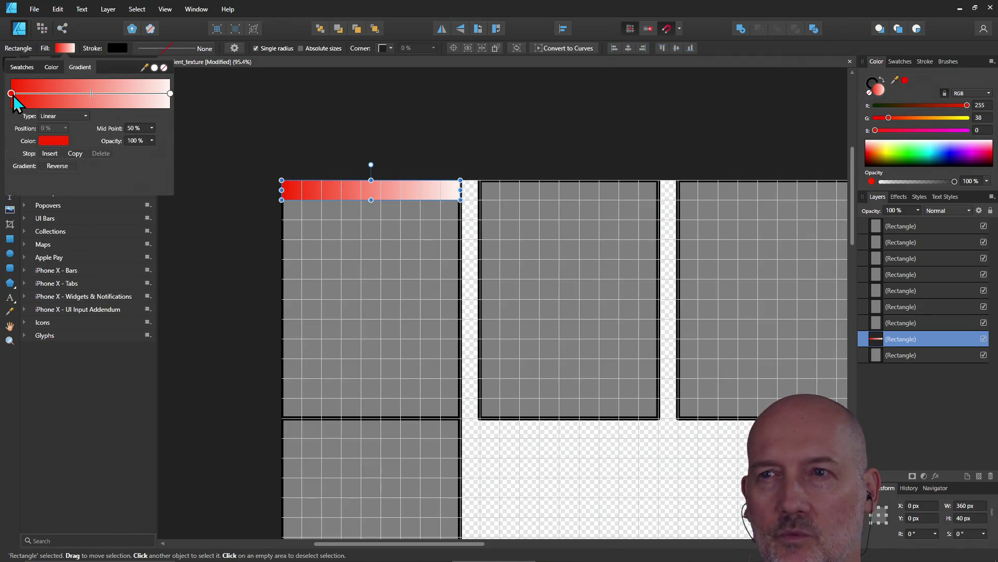
Raise the left stop's lightness to about 68 for a softer coral red and close the Fill popup
left_click(59, 142)
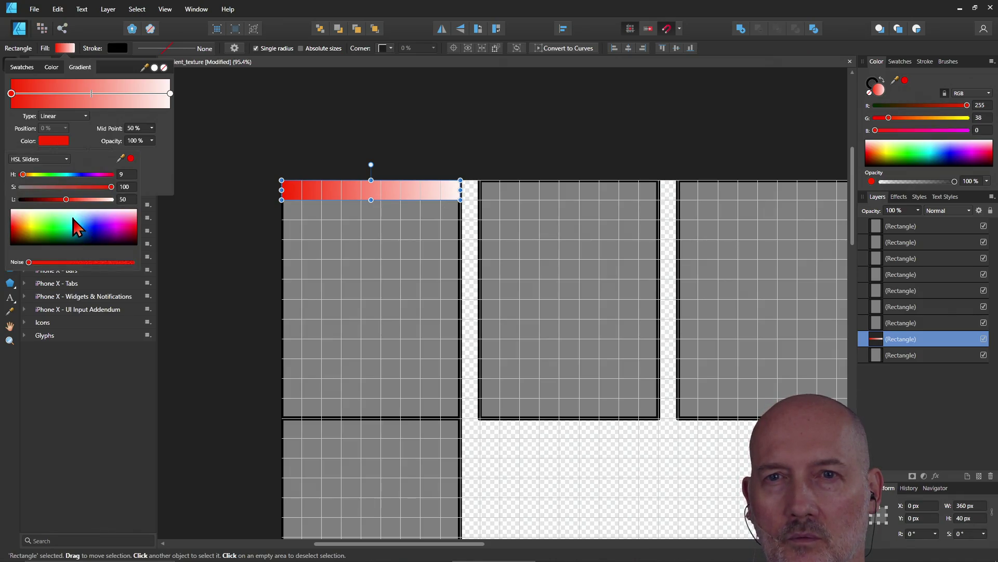
left_click_drag(67, 199, 84, 203)
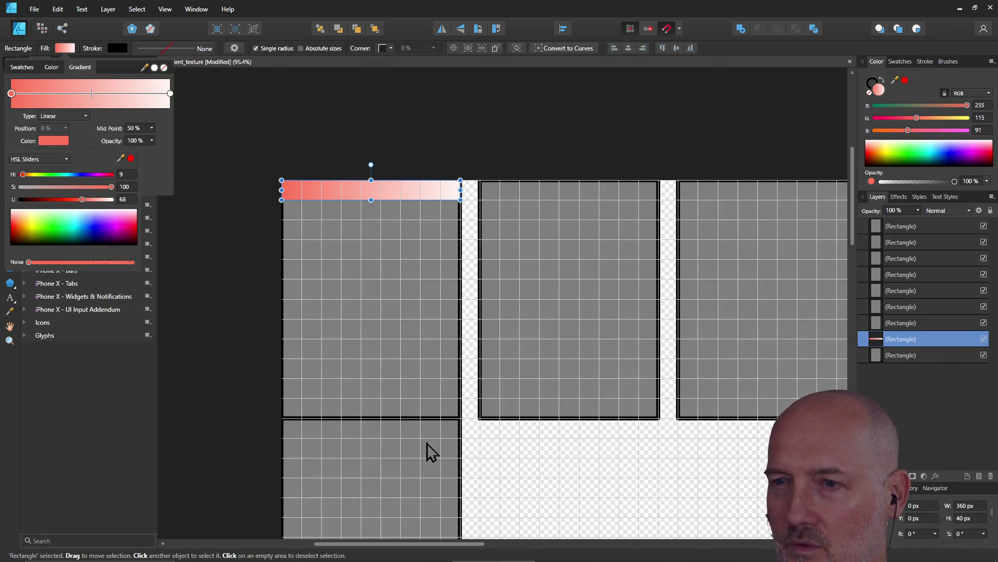
scroll(424, 351, "down", 1)
scroll(423, 352, "down", 1)
scroll(423, 351, "up", 3)
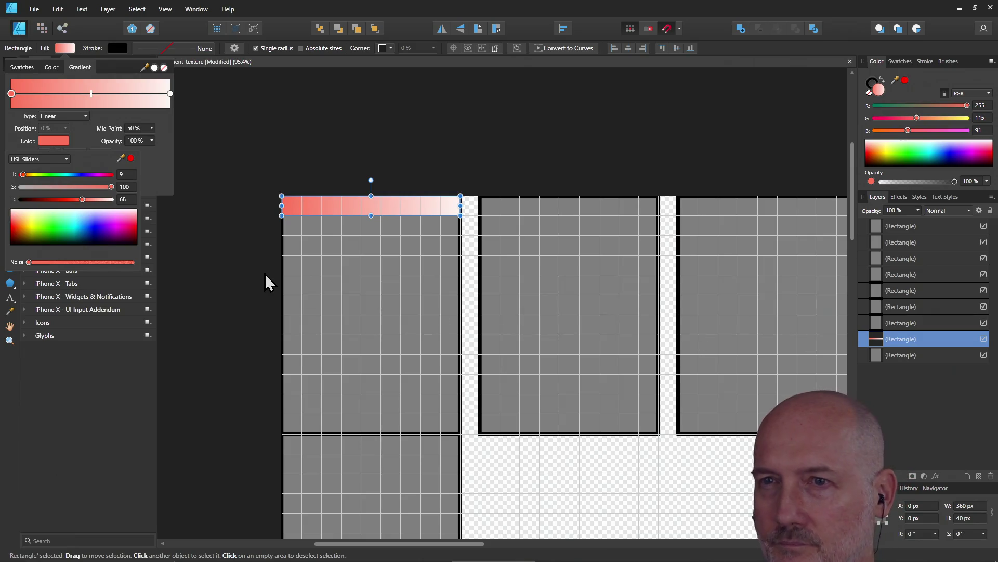
left_click(348, 209)
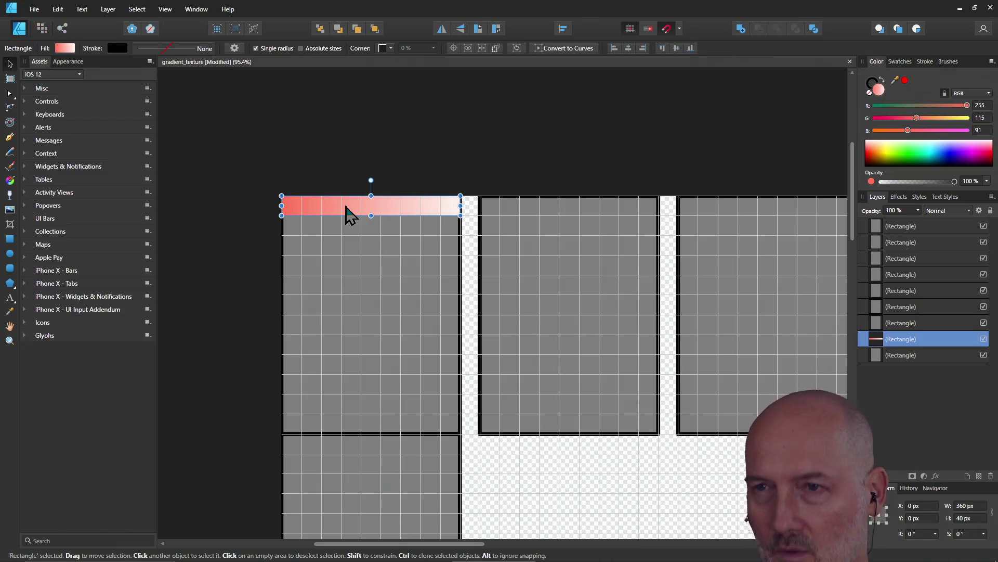
Duplicate the strip onto the middle tile at X 400 px and drag the grey Rectangle layers below both strips
key("ctrl+j")
left_click_drag(350, 208, 544, 205)
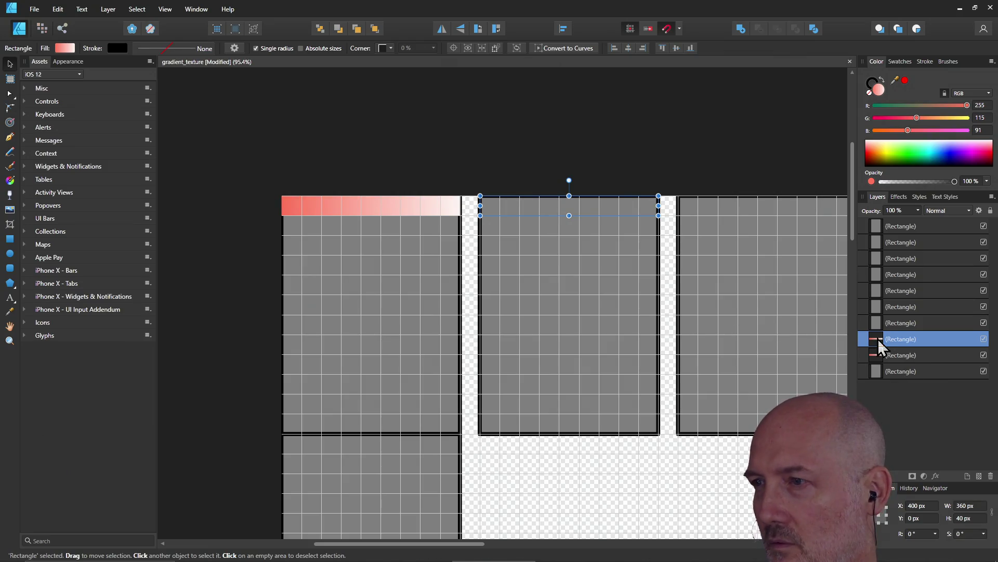
left_click_drag(878, 225, 890, 379)
left_click_drag(878, 237, 881, 383)
left_click(864, 339)
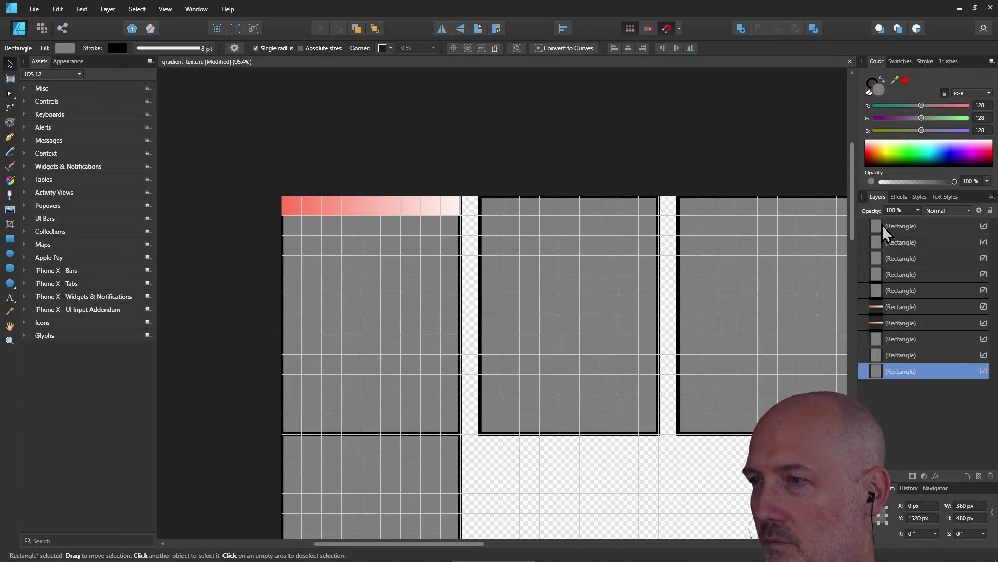
left_click_drag(882, 225, 876, 382)
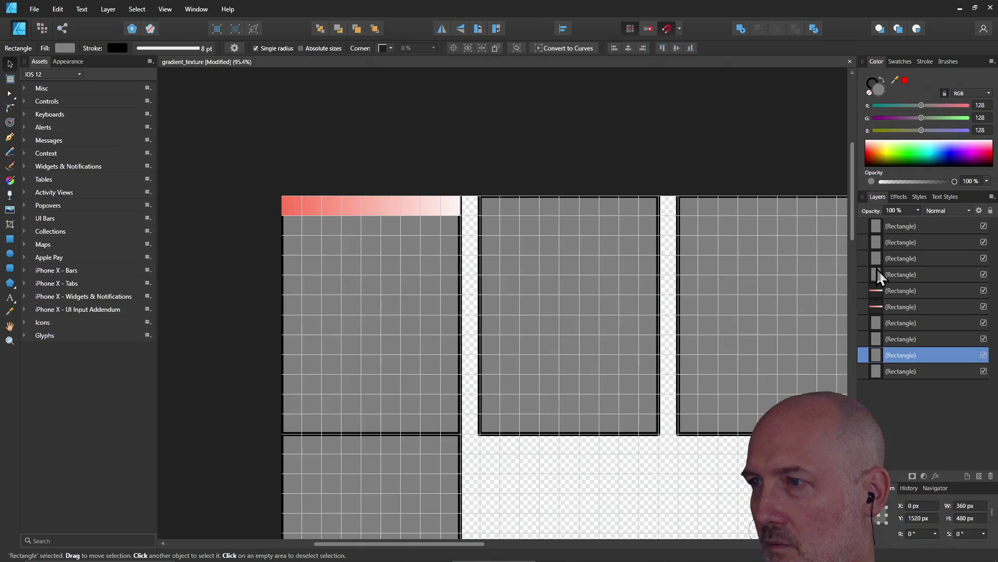
left_click_drag(877, 228, 880, 382)
left_click_drag(881, 230, 870, 390)
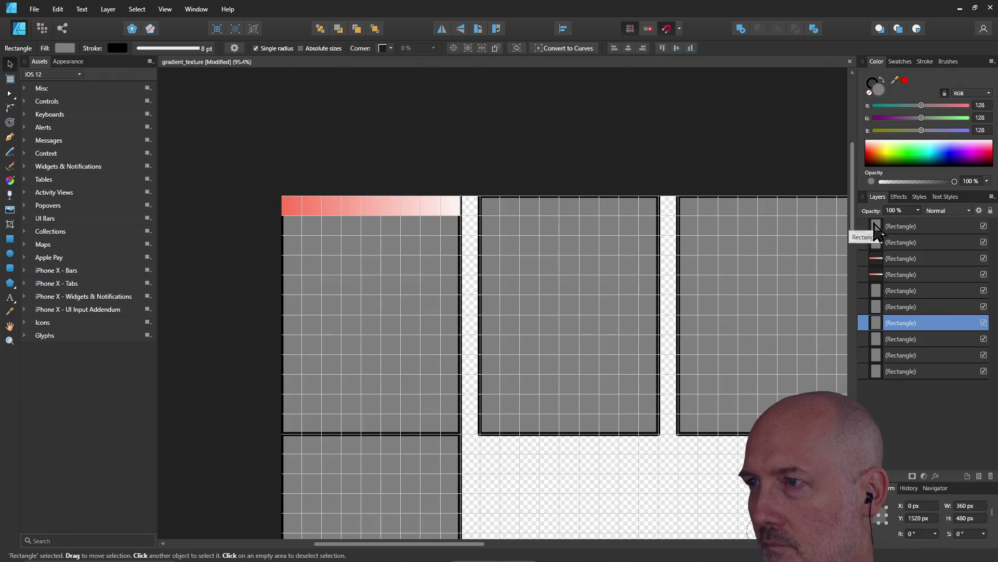
left_click_drag(878, 222, 880, 386)
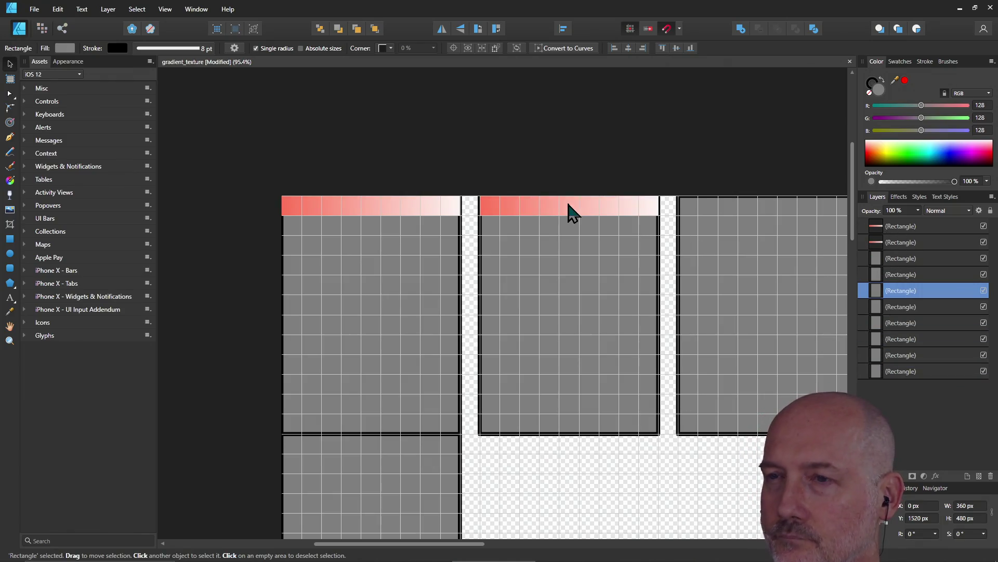
left_click(497, 213)
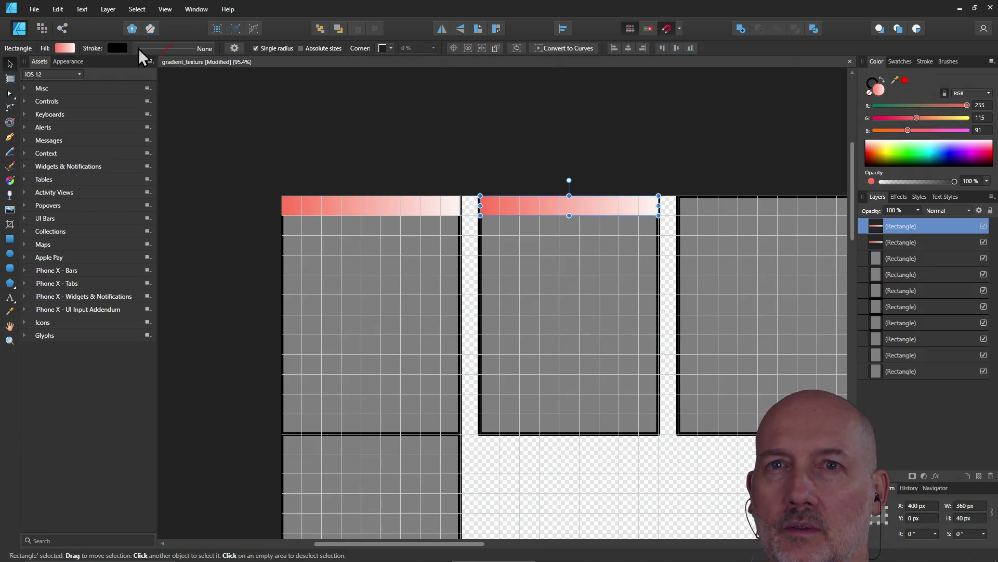
Lower the middle strip's start-stop saturation to 72, then duplicate that strip with Ctrl+J
left_click(62, 47)
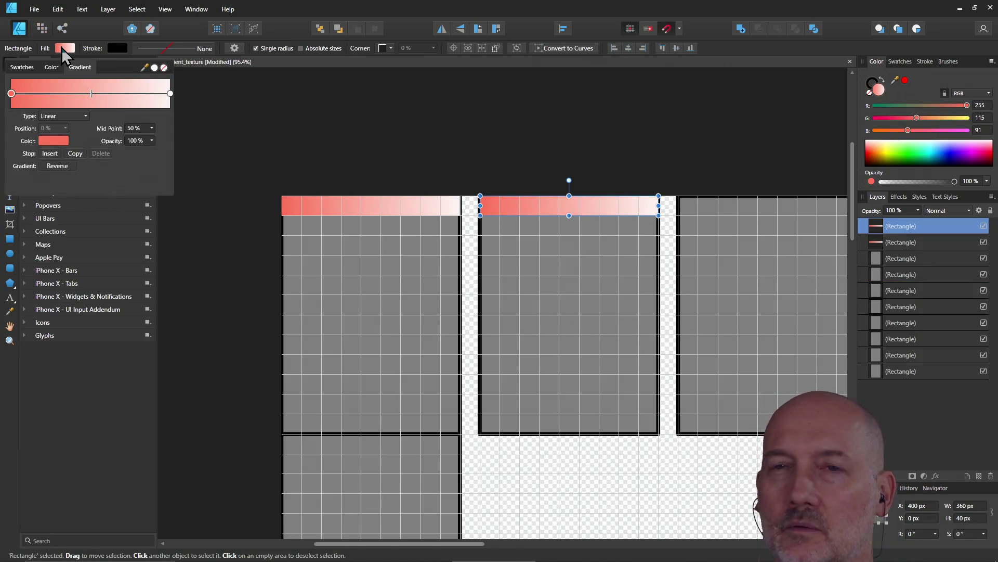
left_click(53, 140)
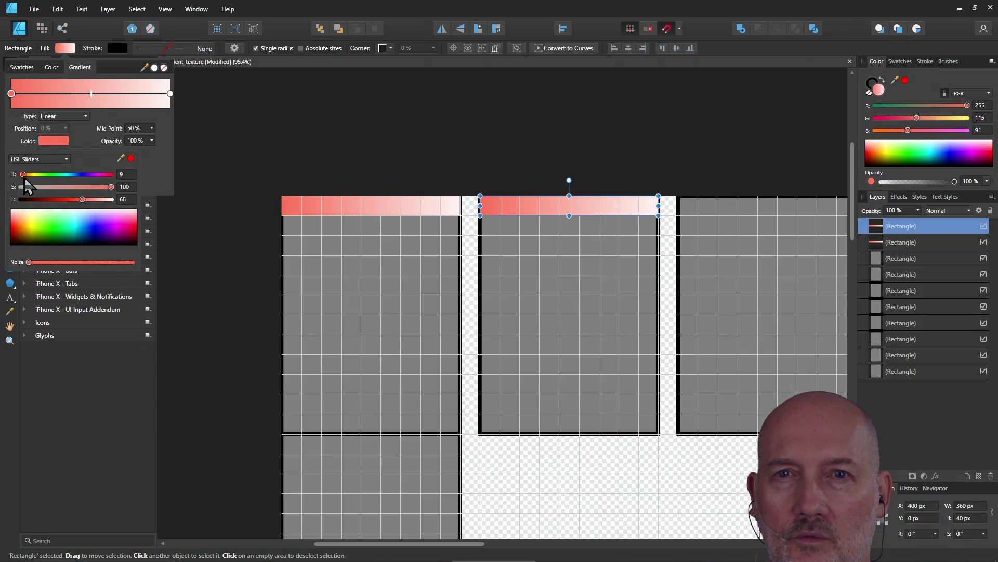
left_click_drag(23, 174, 23, 174)
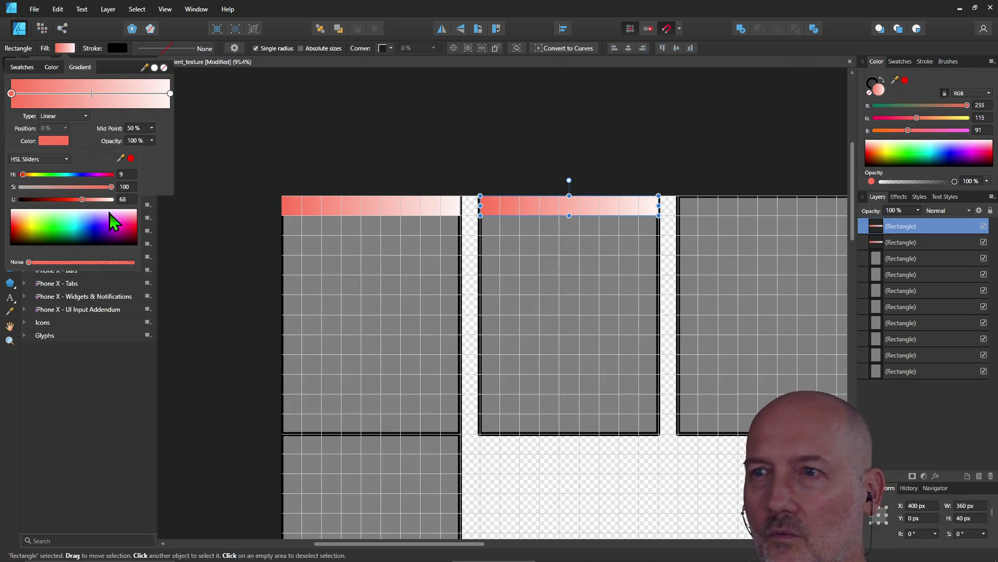
left_click_drag(111, 187, 87, 187)
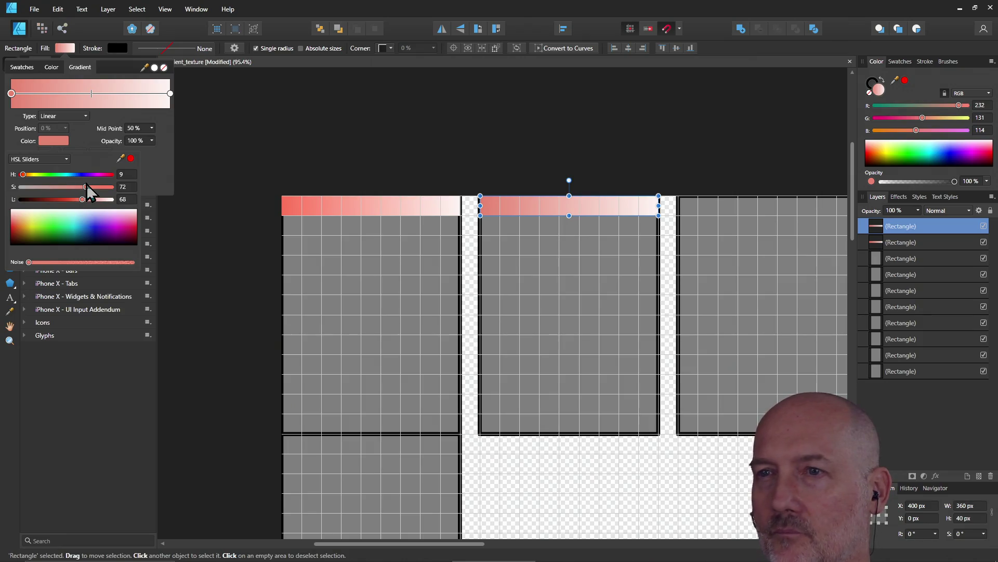
left_click(532, 212)
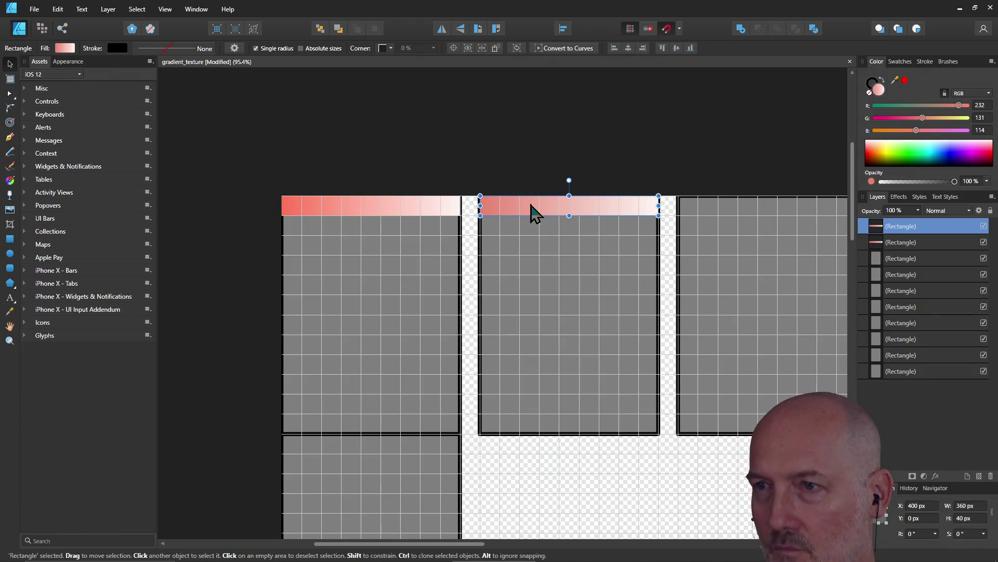
key("ctrl+j")
Move the copy onto the third tile at X 800 px and drop its start-stop saturation to 30
left_click_drag(569, 212, 769, 214)
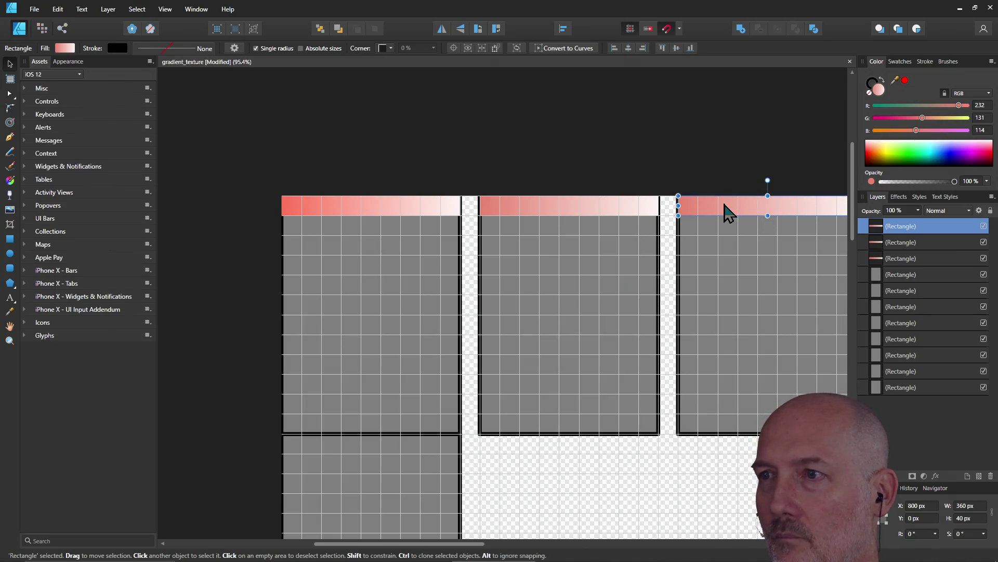
left_click(61, 48)
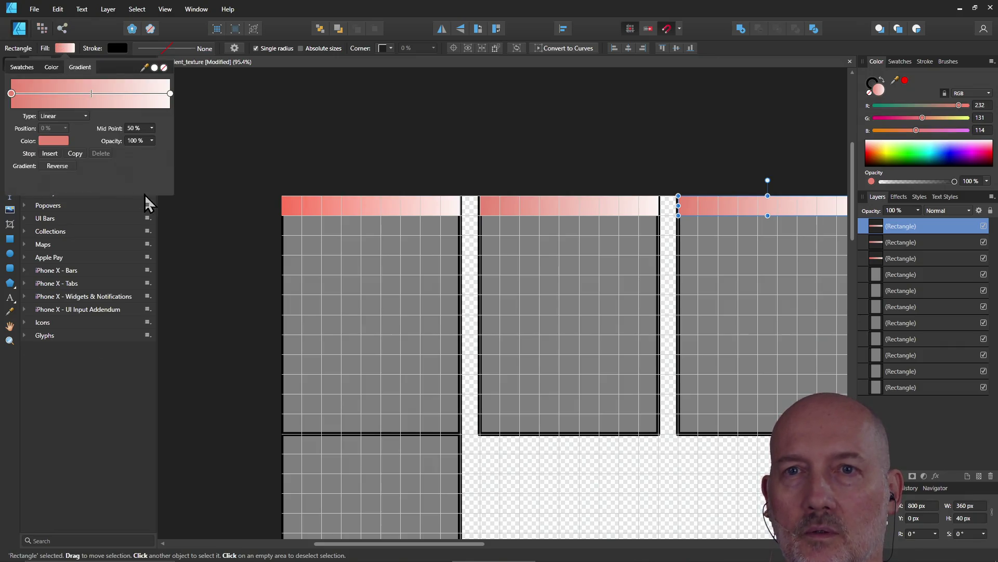
left_click(50, 141)
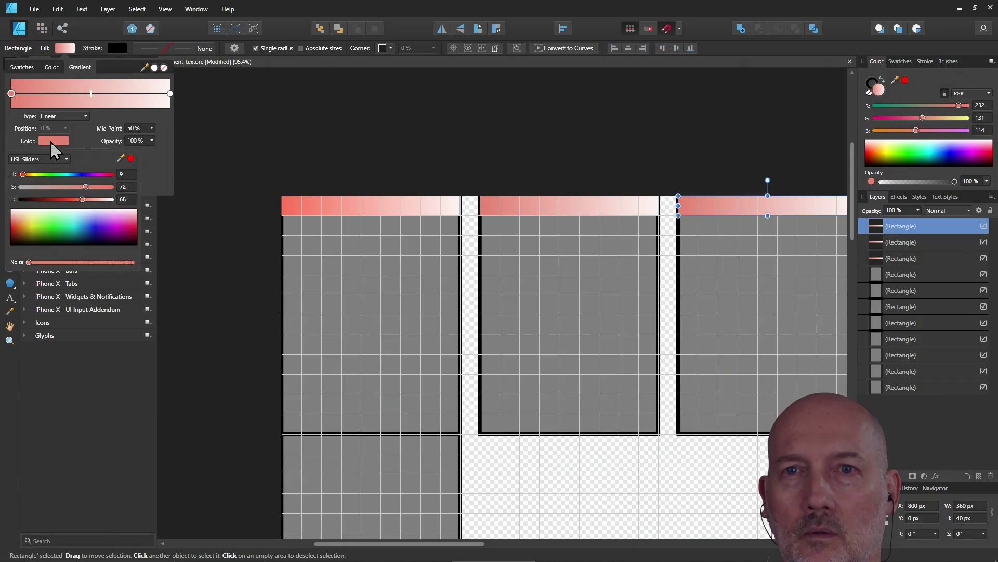
left_click_drag(85, 188, 55, 185)
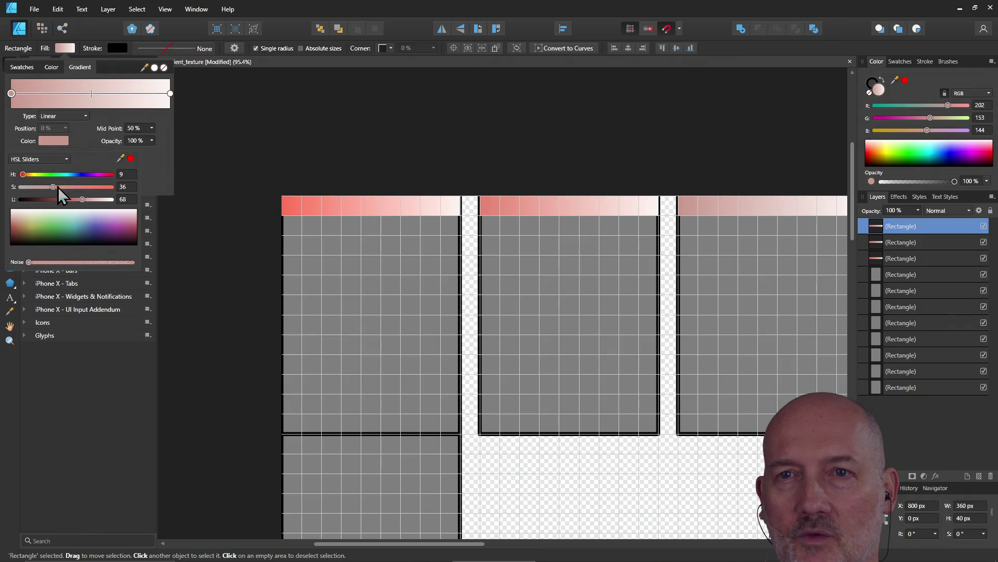
left_click_drag(53, 186, 61, 188)
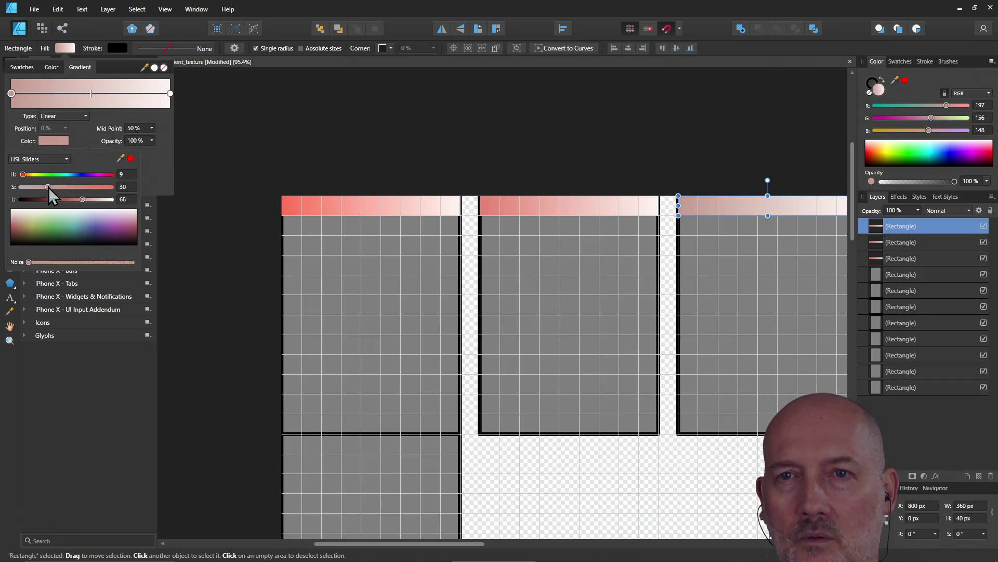
left_click(575, 148)
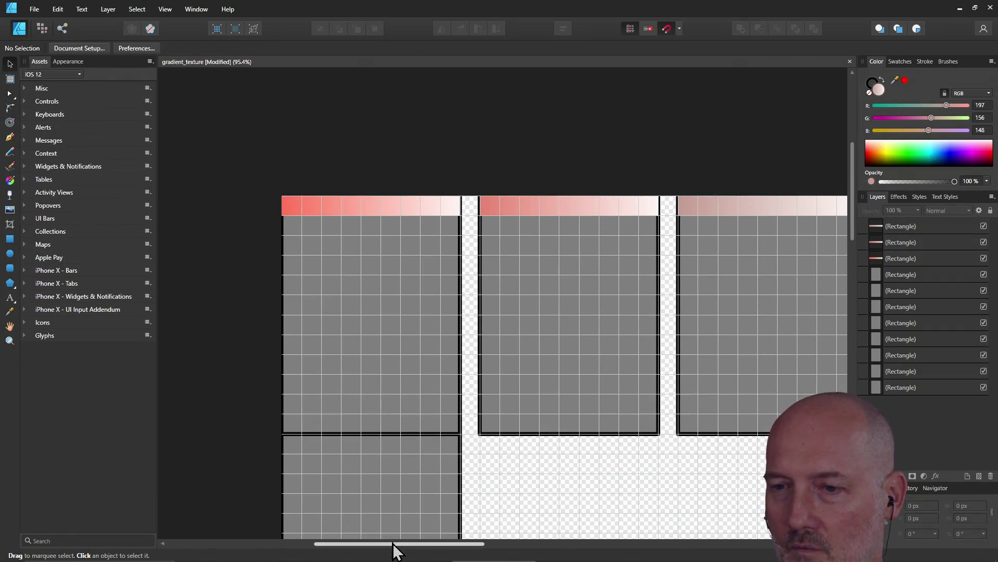
mouse_move(396, 546)
left_mouse_down()
mouse_move(482, 557)
mouse_move(539, 550)
mouse_move(364, 528)
mouse_move(537, 546)
mouse_move(537, 531)
mouse_move(392, 505)
left_mouse_up()
scroll(404, 488, "right", 2)
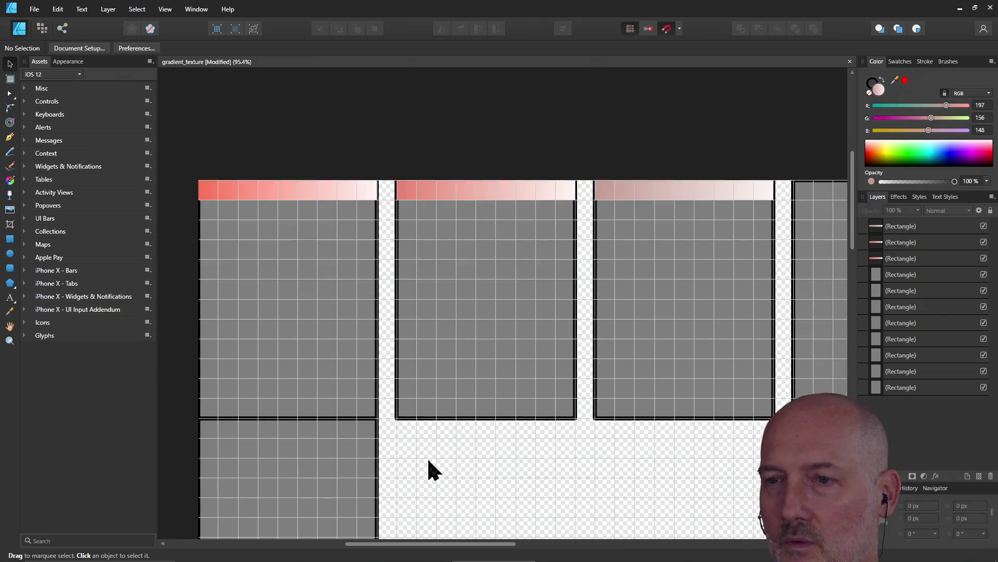
scroll(427, 456, "down", 3)
scroll(427, 456, "up", 1)
scroll(434, 468, "down", 3, "ctrl")
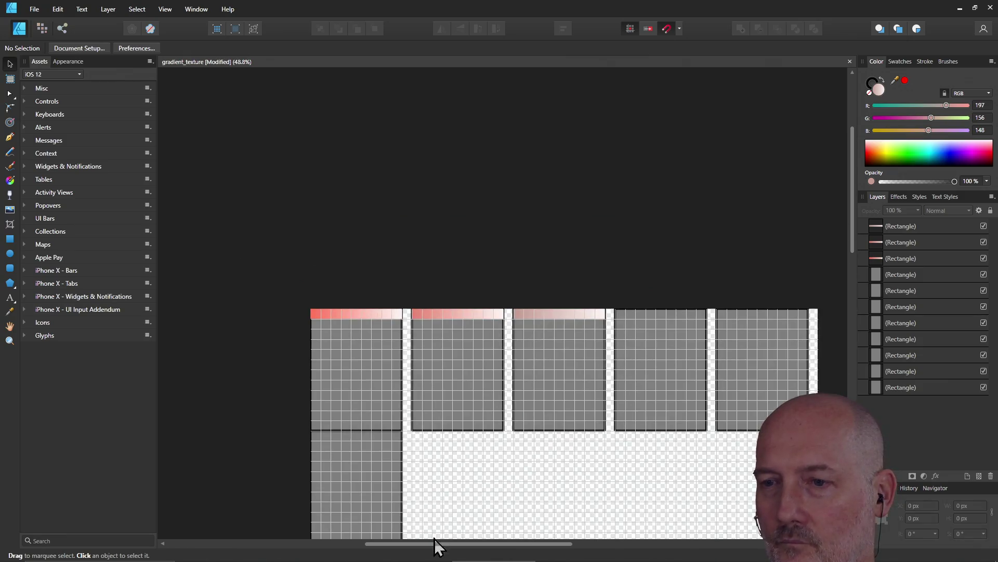
left_click_drag(853, 216, 849, 309)
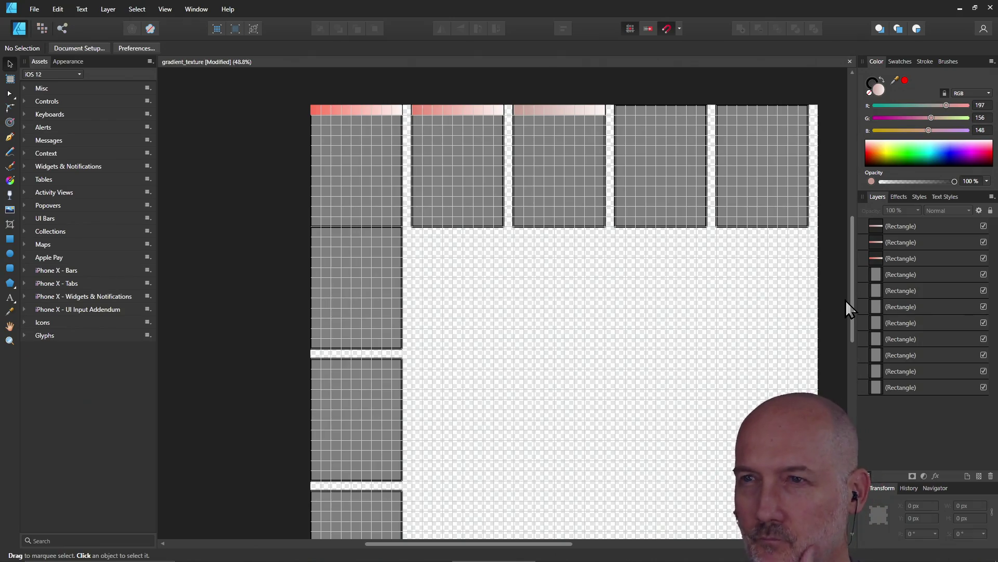
Select the third gradient strip with the Move tool
left_click(532, 113)
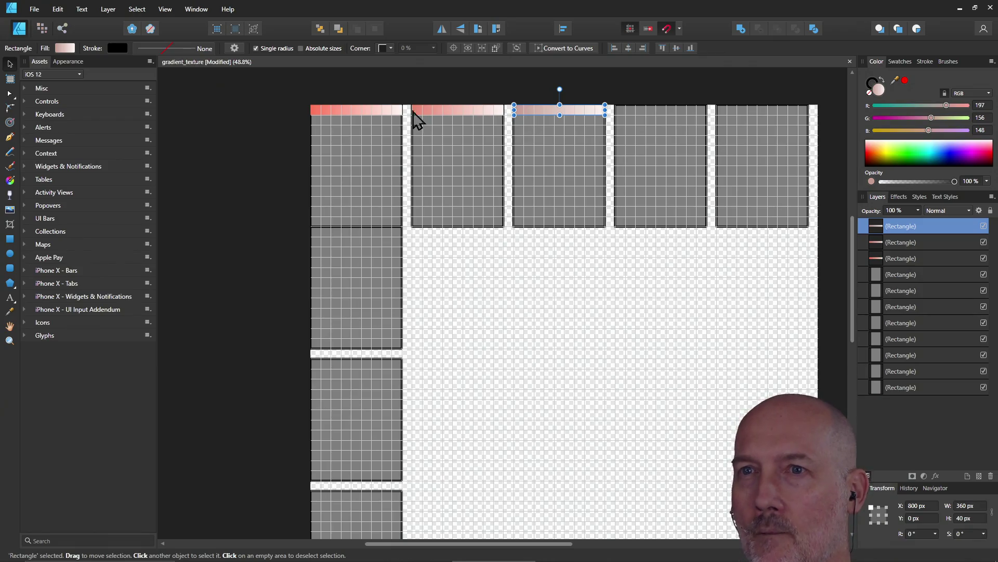
Check the first strip's start colour, then set the second strip's start-stop lightness to 80
left_click(335, 119)
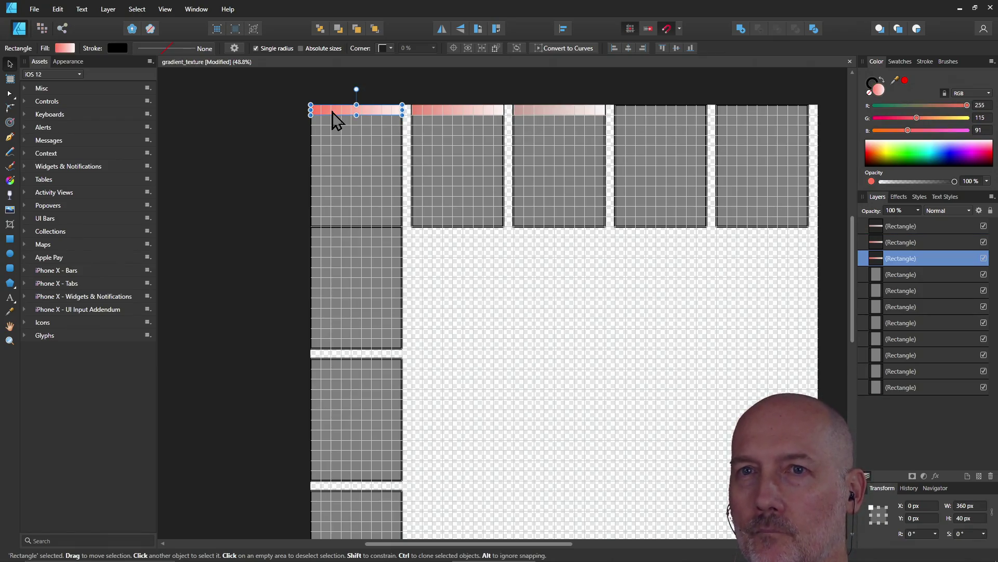
left_click(61, 50)
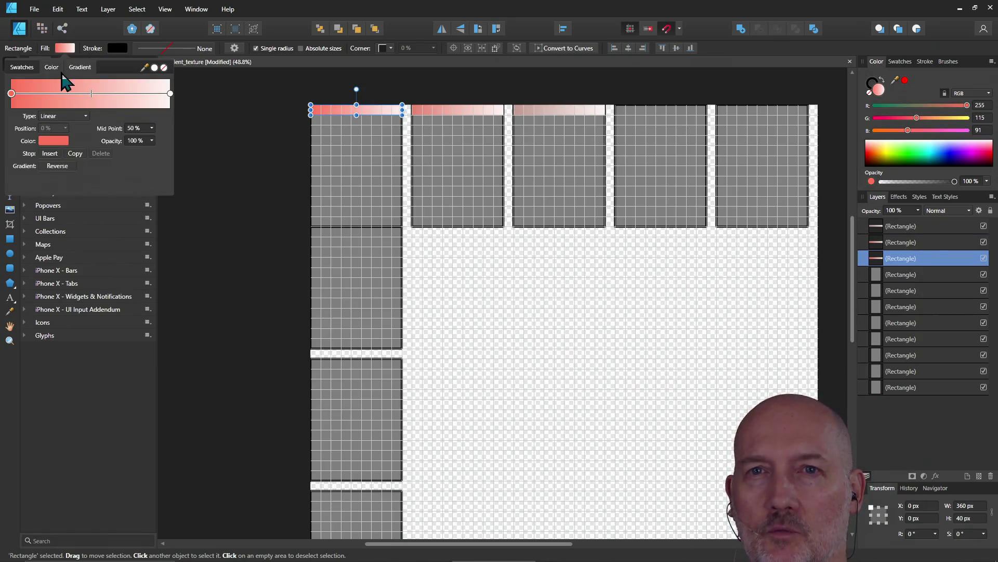
left_click(56, 143)
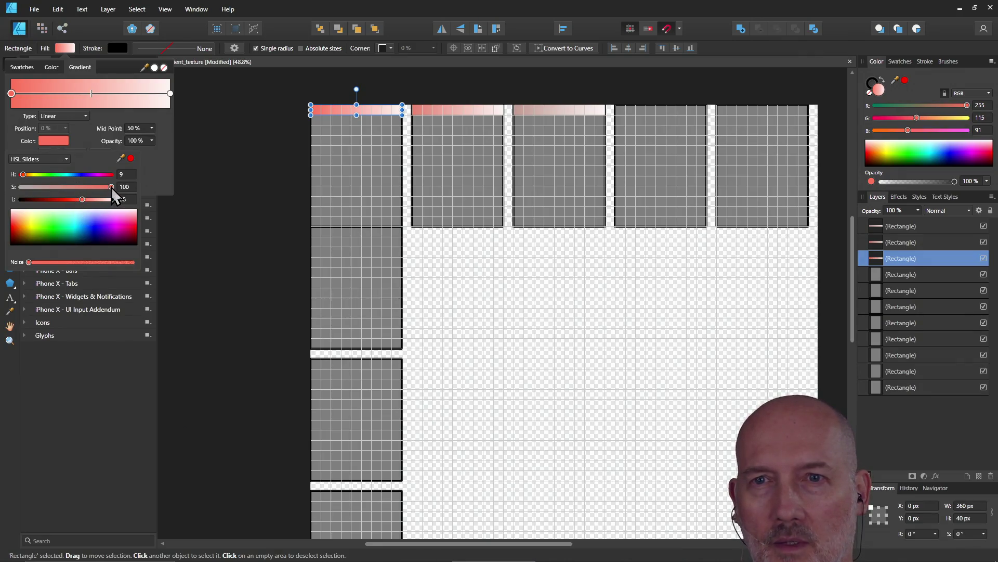
left_click(439, 112)
left_click(62, 49)
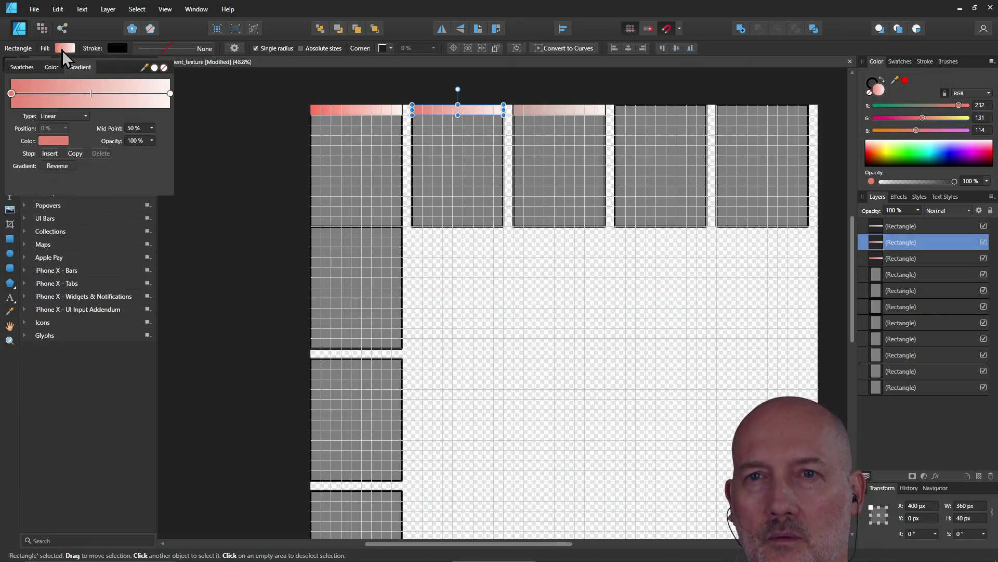
left_click(48, 143)
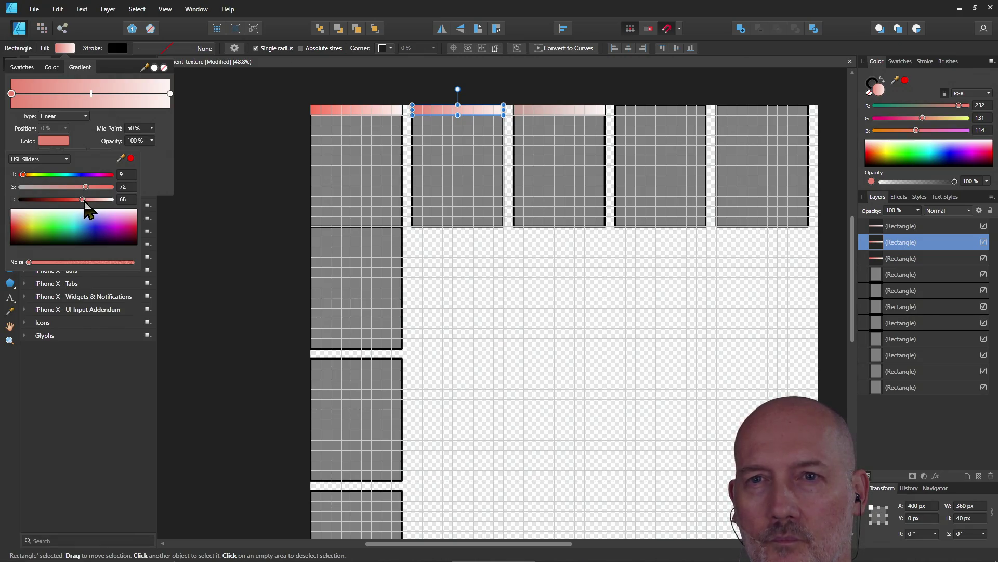
left_click(125, 199)
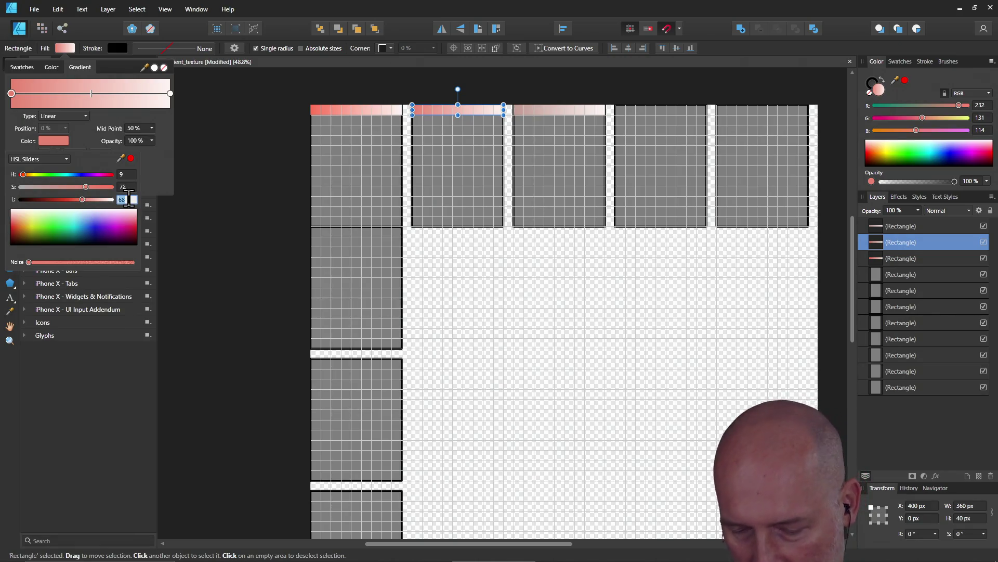
type("80")
key("Return")
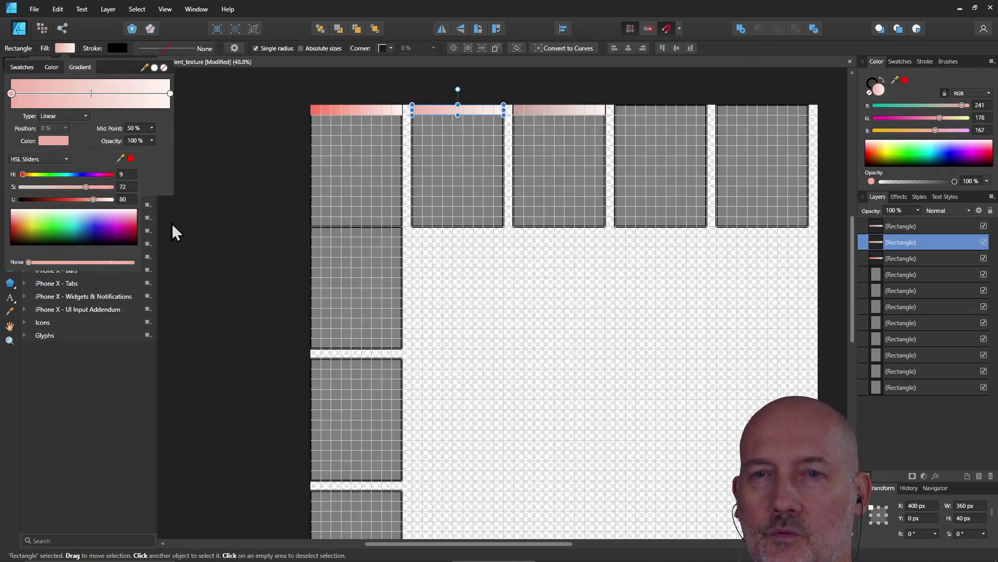
Set the third strip's start-stop saturation to 60 and duplicate that strip with Ctrl+J
left_click(540, 111)
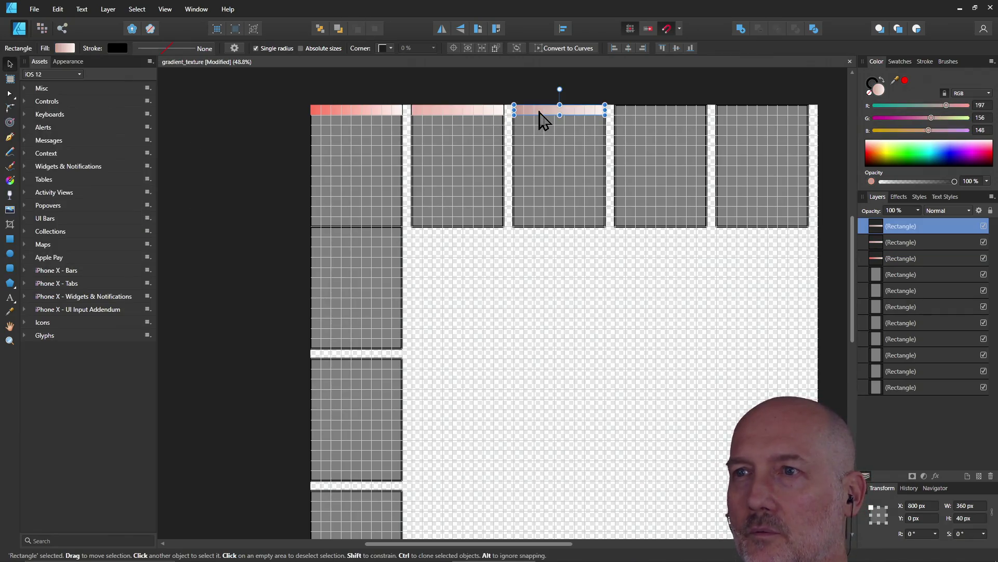
left_click(66, 49)
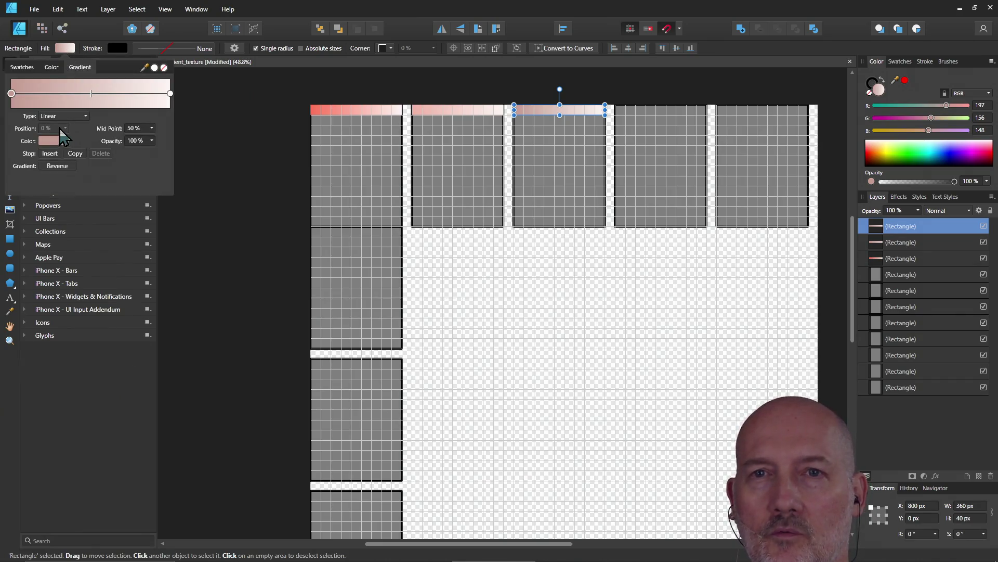
left_click(52, 140)
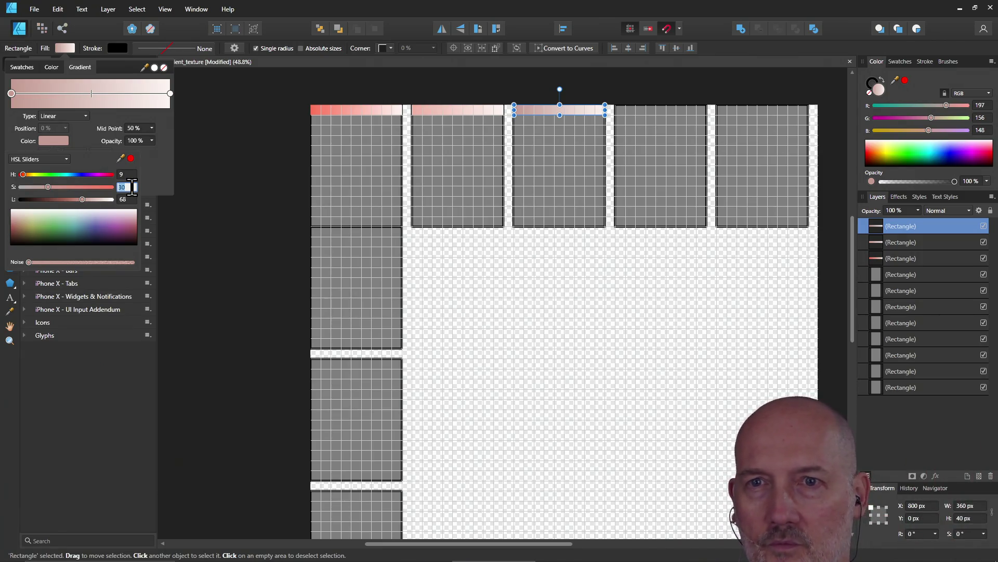
type("60")
key("Return")
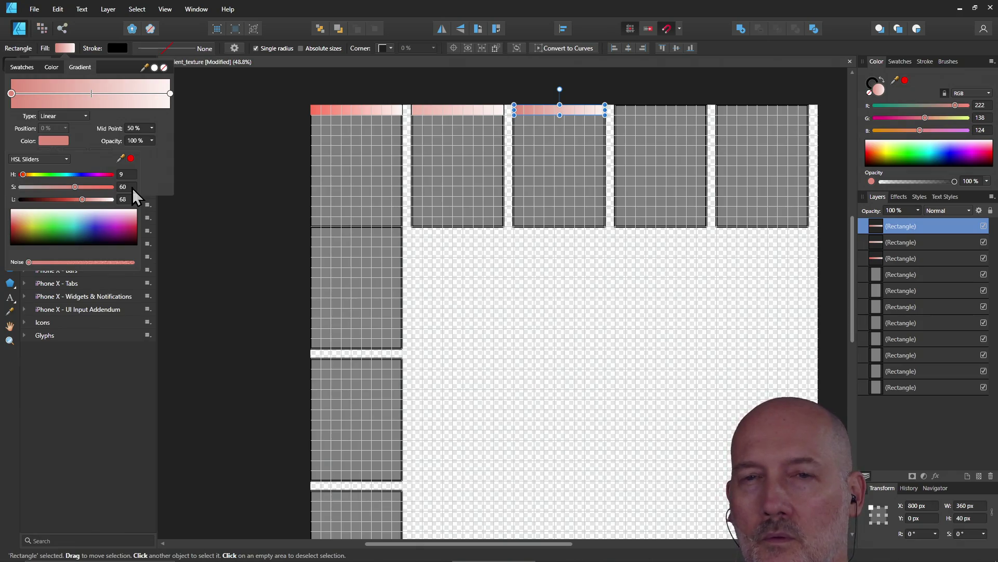
left_click(446, 111)
left_click(551, 111)
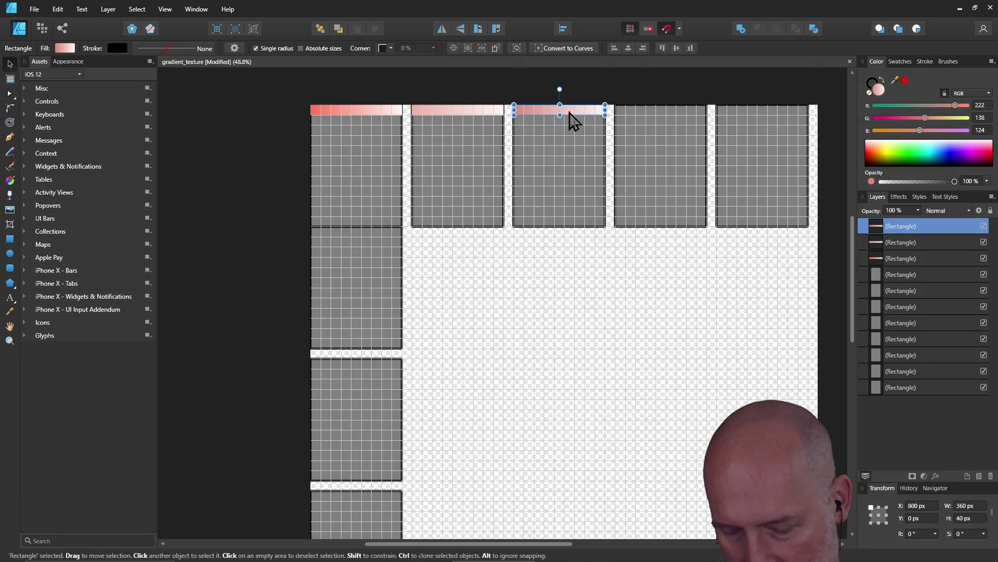
key("ctrl+j")
Move the copy onto the fourth tile at 1200 px and set its start-stop saturation to 40
left_click_drag(544, 119, 645, 121)
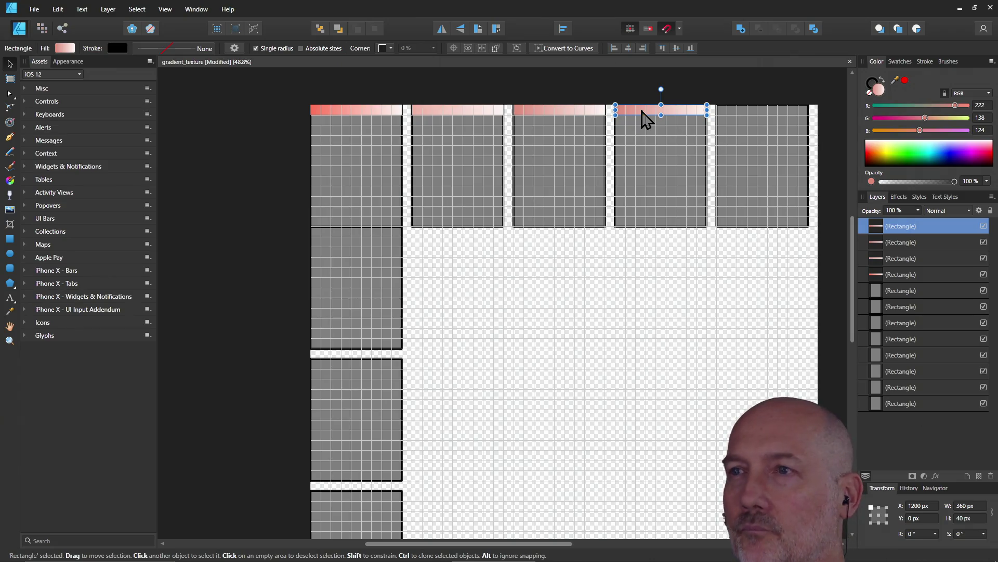
left_click(65, 48)
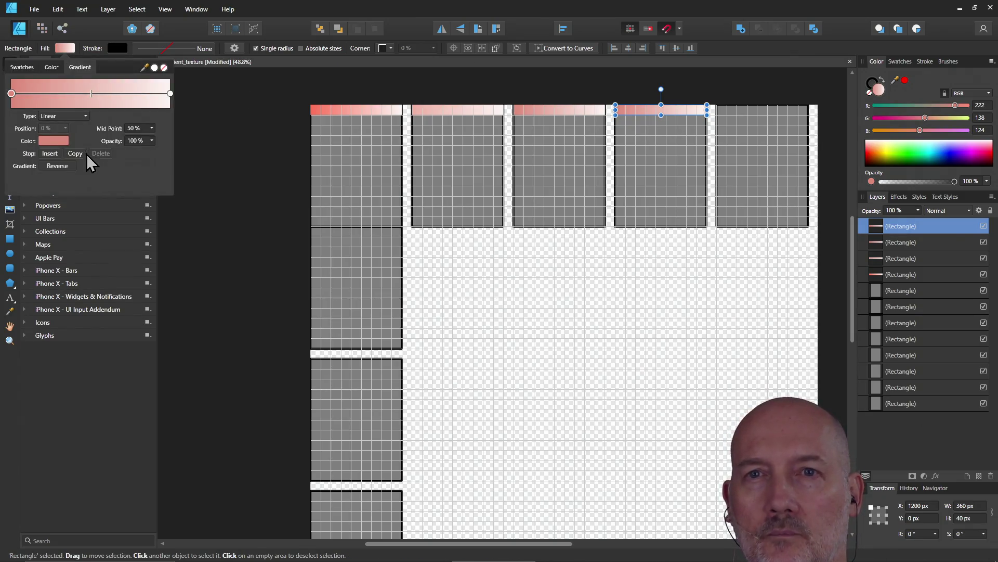
left_click(52, 139)
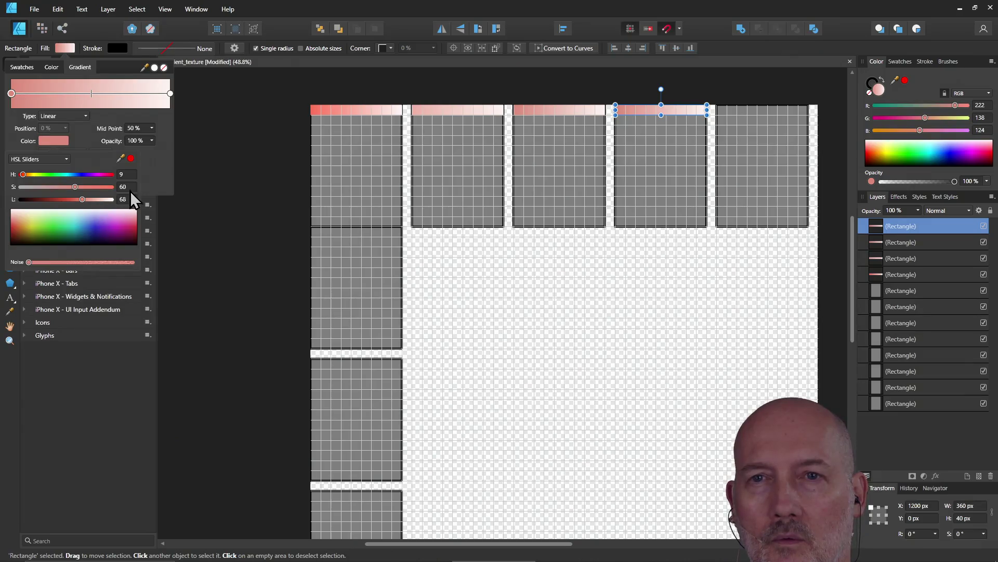
type("40")
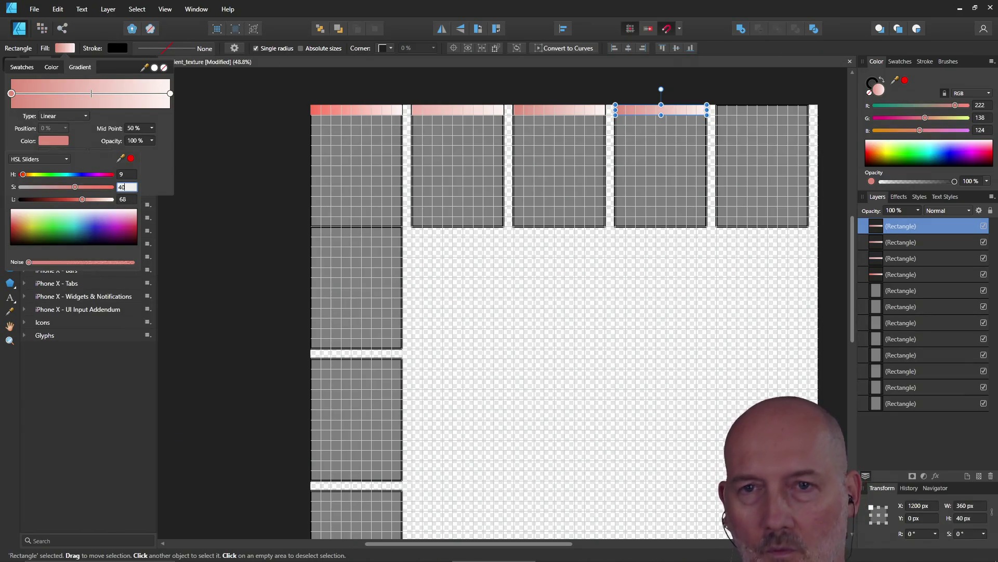
key("Return")
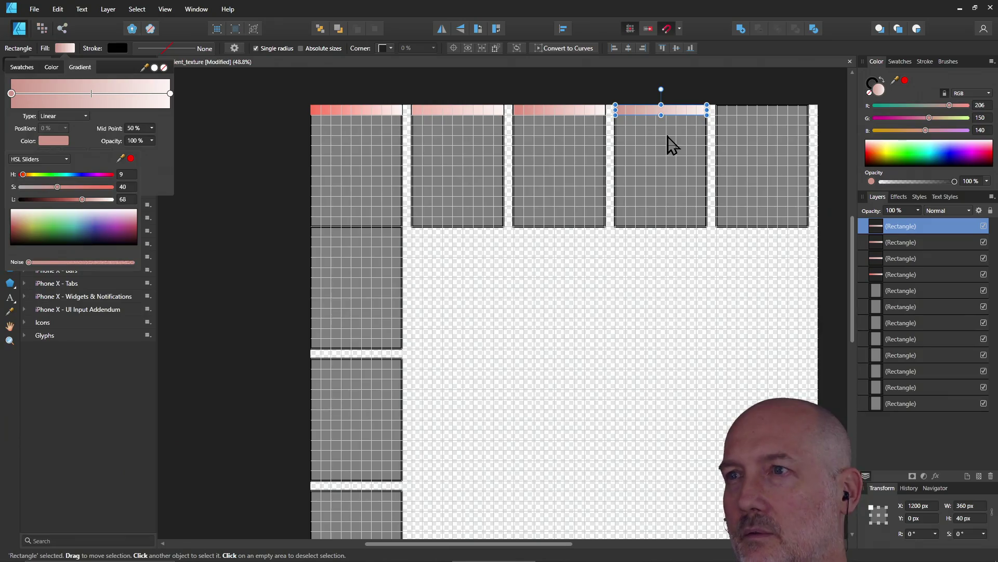
left_click(723, 117)
Copy the fourth strip onto the fifth tile and set its start-stop saturation to 20
left_click(668, 113)
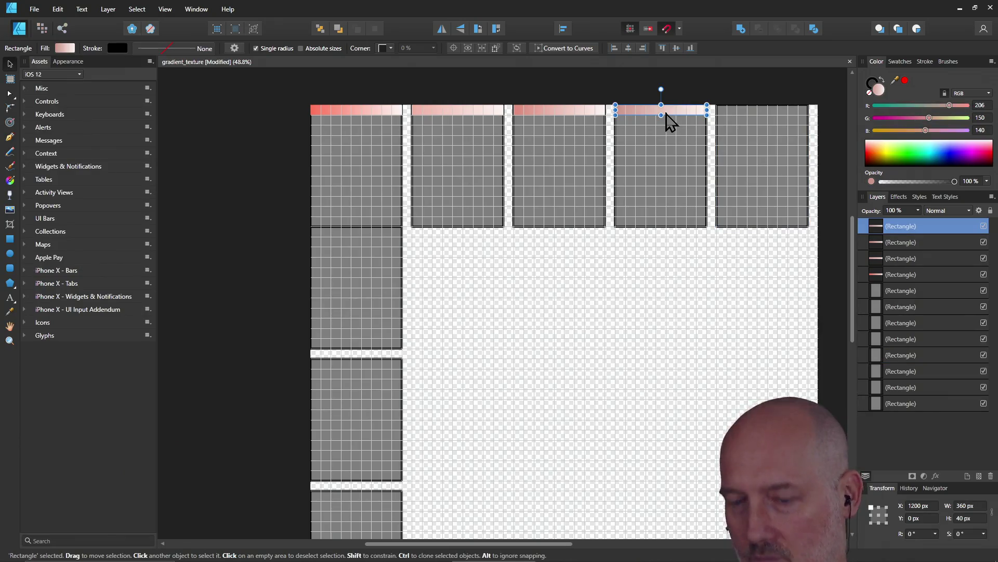
left_click_drag(636, 119, 740, 119)
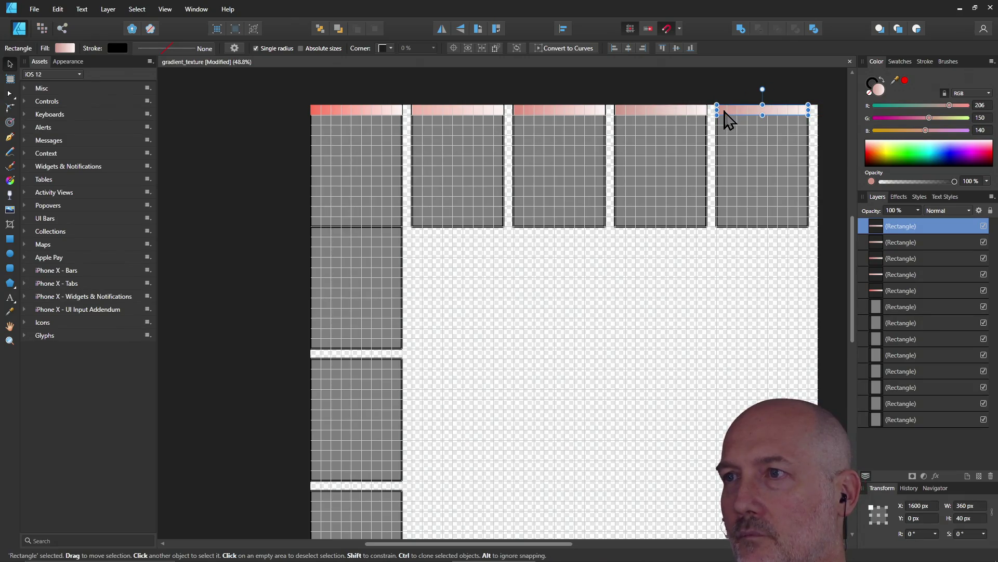
left_click(66, 48)
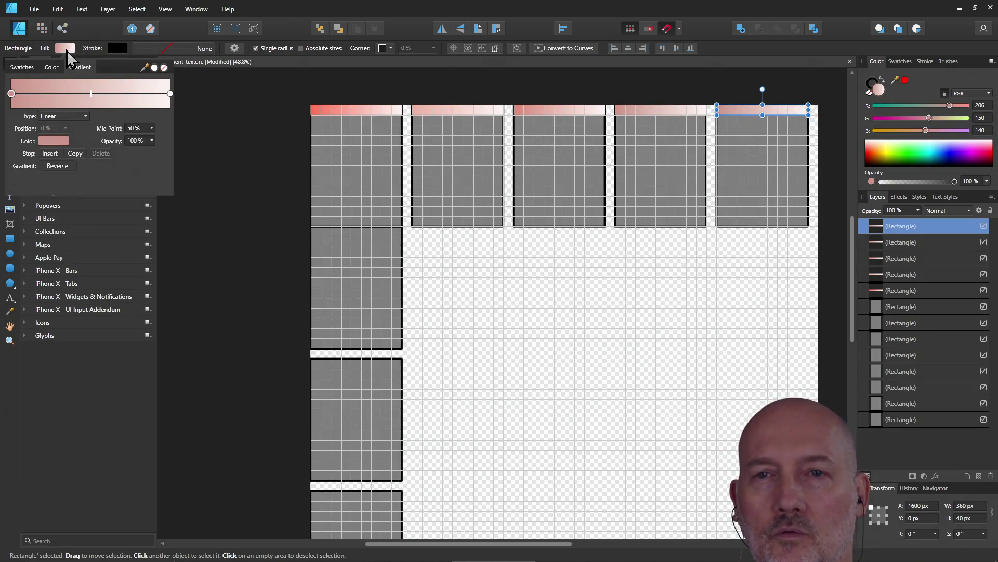
left_click(49, 143)
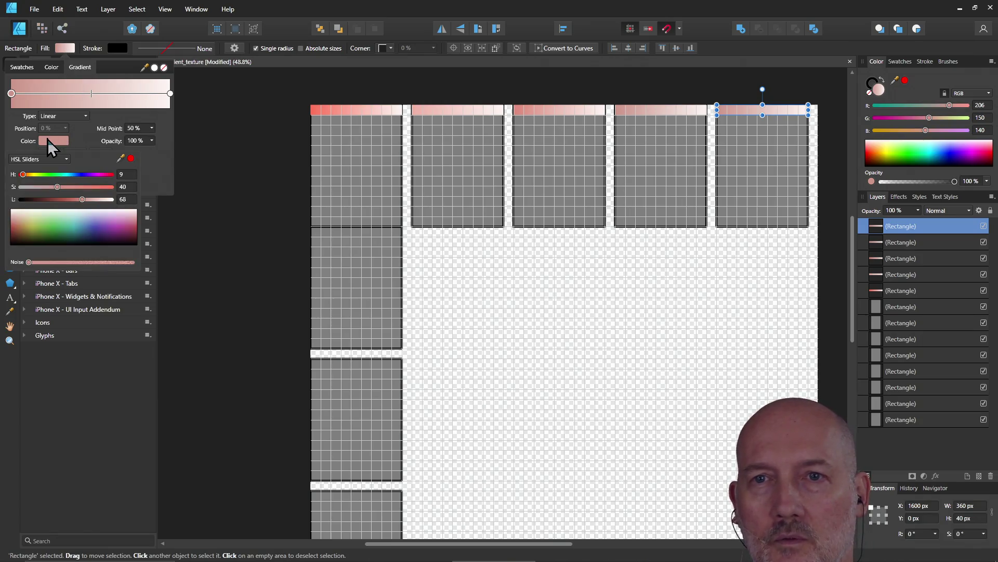
left_click(133, 188)
type("2")
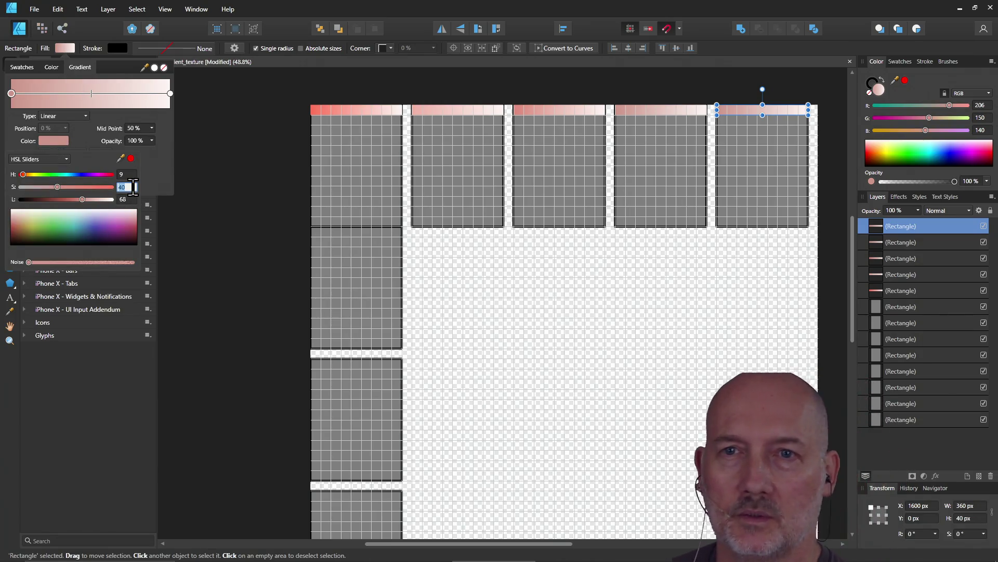
type("0")
key("Return")
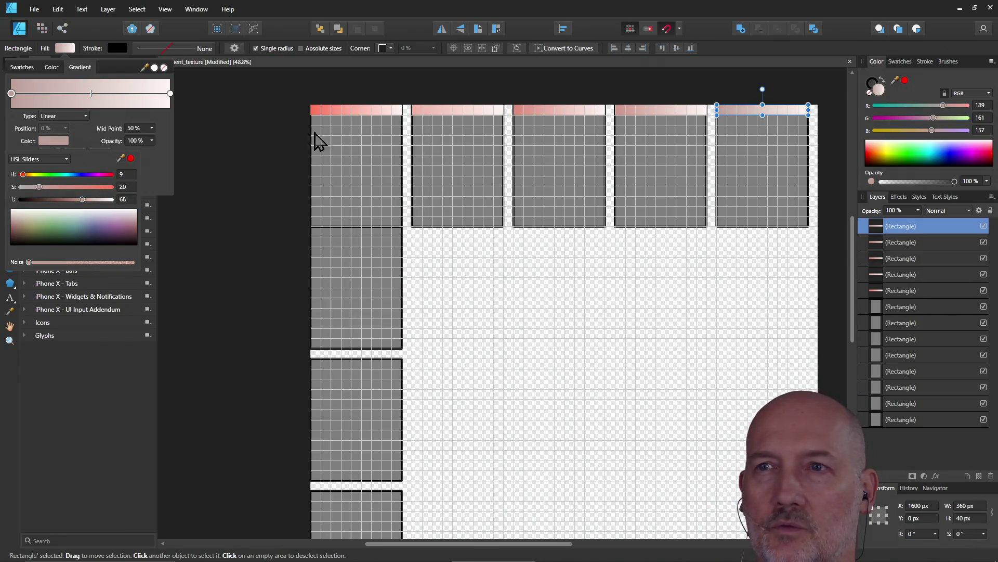
Inspect the first strip's gradient stops, including its light end, in the HSL sliders
left_click(390, 114)
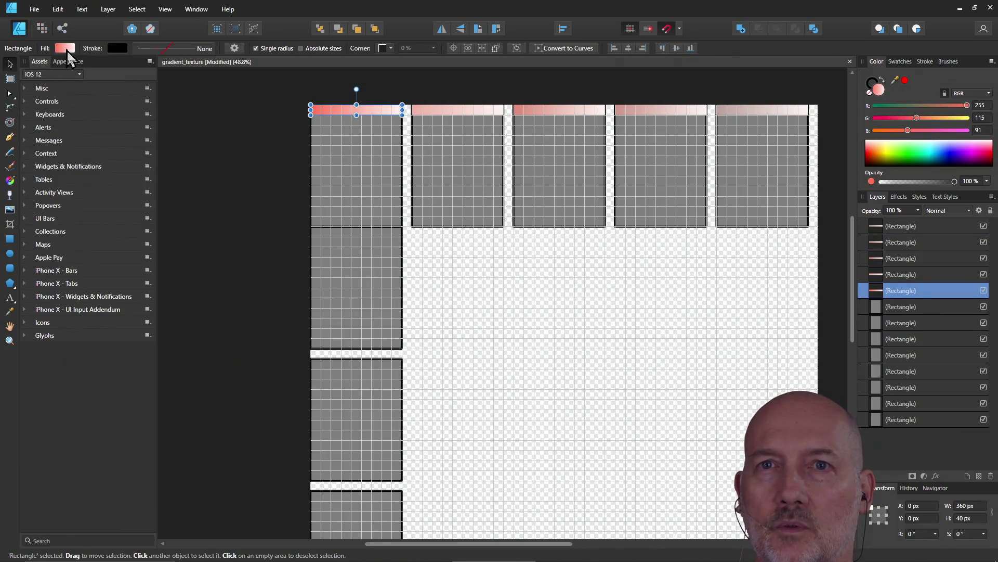
left_click(67, 49)
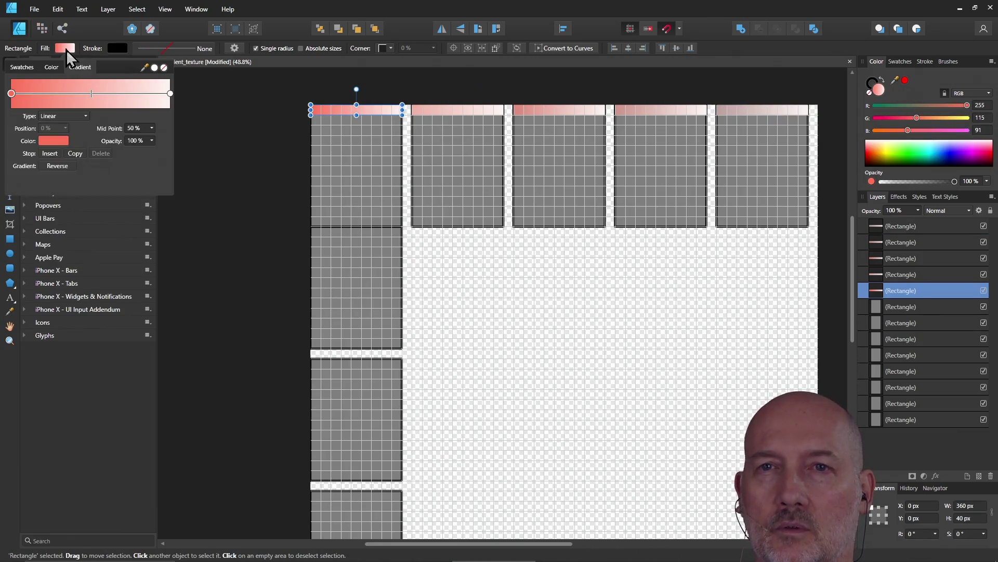
left_click(53, 143)
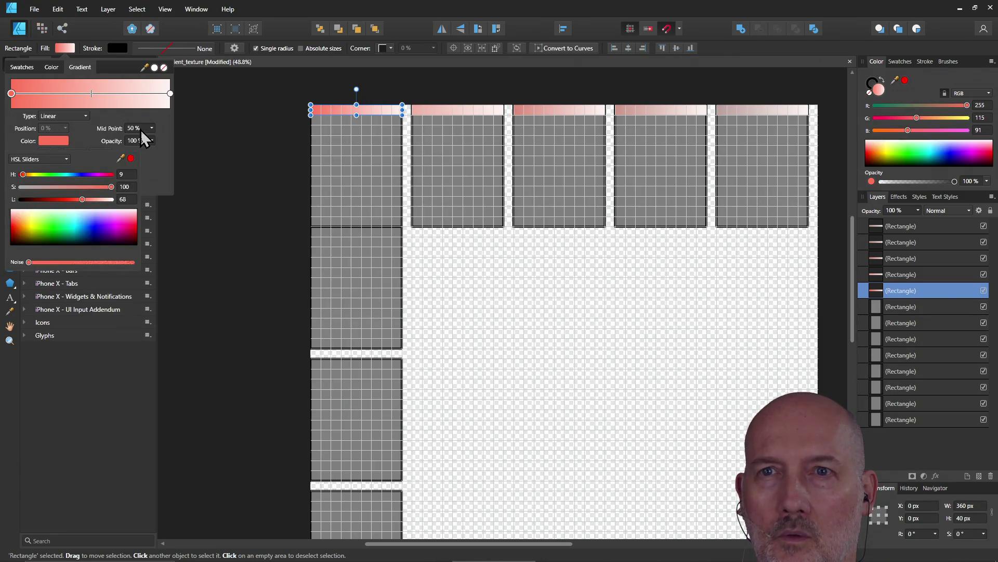
left_click(170, 94)
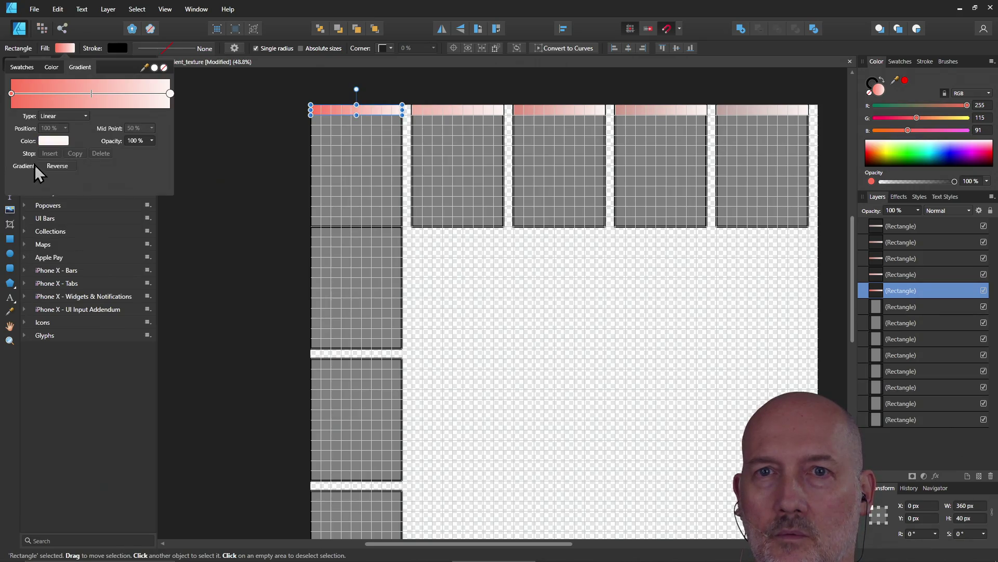
left_click(51, 142)
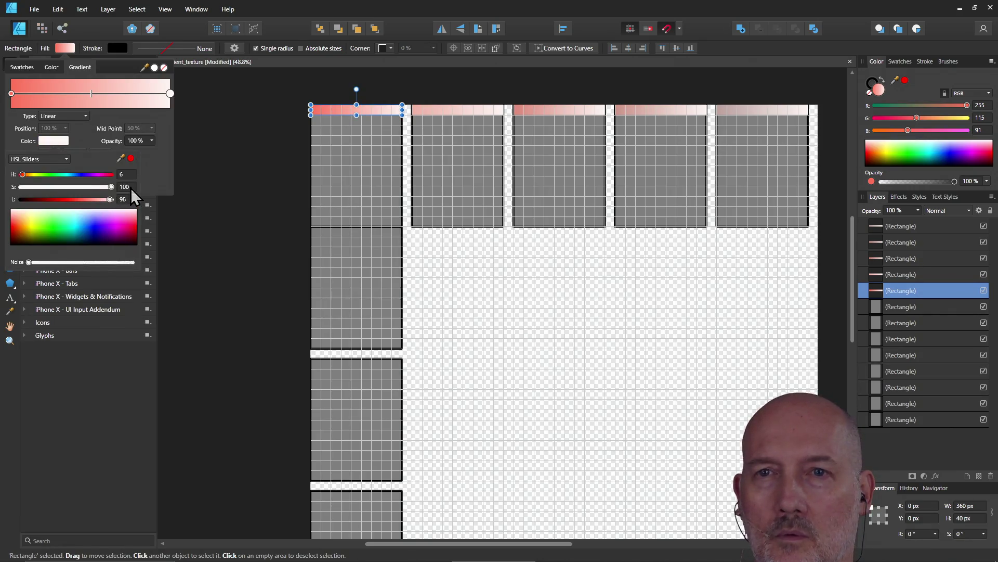
Set the second strip's light-end saturation to 80 and deselect with Ctrl+D
left_click(436, 122)
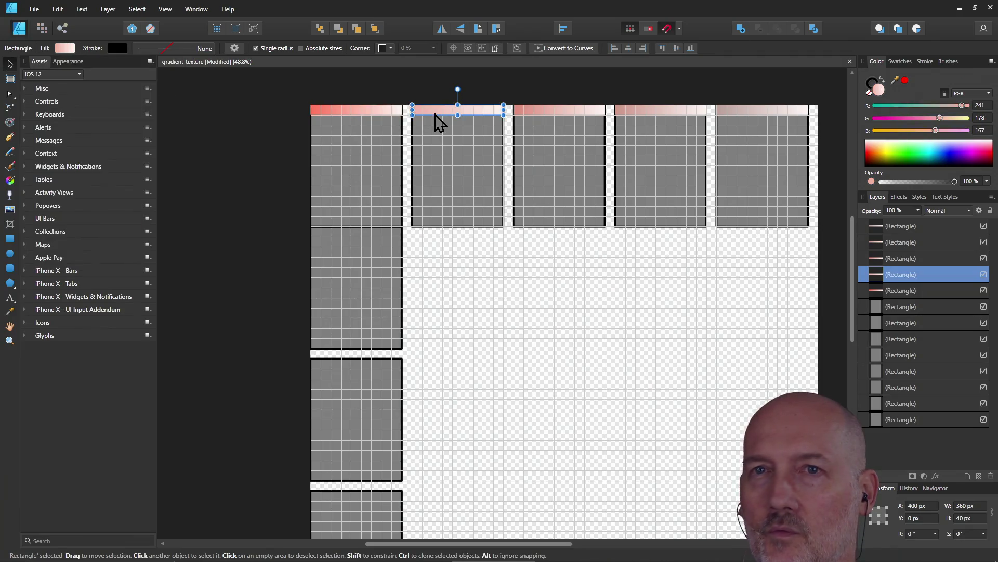
key("a")
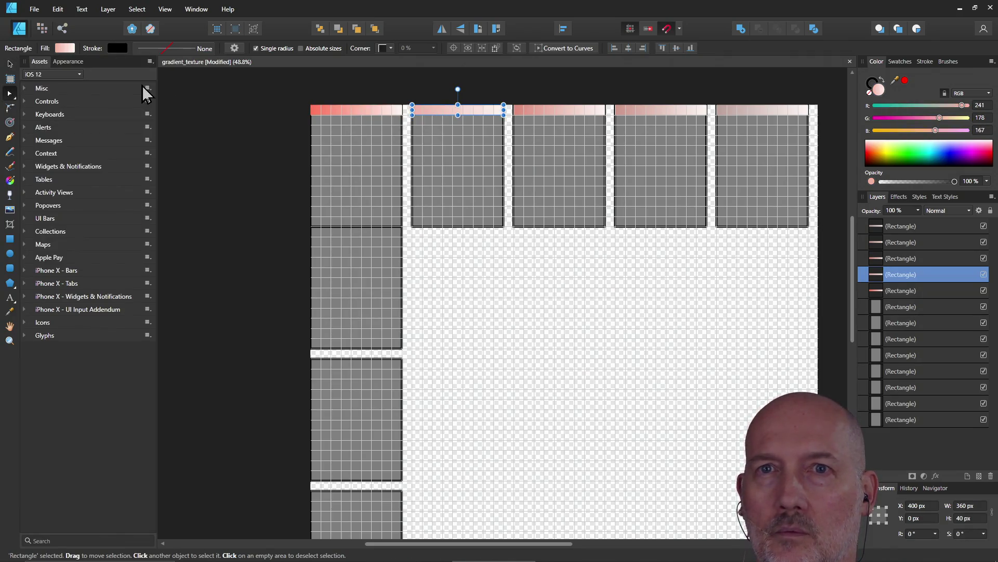
left_click(65, 48)
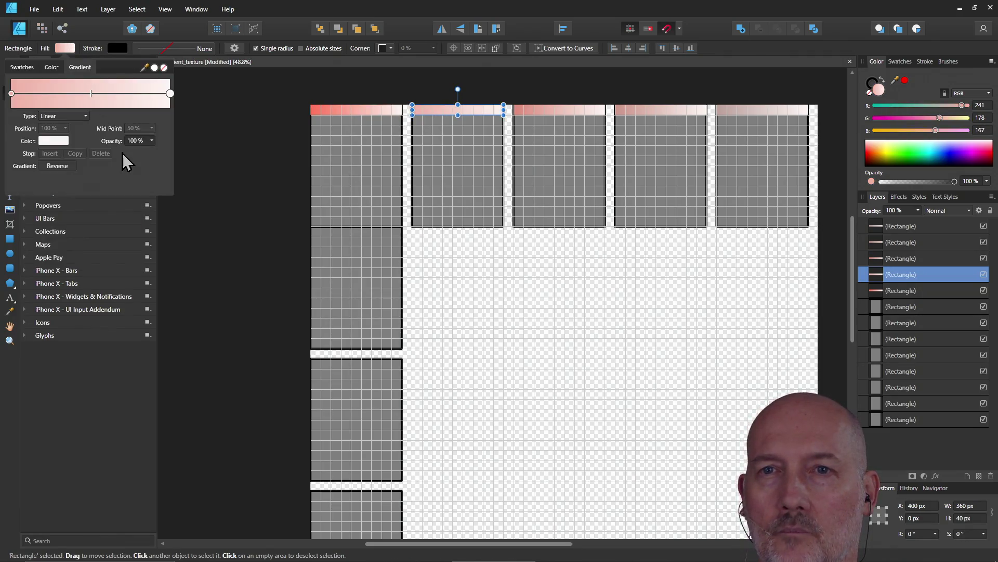
left_click(50, 143)
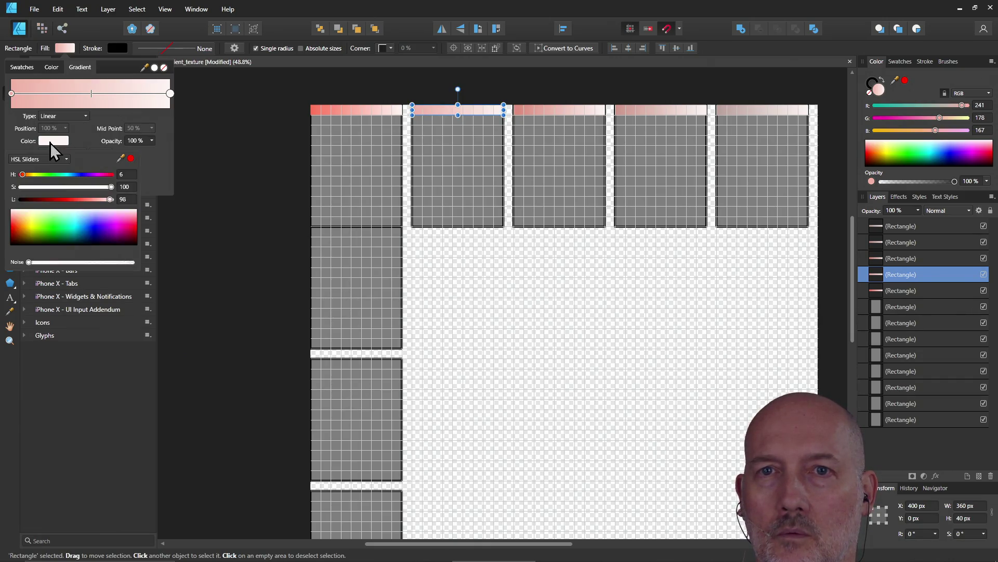
left_click(125, 186)
type("80")
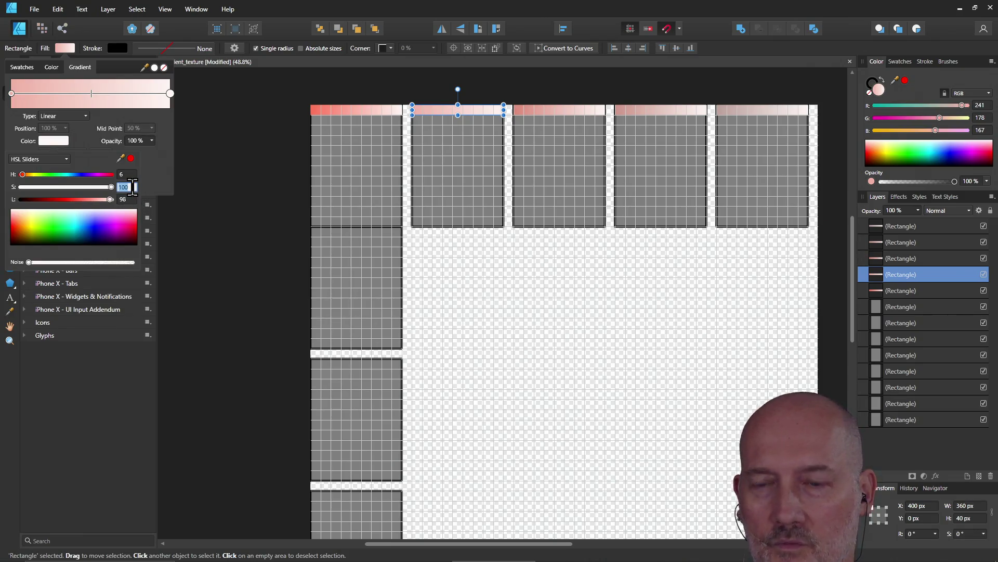
key("Return")
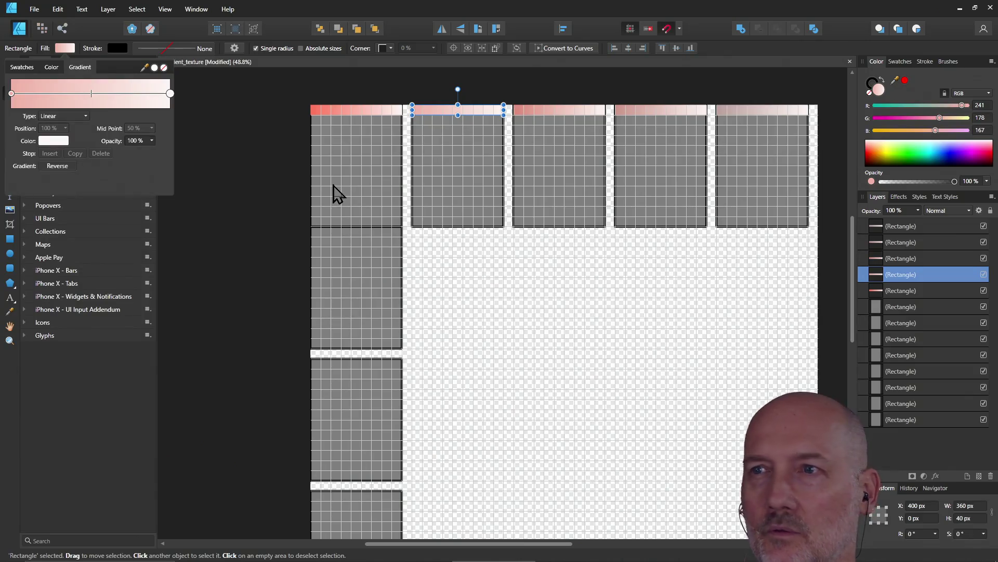
key("ctrl+d")
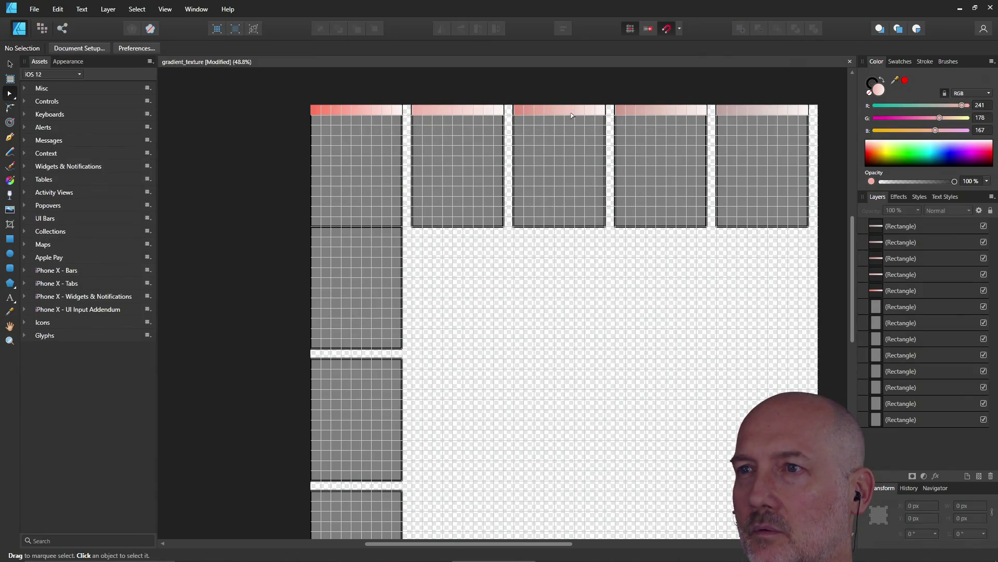
Lower the third top bar's light gradient end to HSL saturation 60
left_click(571, 115)
left_click(60, 50)
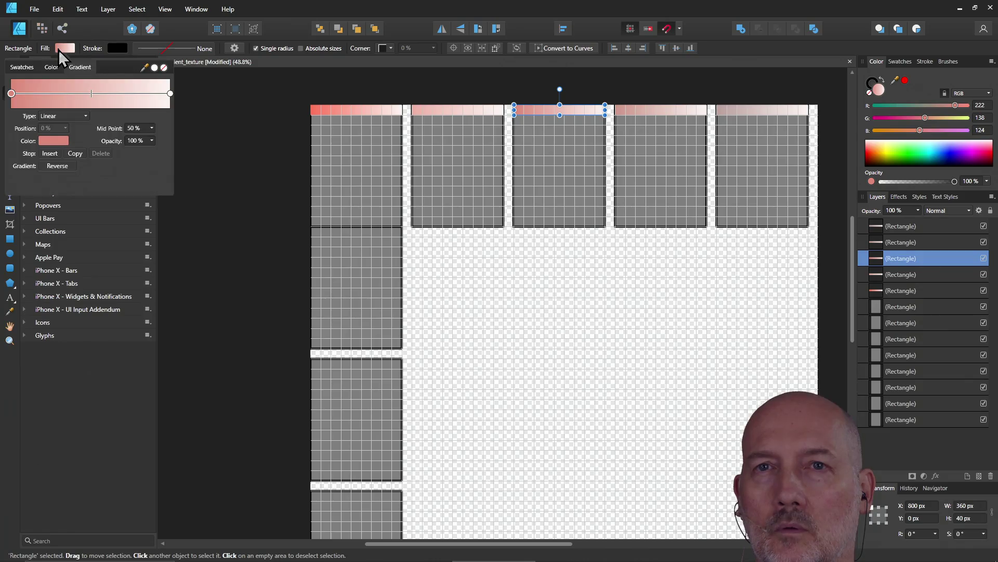
left_click(63, 140)
left_click(124, 187)
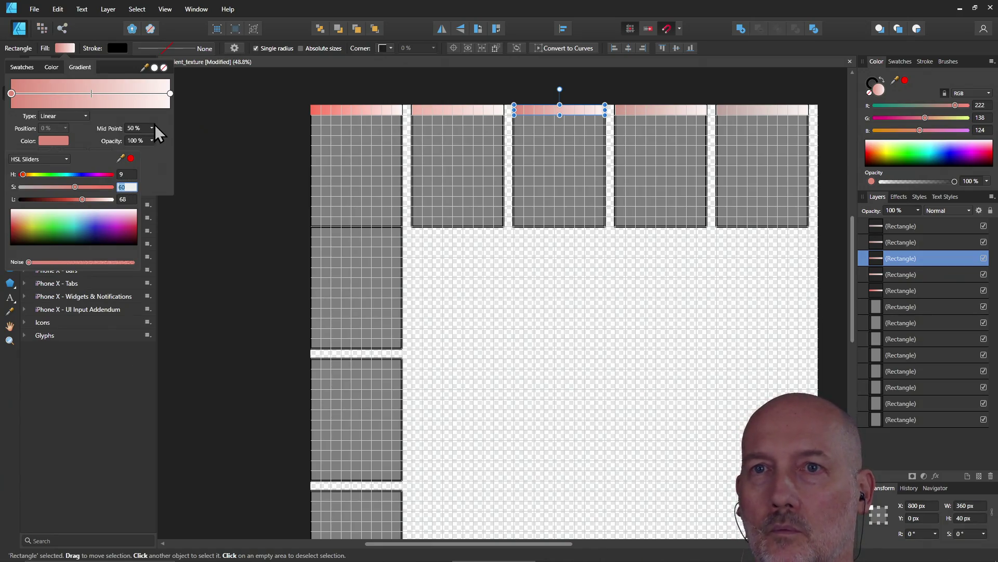
left_click(169, 94)
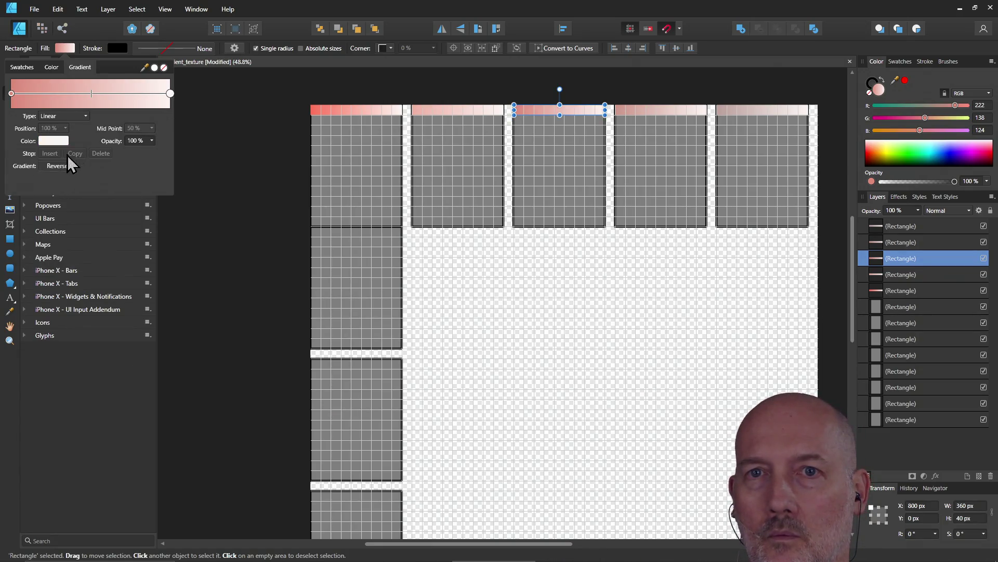
left_click(55, 141)
left_click(125, 186)
type("60")
key("Return")
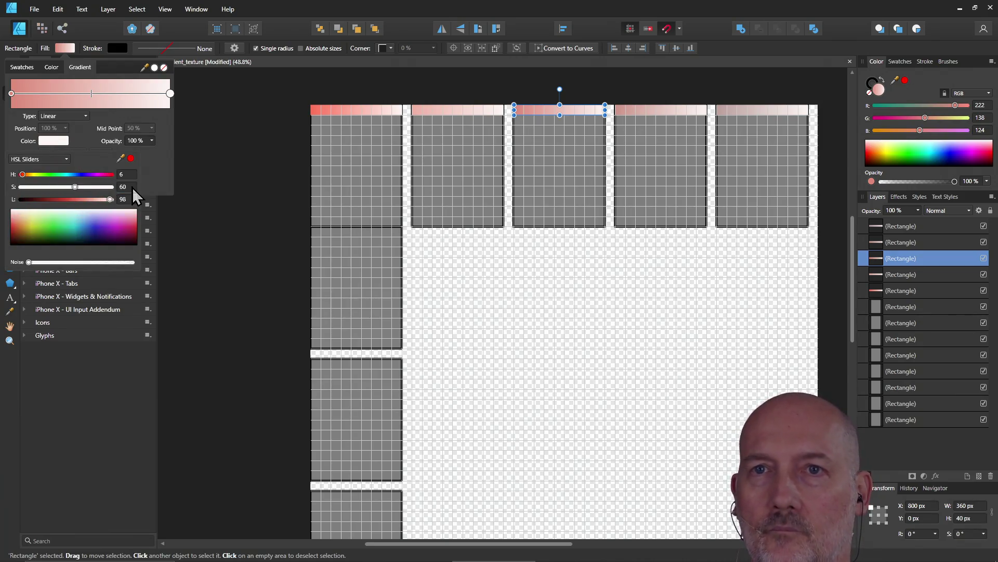
left_click(661, 111)
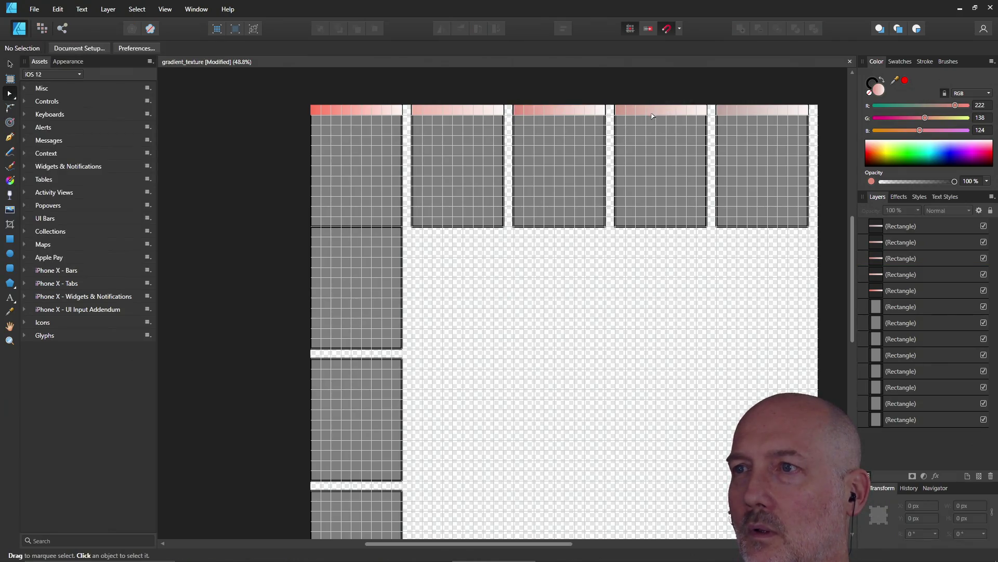
Lower the fourth top bar's light gradient end to saturation 40
left_click(653, 114)
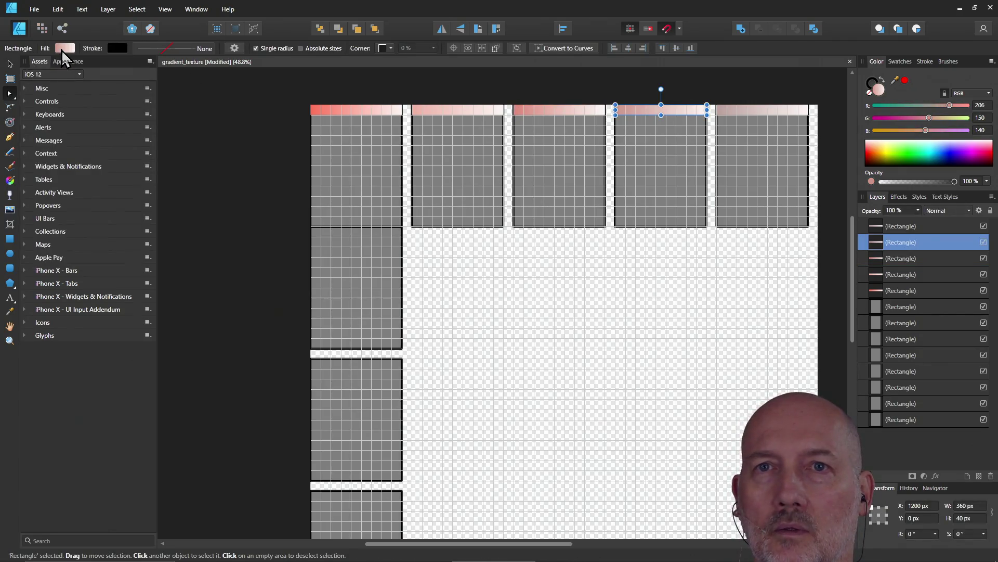
left_click(62, 50)
left_click(171, 93)
left_click(51, 144)
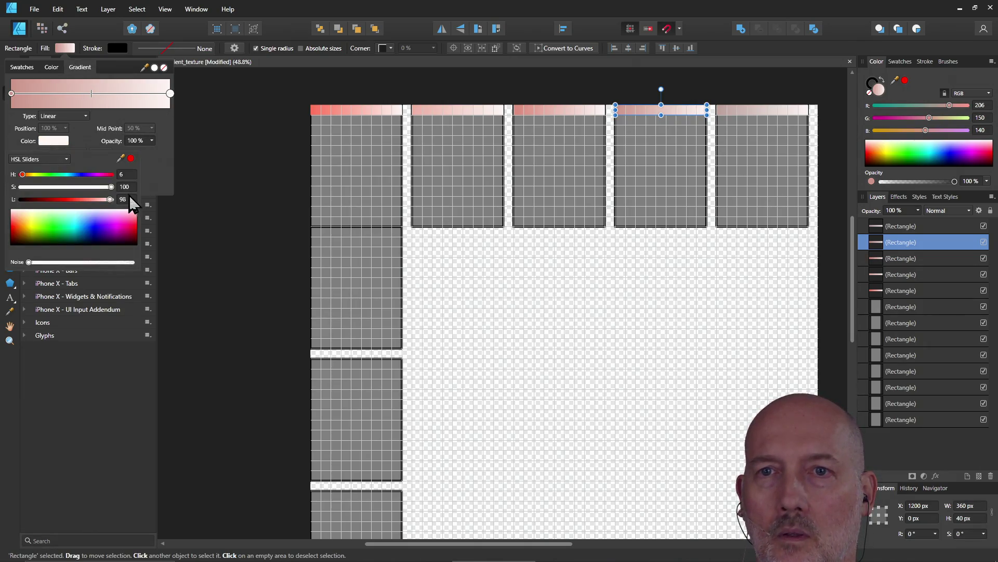
type("40")
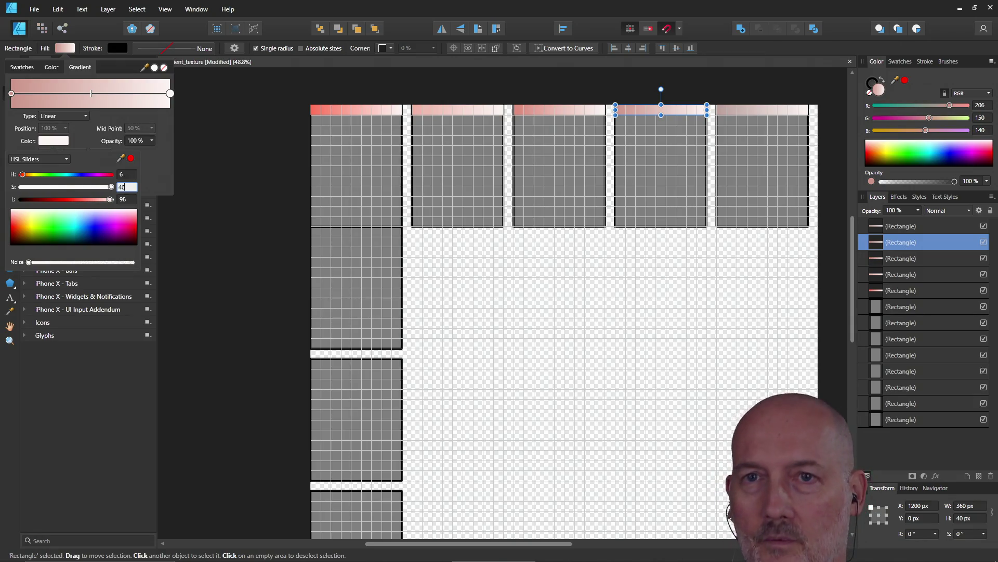
key("Return")
Lower the fifth top bar's light gradient end to saturation 20 and deselect
left_click(757, 113)
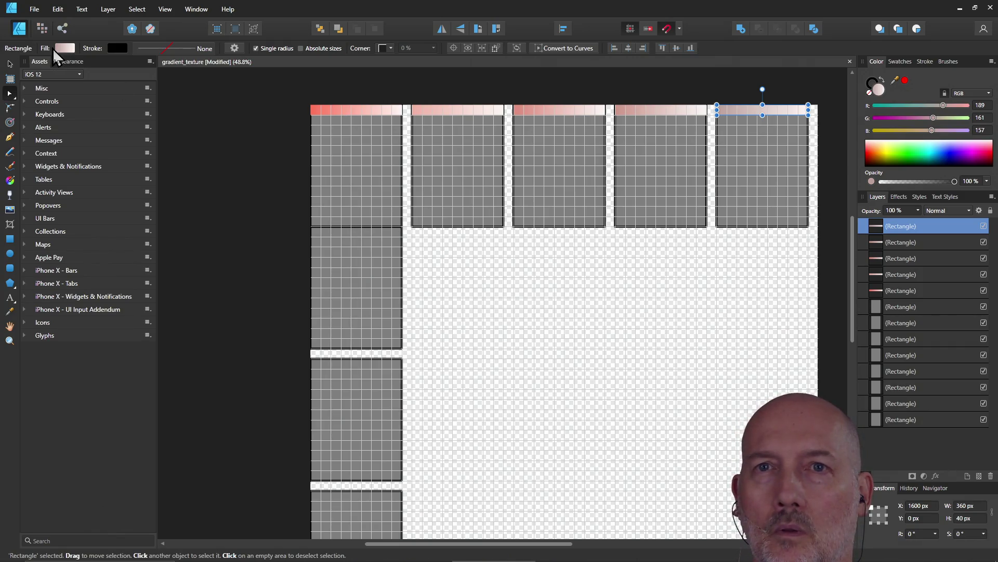
left_click(65, 49)
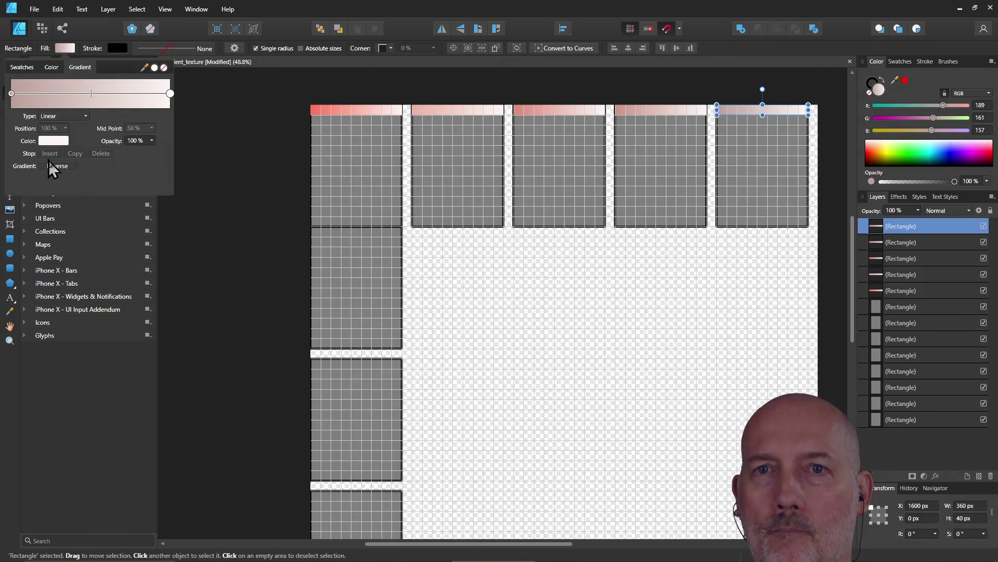
left_click(54, 142)
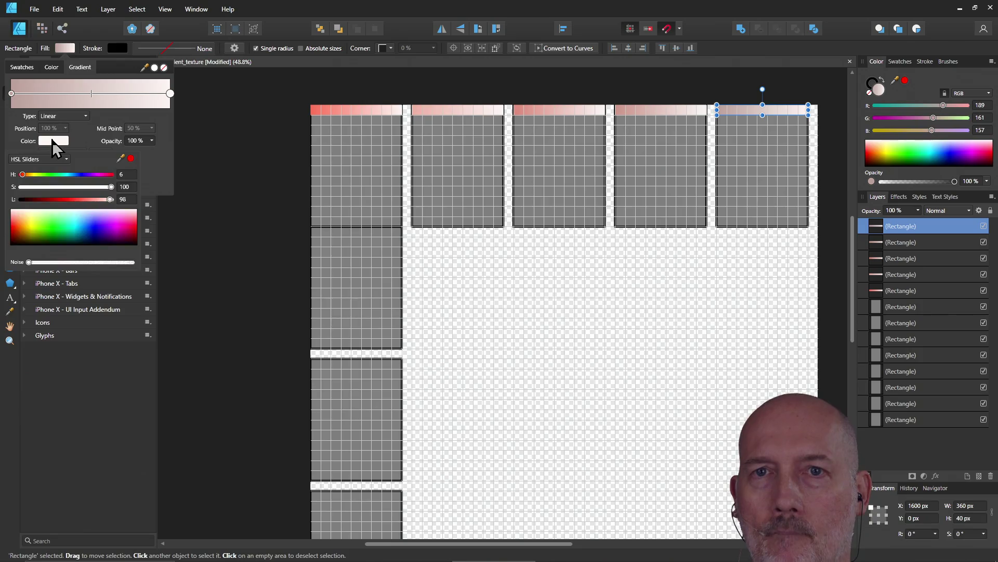
left_click(125, 186)
type("20")
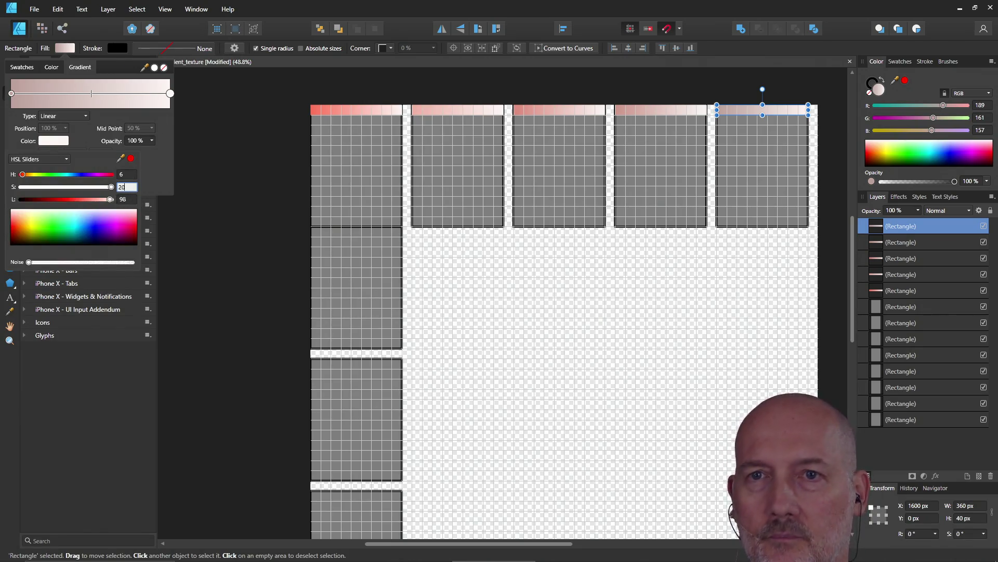
key("Return")
left_click(227, 232)
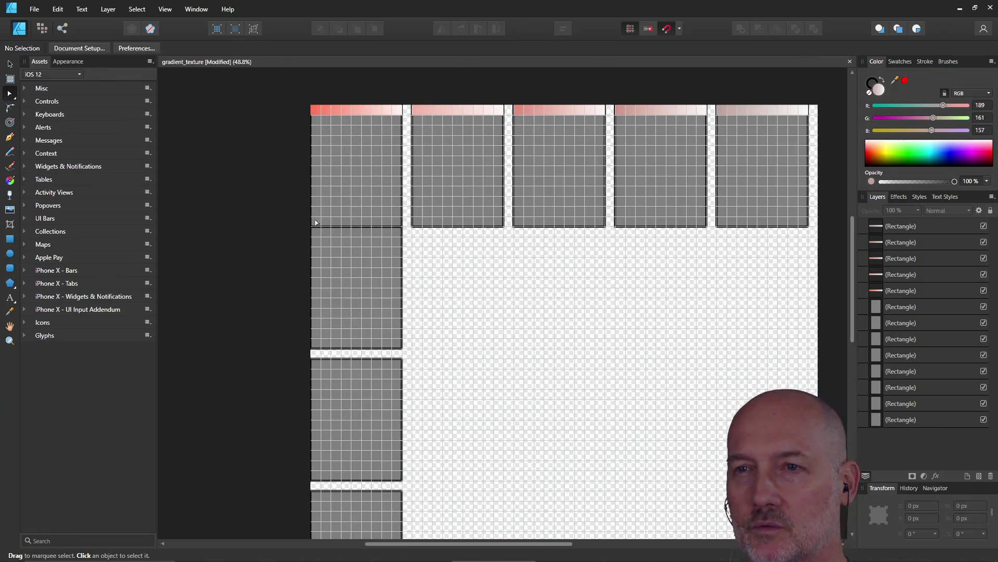
scroll(325, 254, "down", 3)
scroll(325, 254, "up", 4)
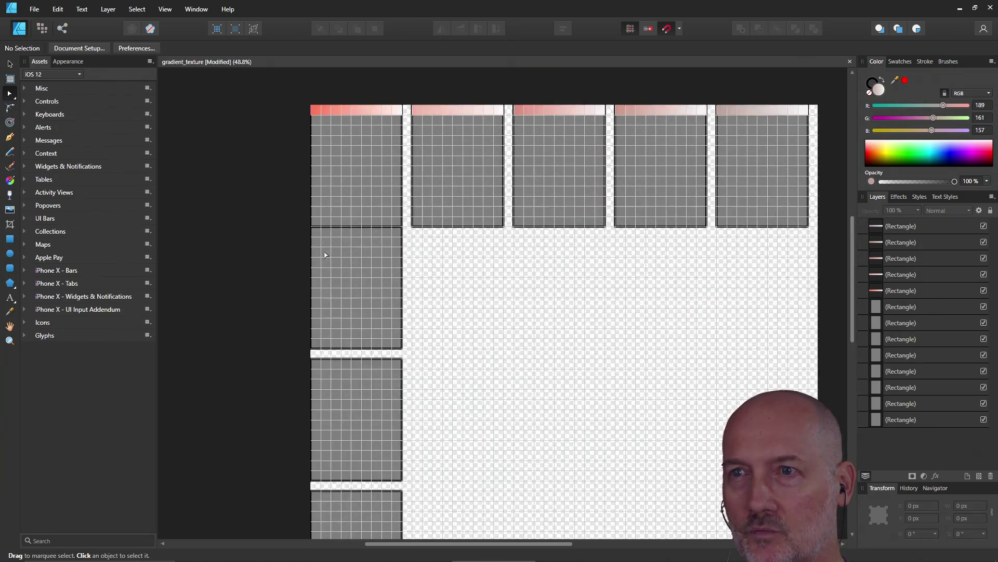
scroll(340, 385, "down", 1)
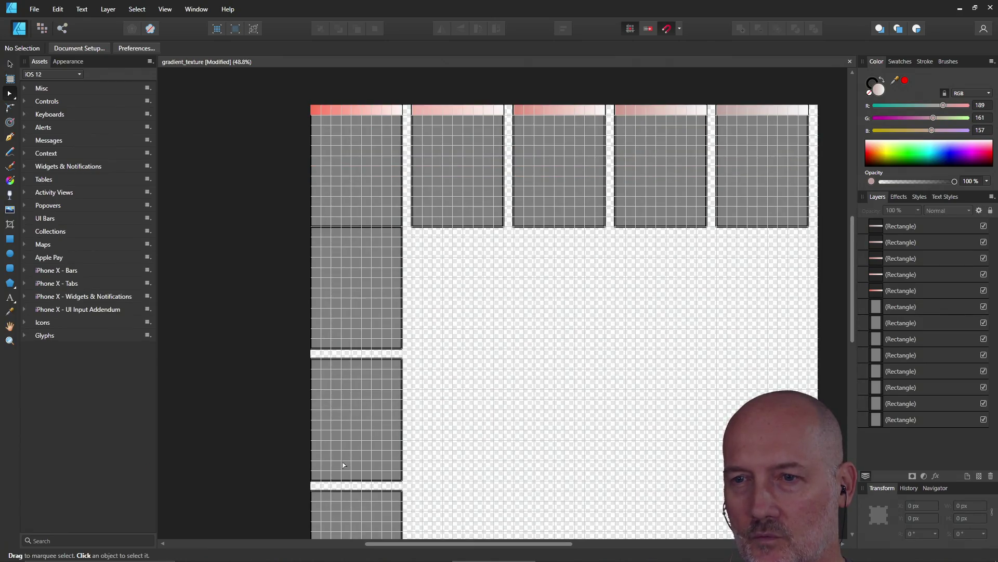
scroll(339, 384, "down", 1)
scroll(339, 359, "up", 1)
scroll(340, 312, "down", 1)
scroll(339, 312, "up", 2)
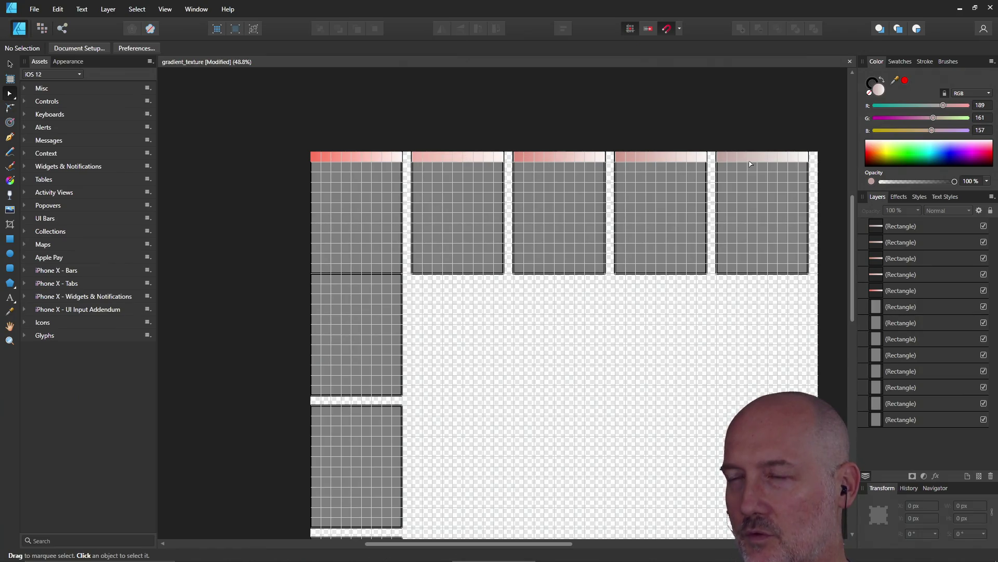
left_click(347, 159)
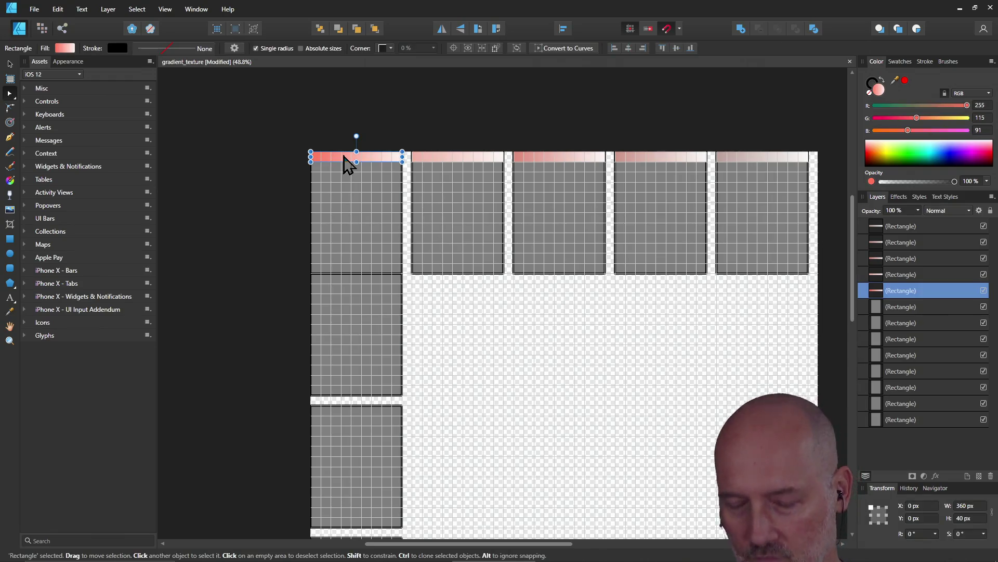
Paste a copy of the red top bar onto the top of the second left-column tile
left_click(326, 285)
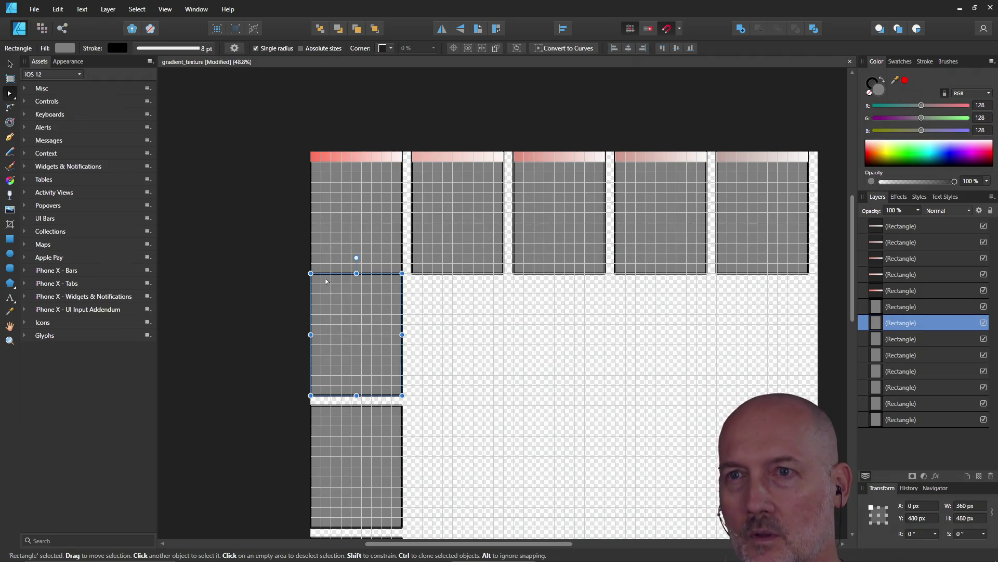
key("ctrl+v")
left_click_drag(337, 164, 340, 286)
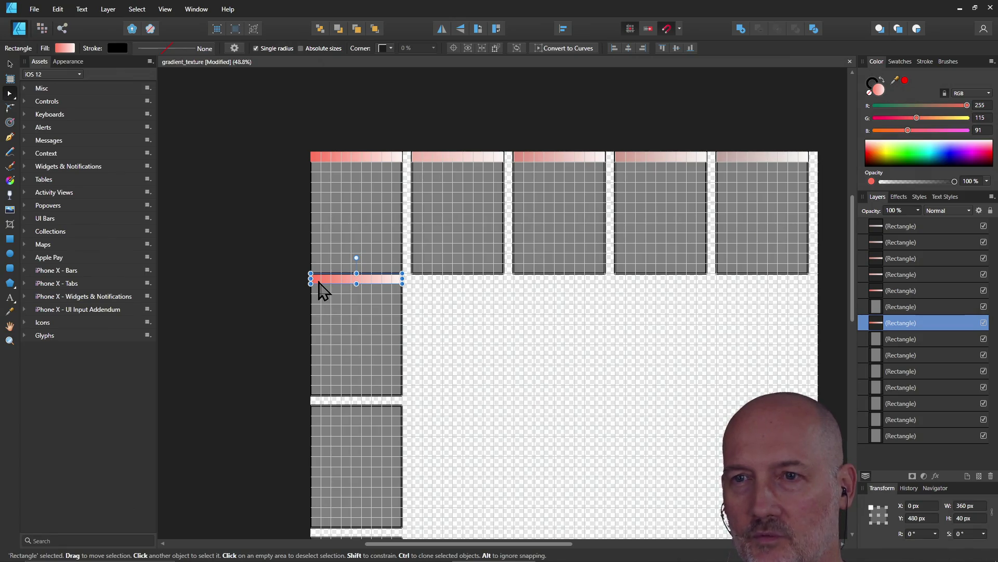
Darken the copied bar's left gradient stop to HSL lightness 40
left_click(68, 50)
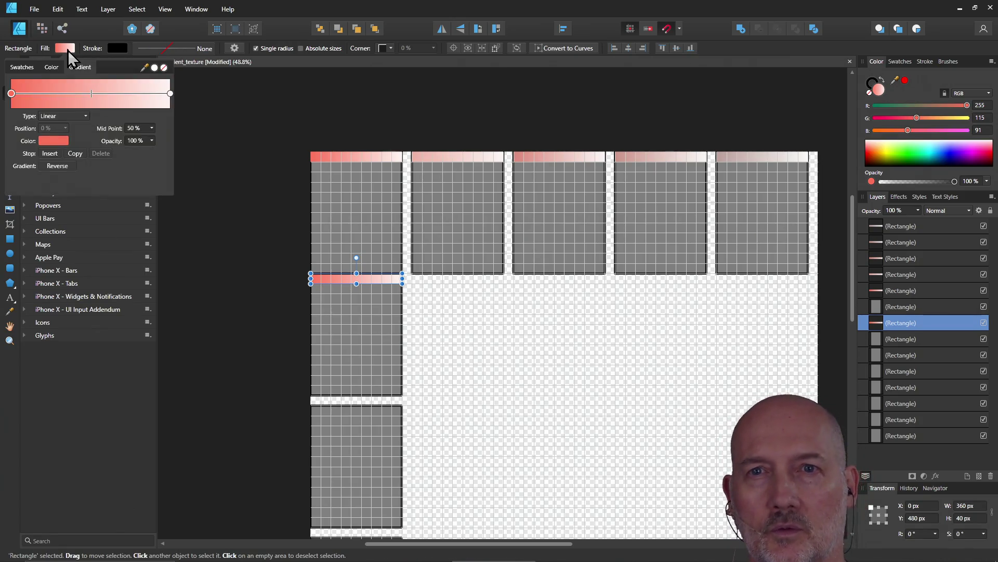
left_click(53, 141)
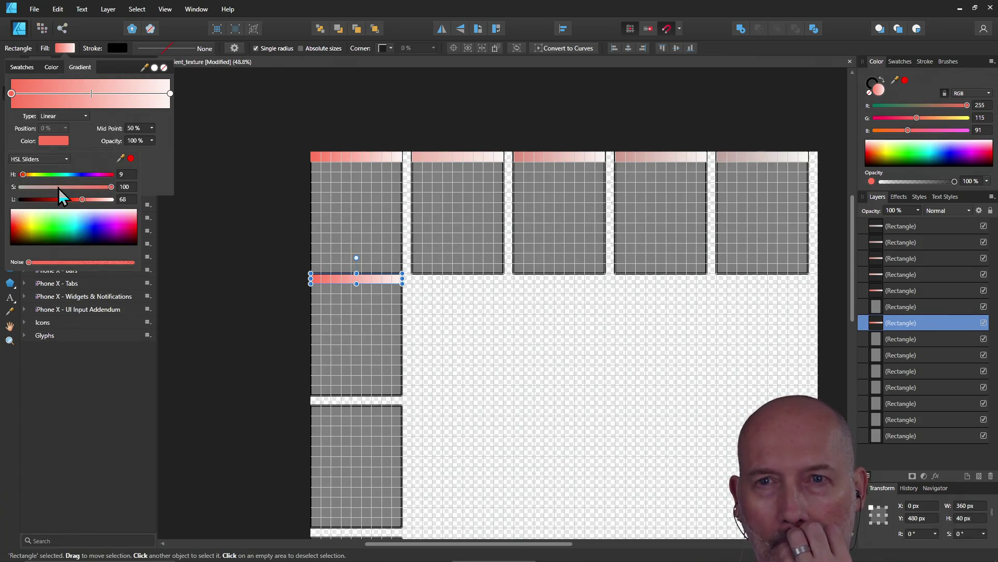
left_click(133, 200)
type("4")
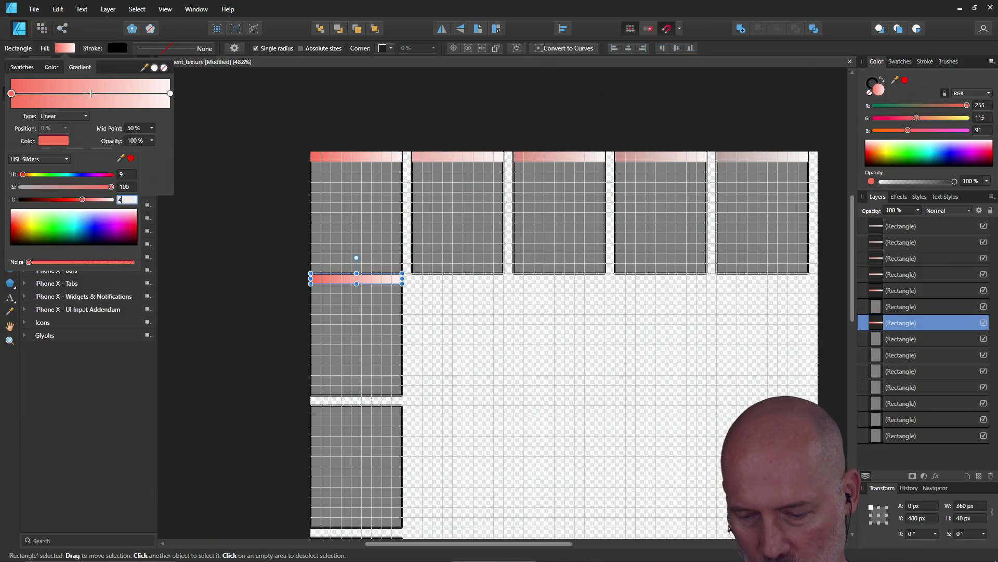
type("0")
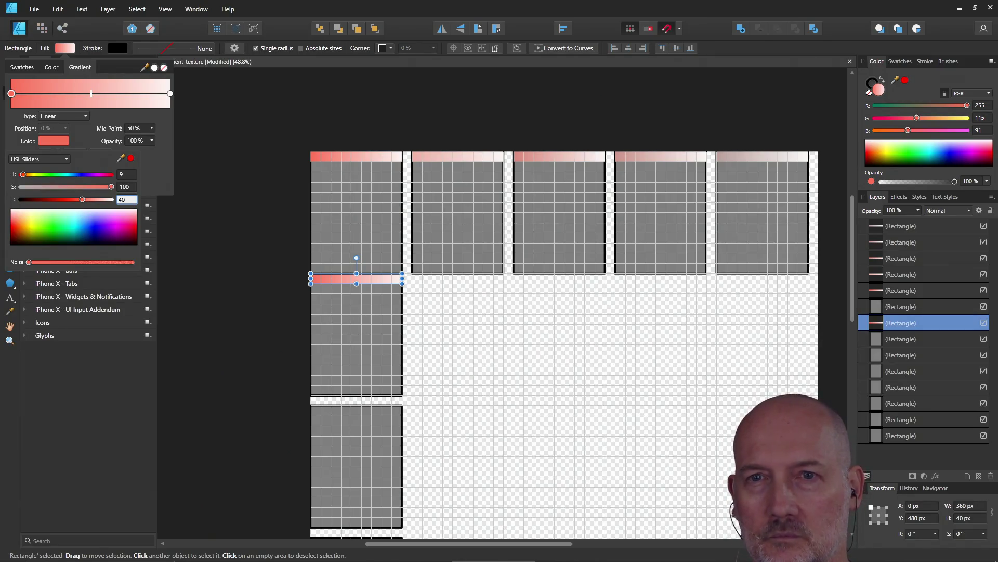
key("Return")
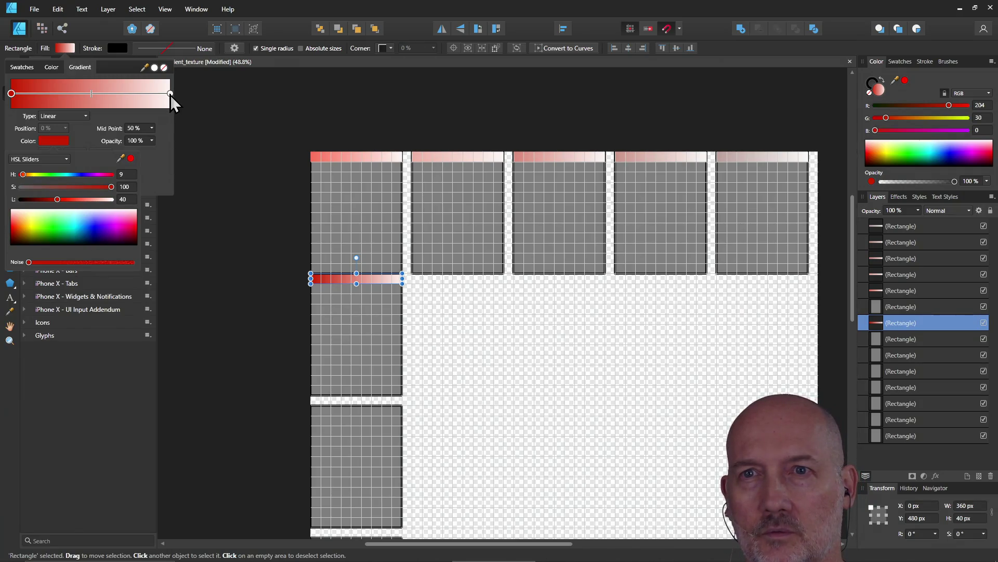
Set the bar's right gradient stop to lightness 60 and deselect
left_click(171, 94)
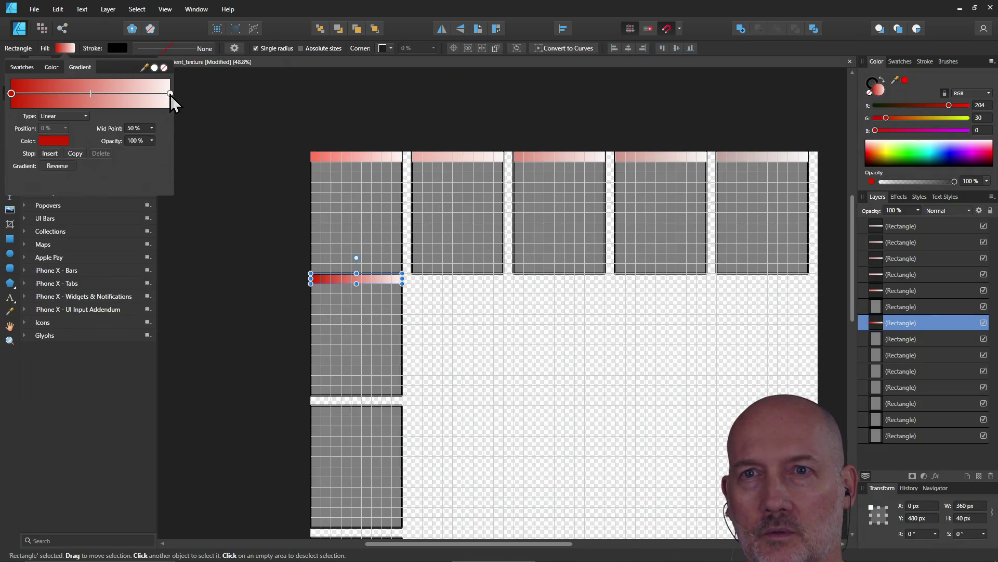
left_click(52, 142)
left_click(129, 201)
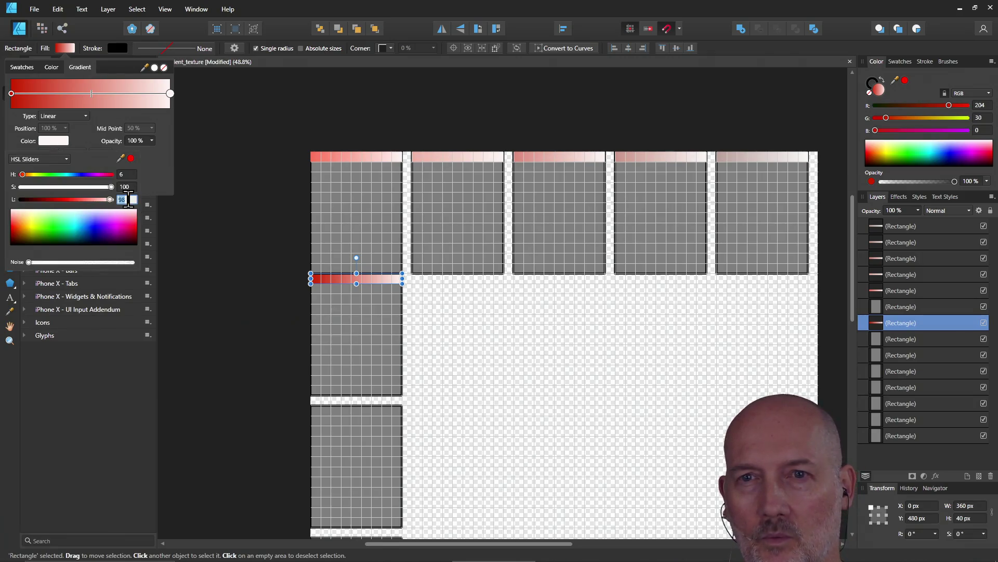
type("60")
key("Return")
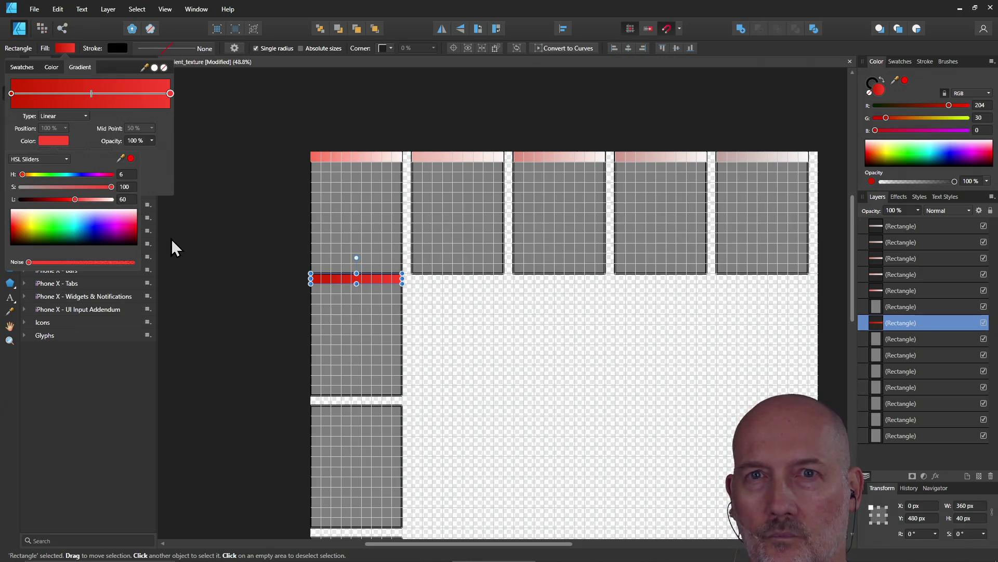
left_click(392, 315)
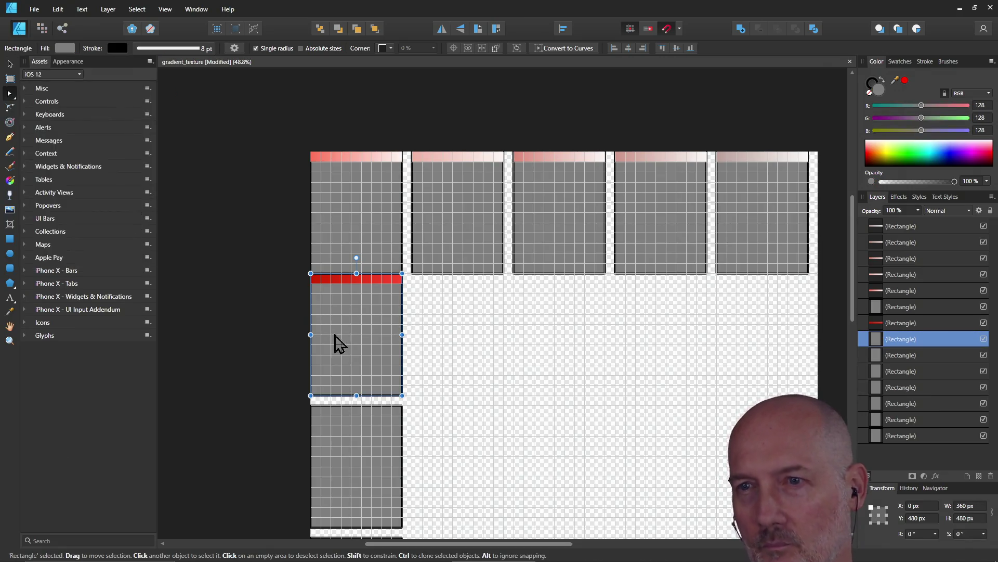
left_click(241, 313)
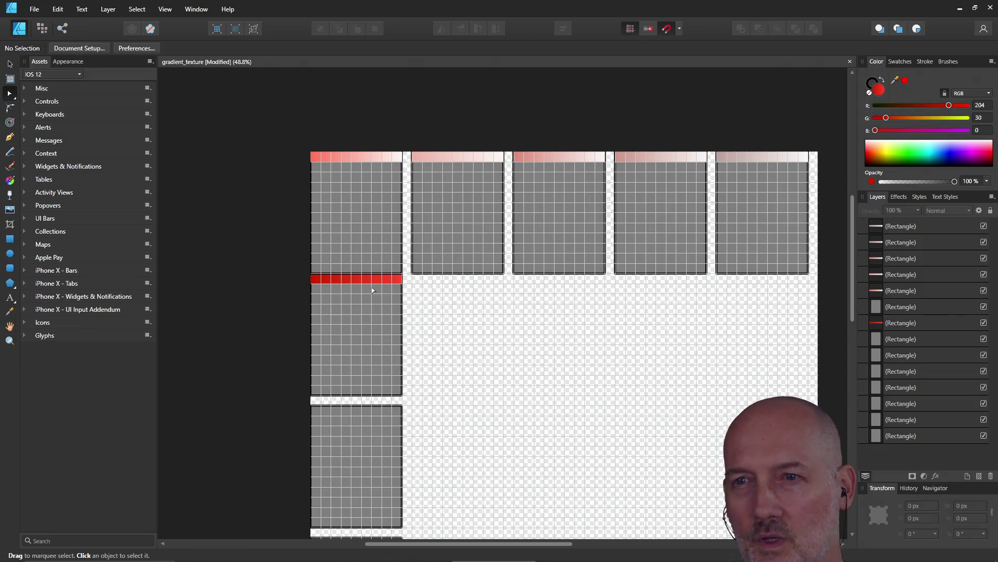
Lighten the left stop to 80, then settle it at lightness 70
left_click(357, 280)
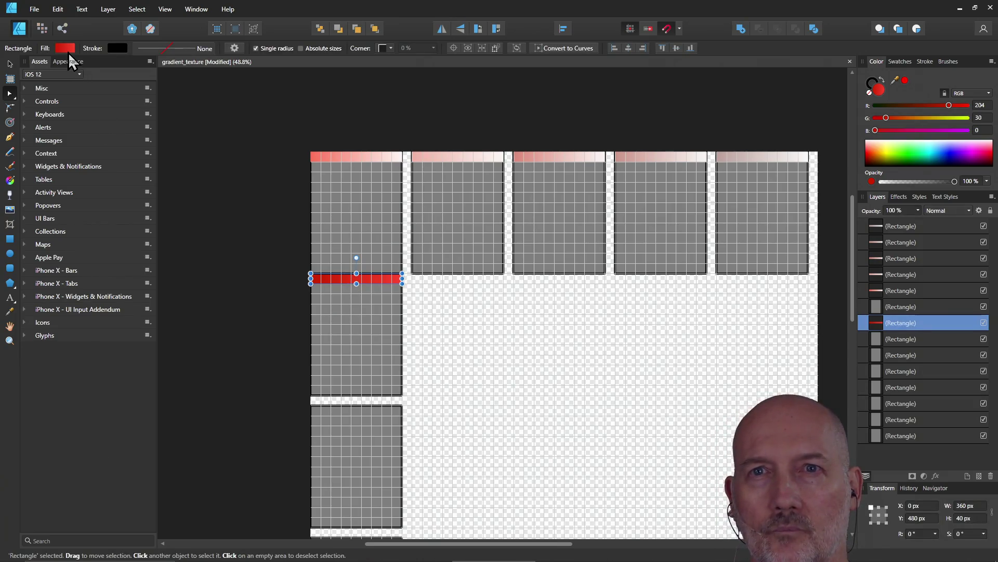
left_click(68, 49)
left_click(48, 141)
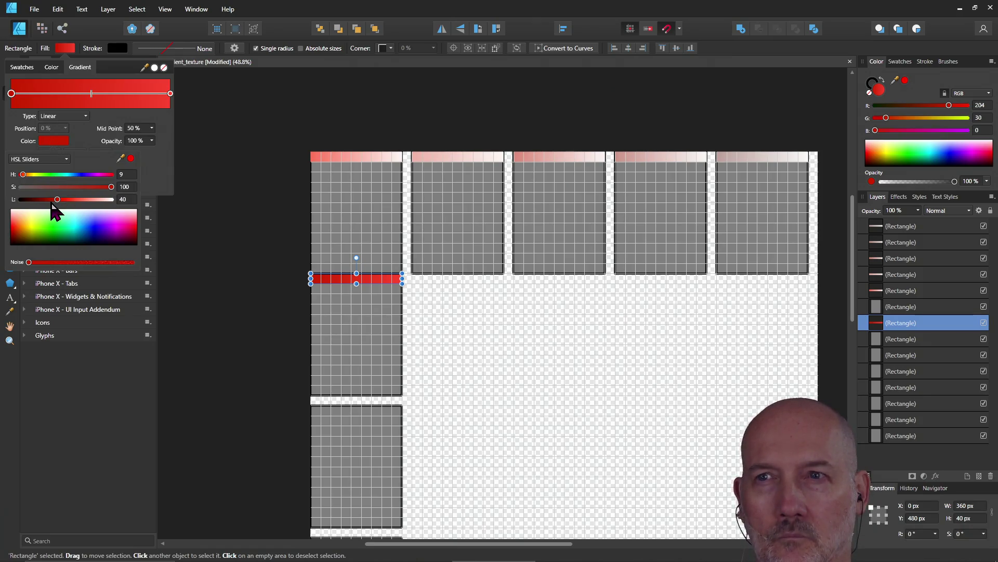
left_click(124, 200)
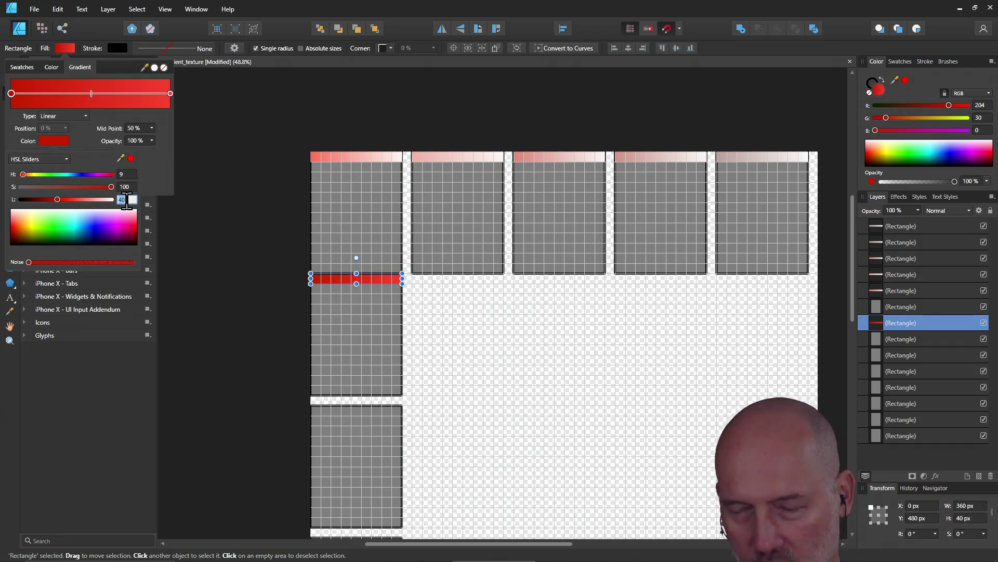
type("80")
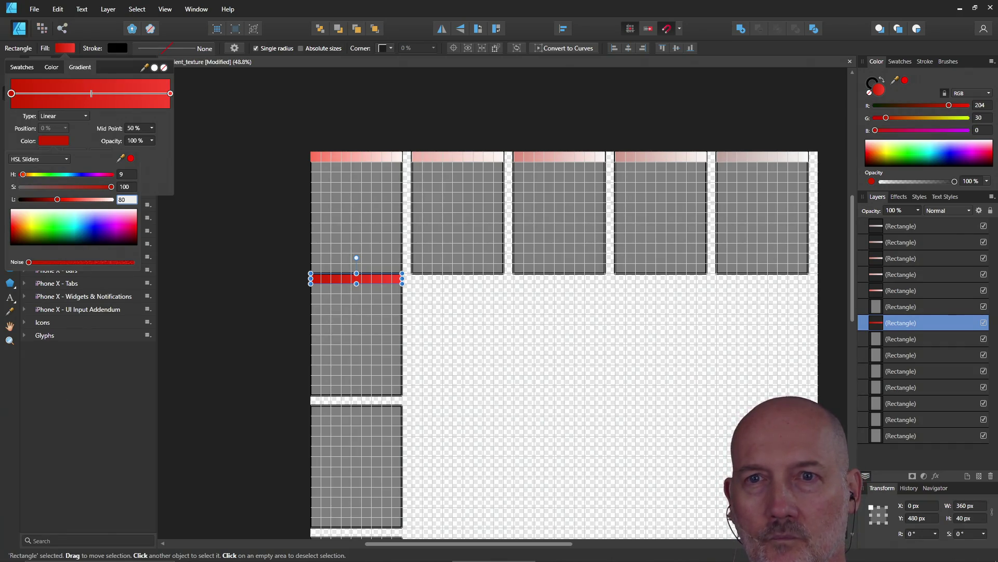
key("Return")
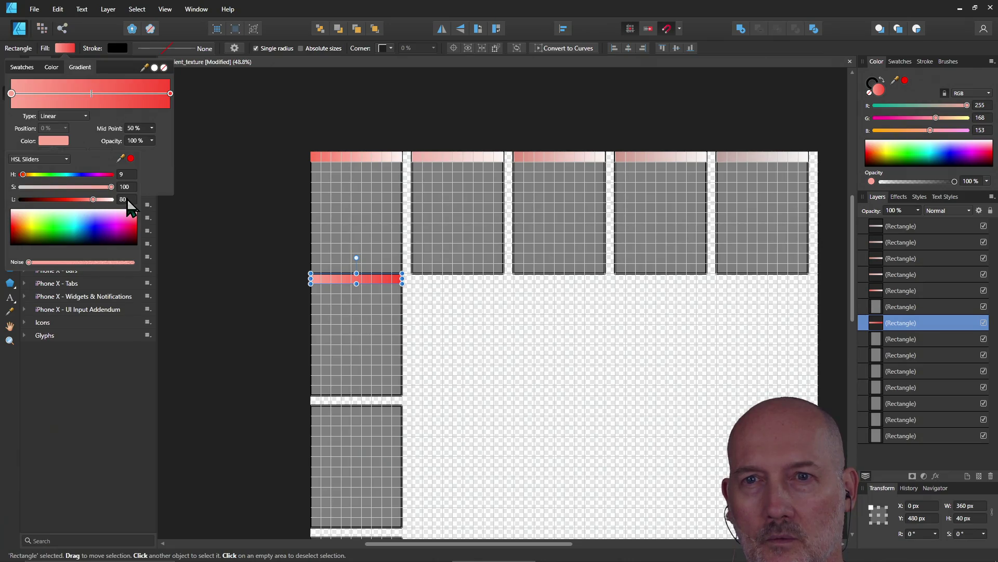
left_click(127, 200)
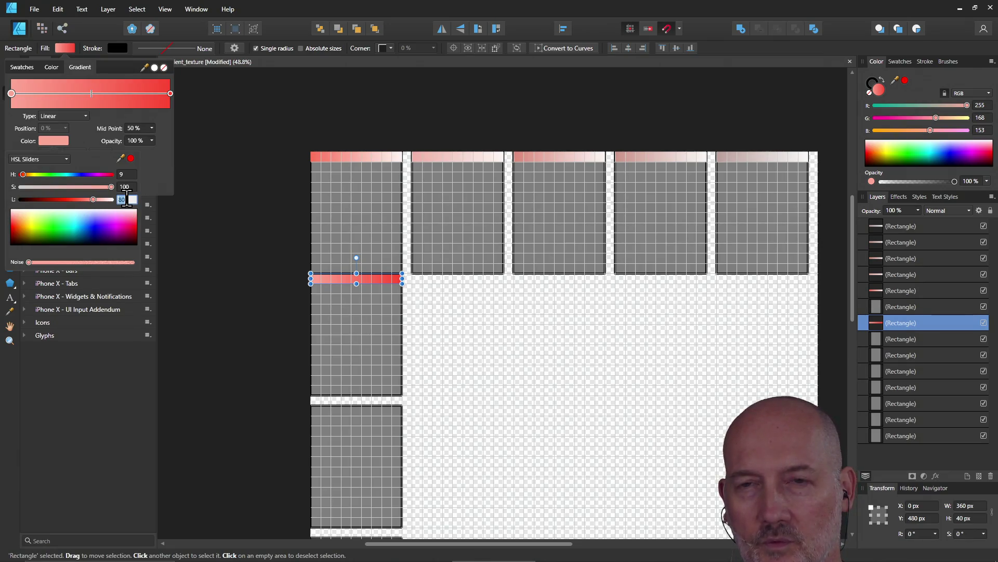
type("70")
key("Return")
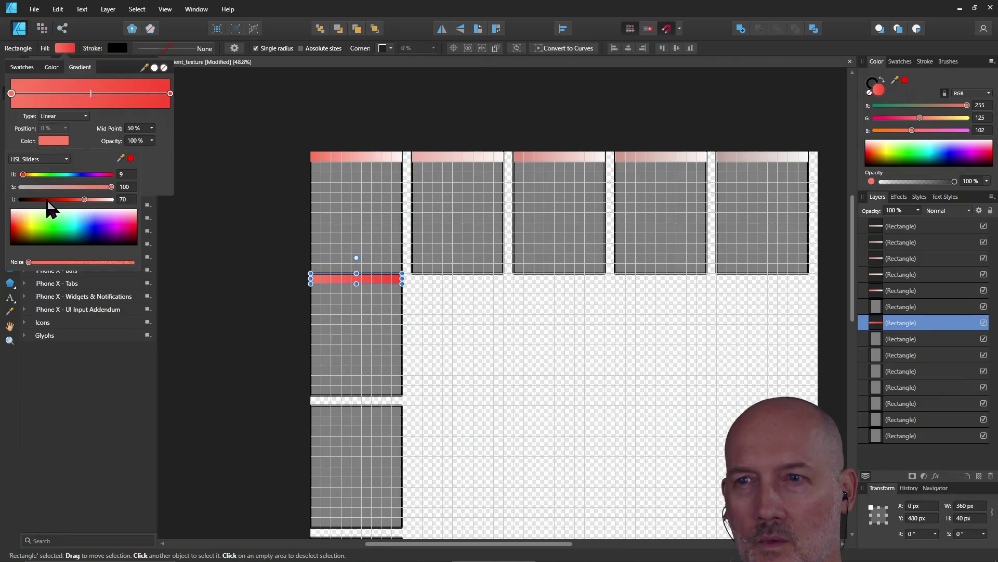
Try the right stop at lightness 20, then set it to 80
left_click(171, 94)
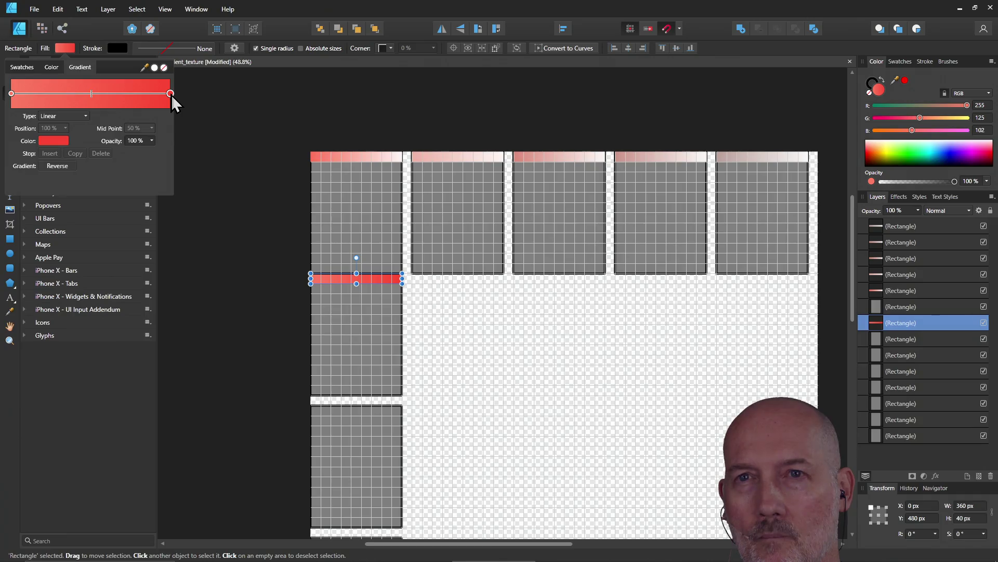
left_click(49, 143)
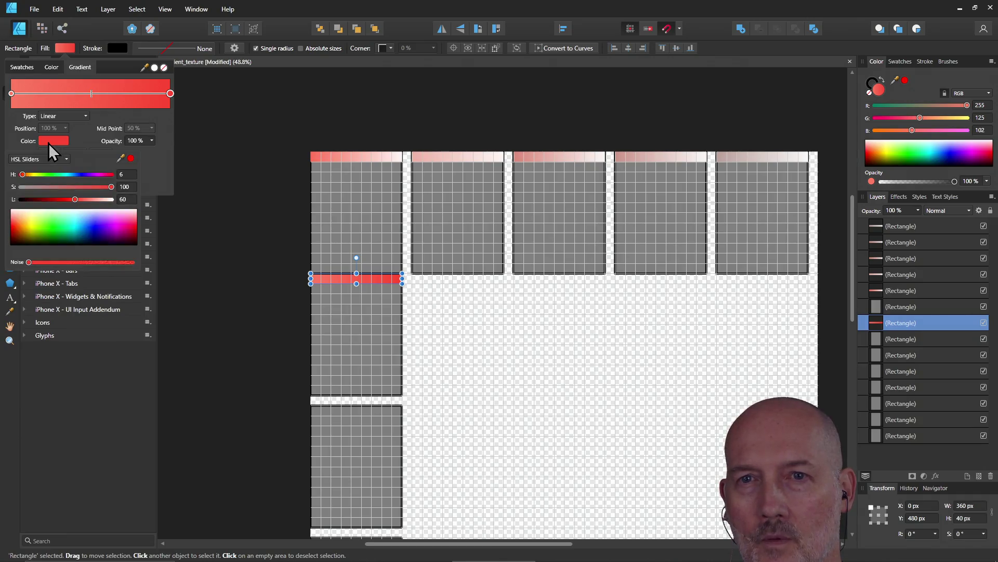
double_click(123, 199)
type("20")
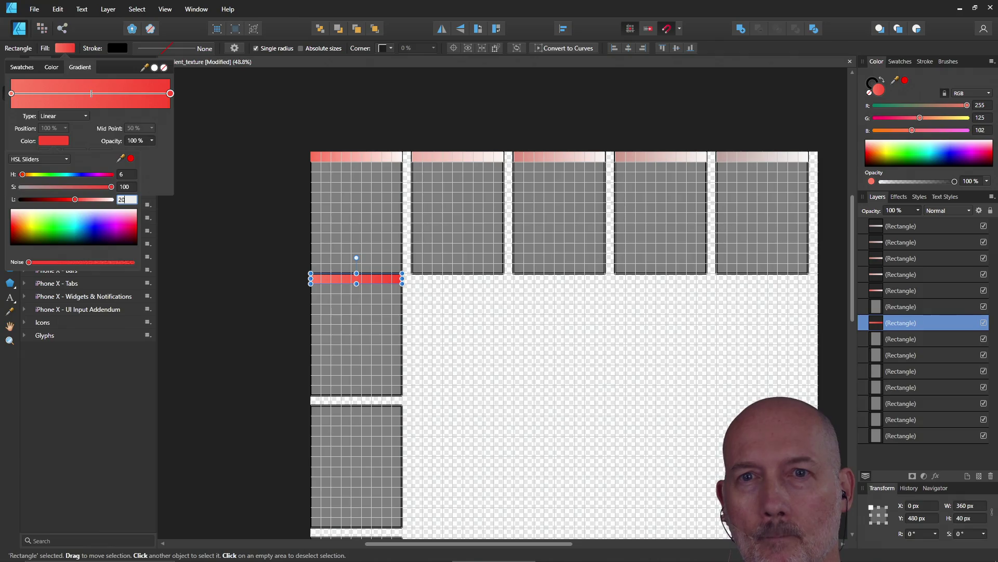
key("Return")
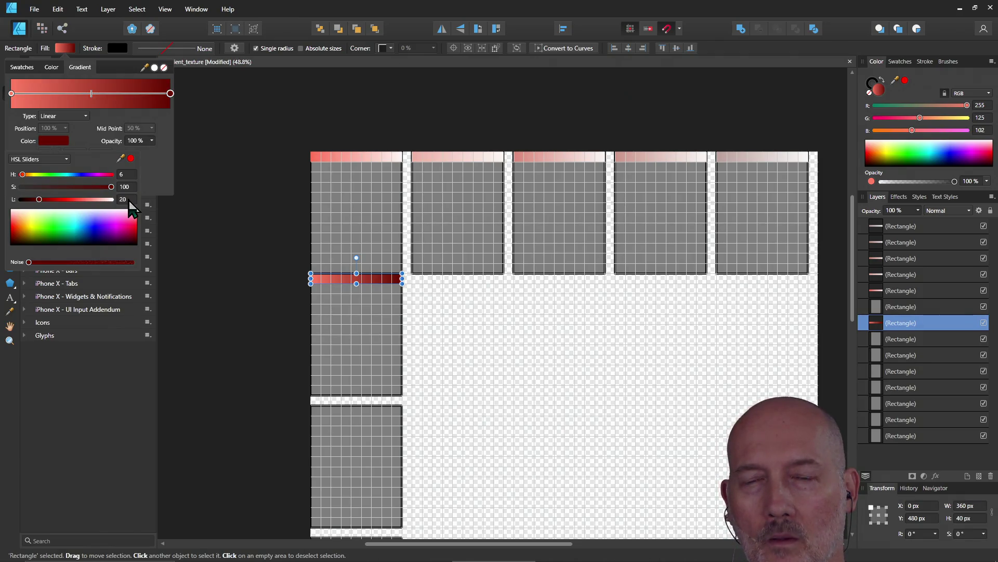
double_click(123, 199)
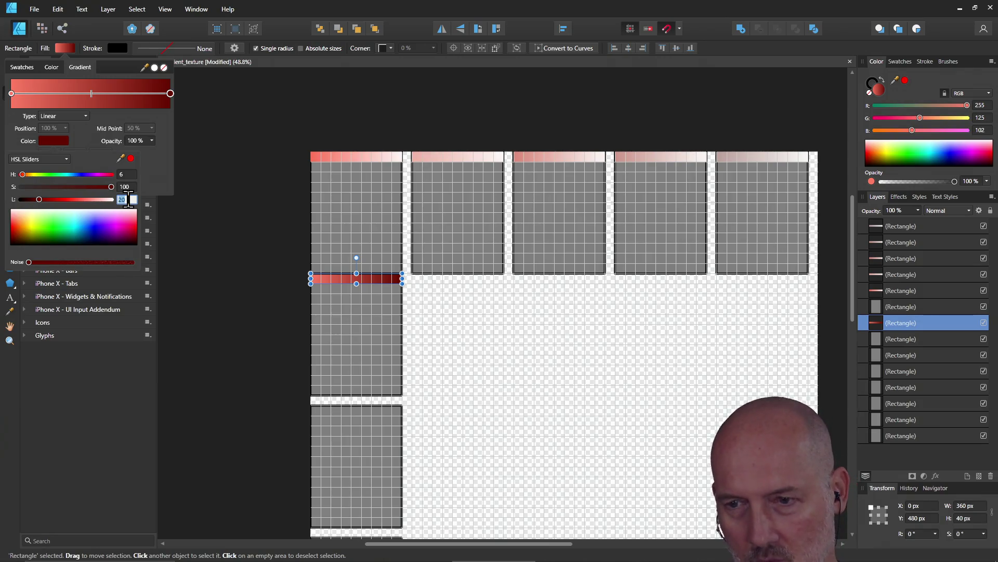
type("80")
key("Return")
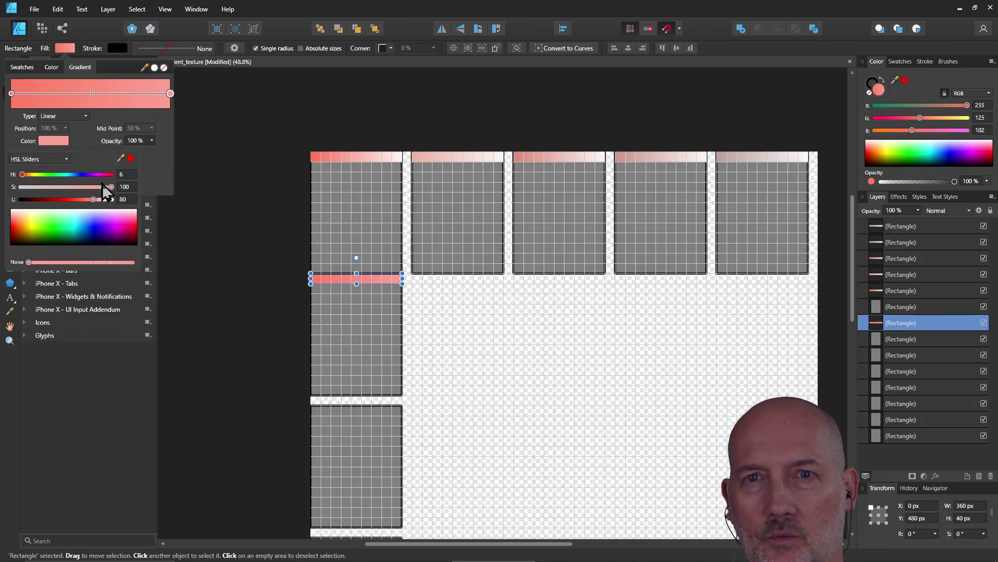
Review the left stop's colour and fill modes, then select the top-left block's strip
left_click(11, 94)
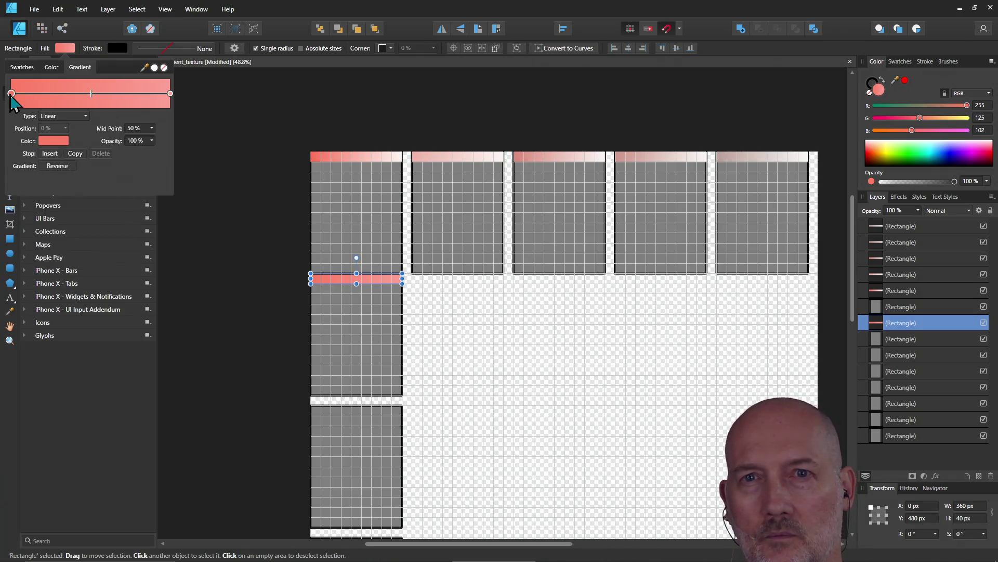
left_click(53, 141)
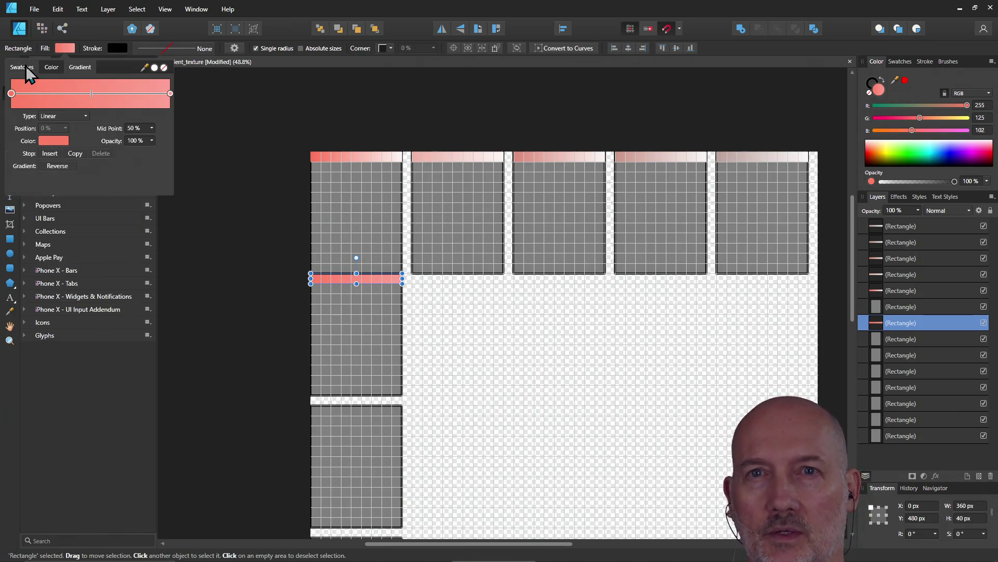
left_click(48, 67)
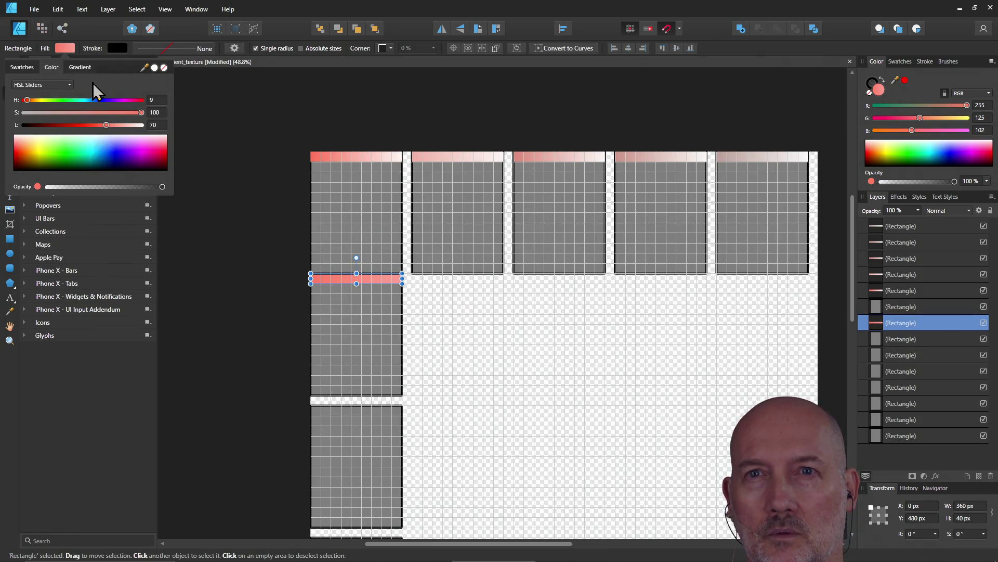
left_click(79, 67)
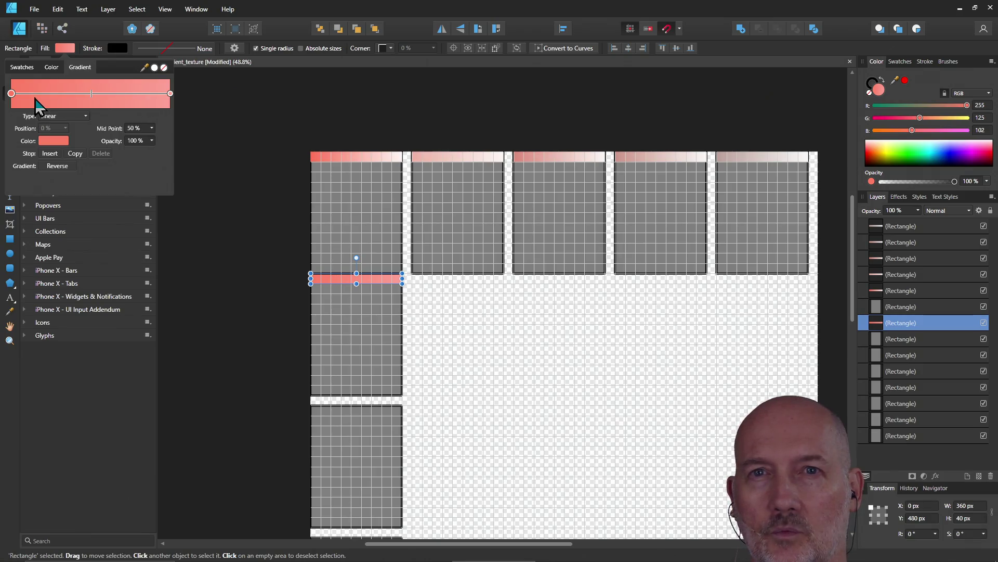
left_click(49, 142)
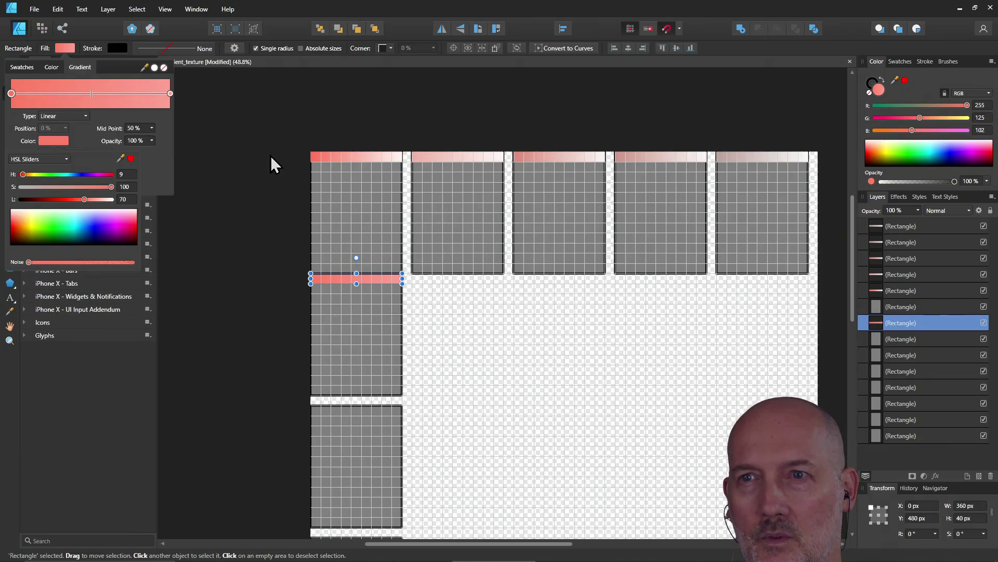
left_click(314, 162)
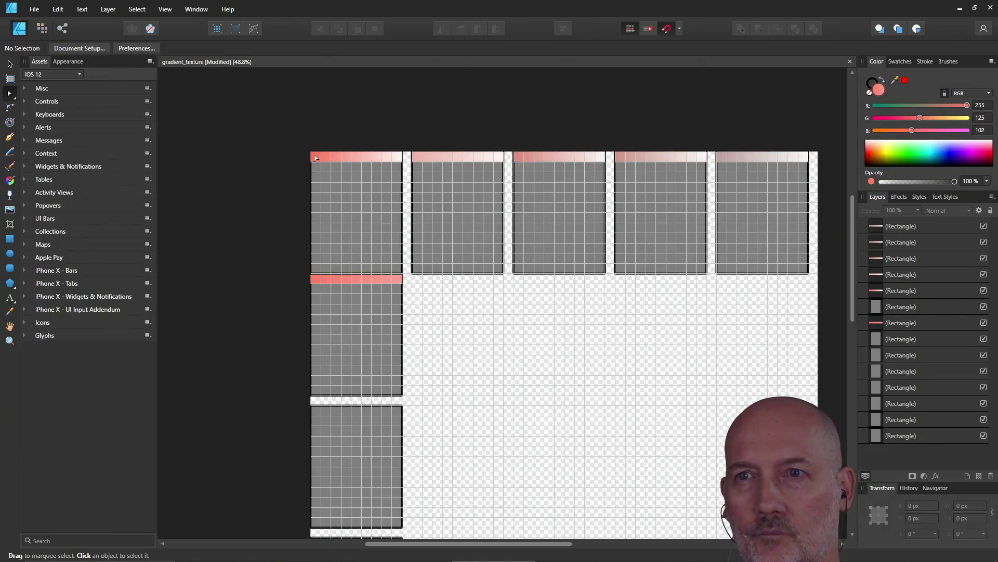
Check the top-left strip's gradient, then select the pink bar's left gradient stop
left_click(63, 50)
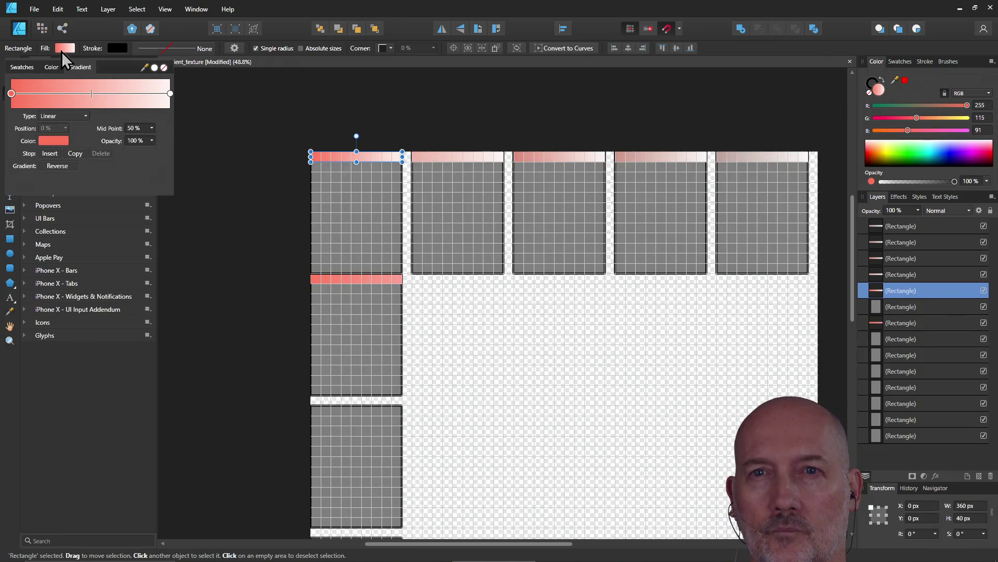
left_click(53, 143)
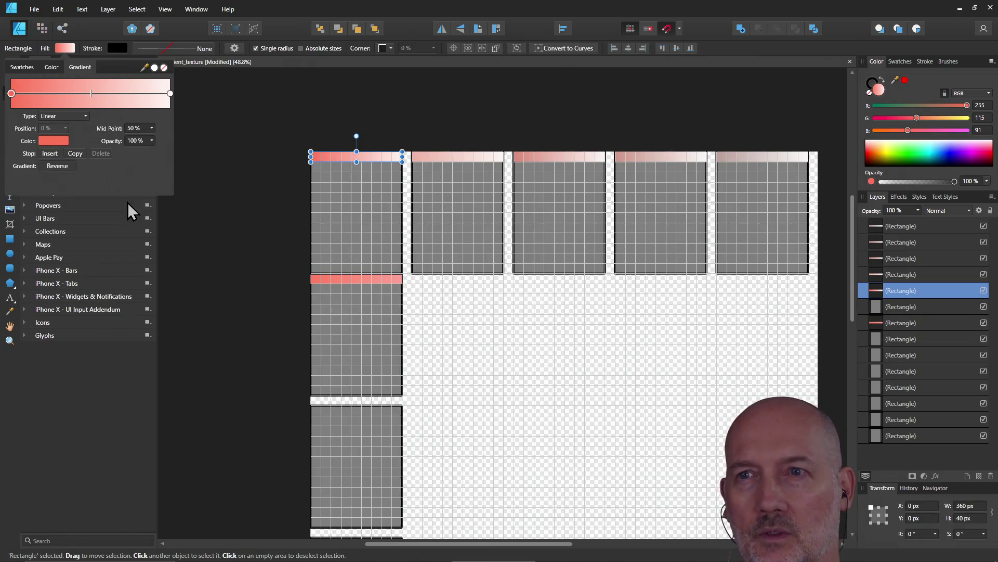
left_click(331, 279)
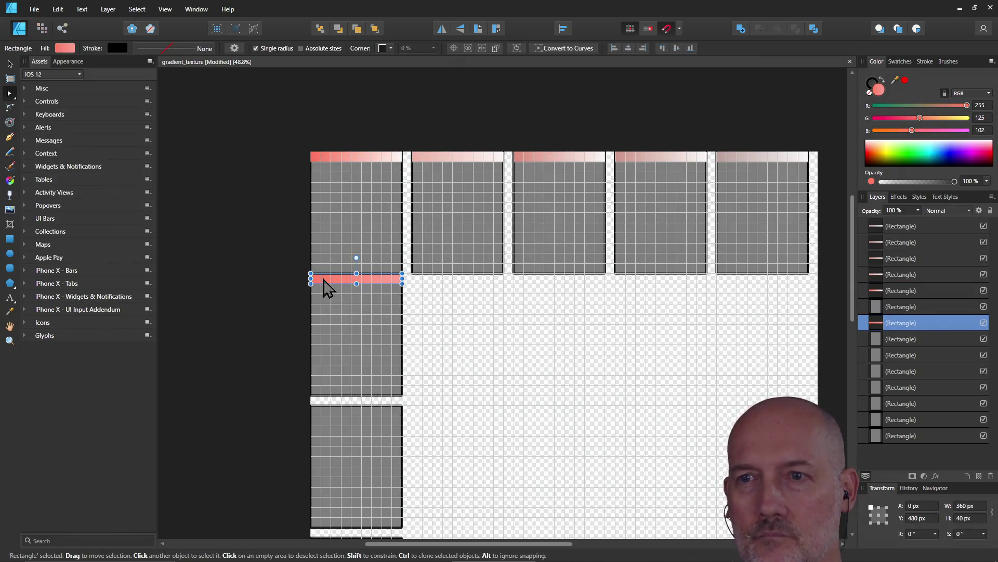
left_click(65, 48)
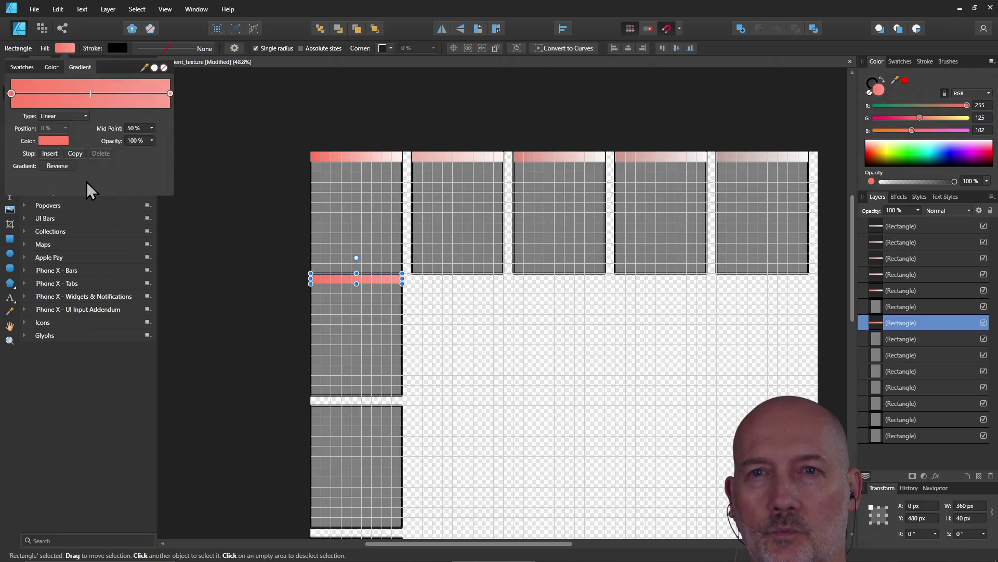
left_click(52, 142)
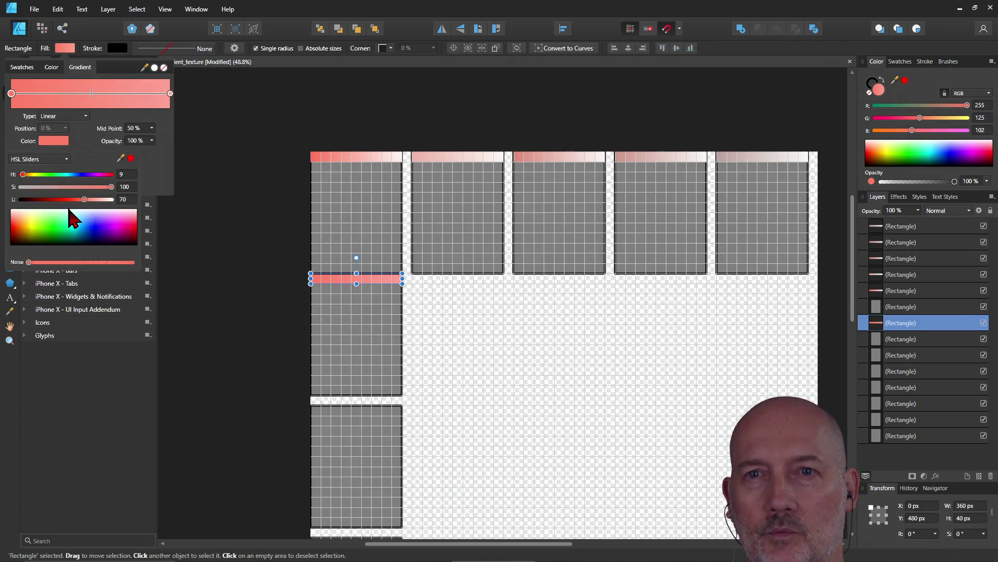
Raise the left stop's lightness through 50 and 55 to 60
left_click(122, 200)
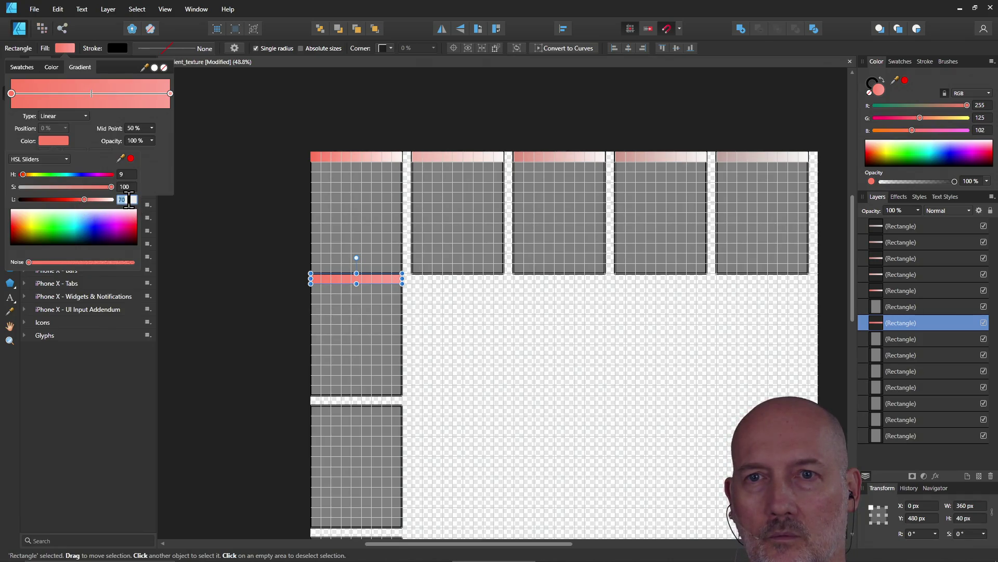
type("50")
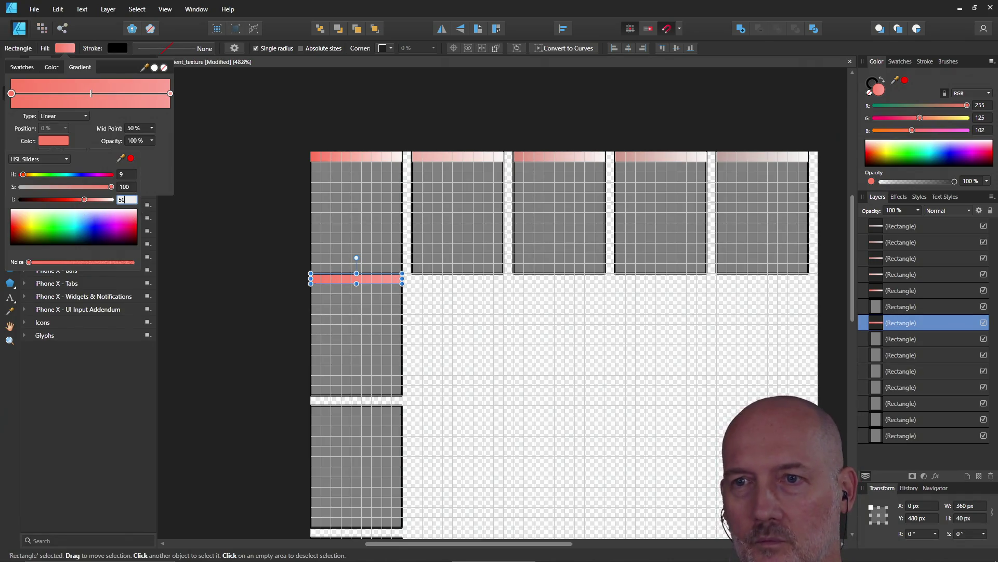
key("Return")
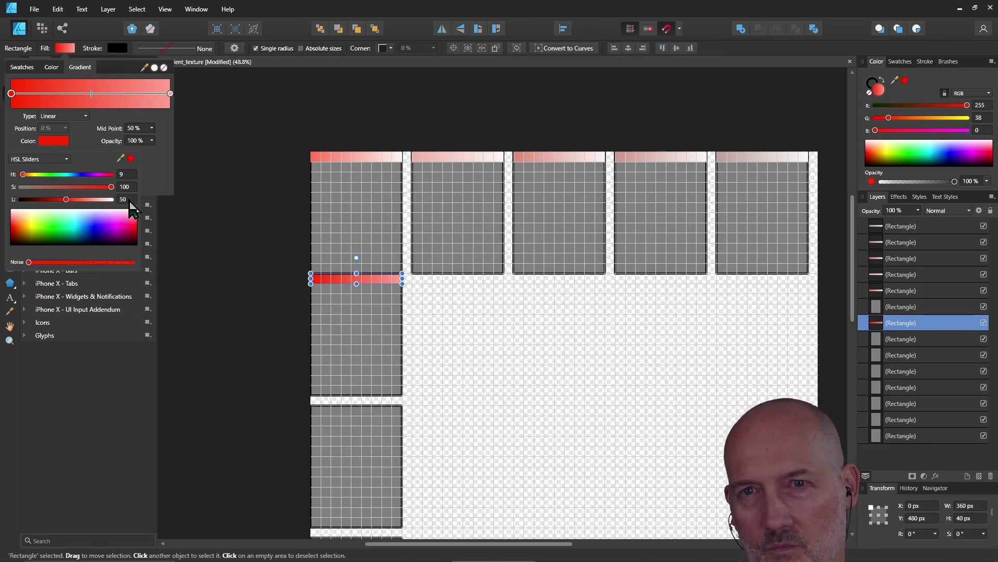
left_click(129, 200)
type("55")
key("Return")
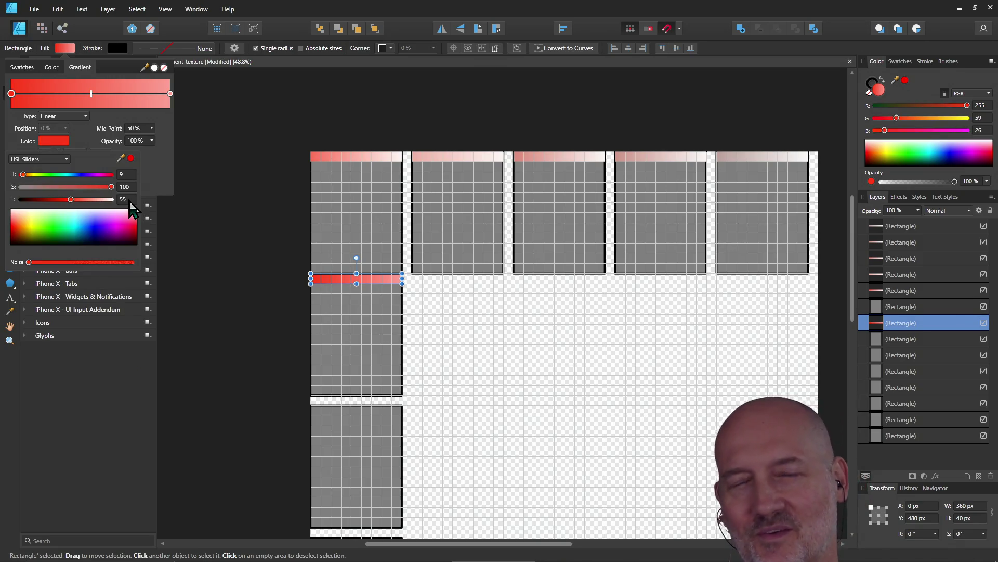
type("60")
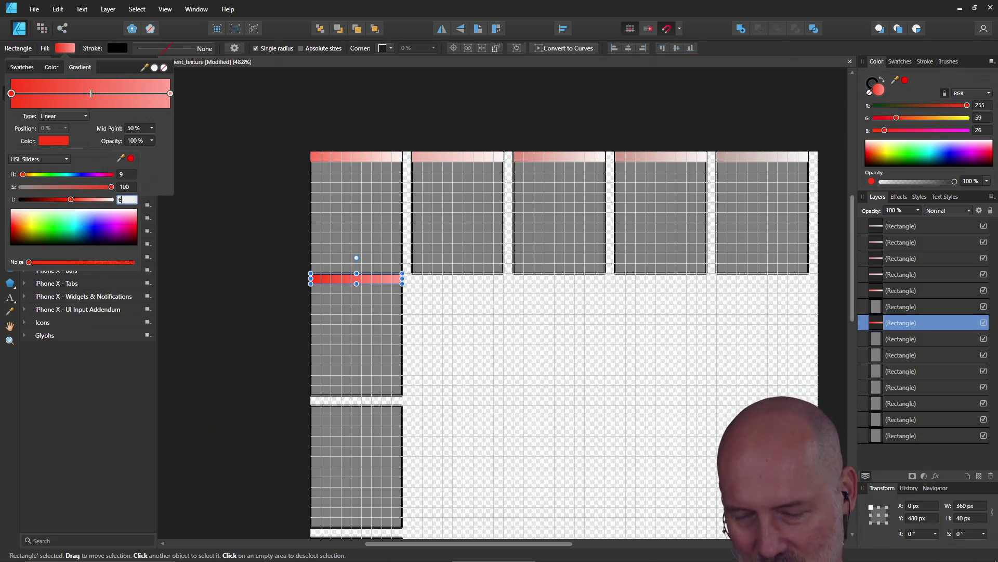
key("Return")
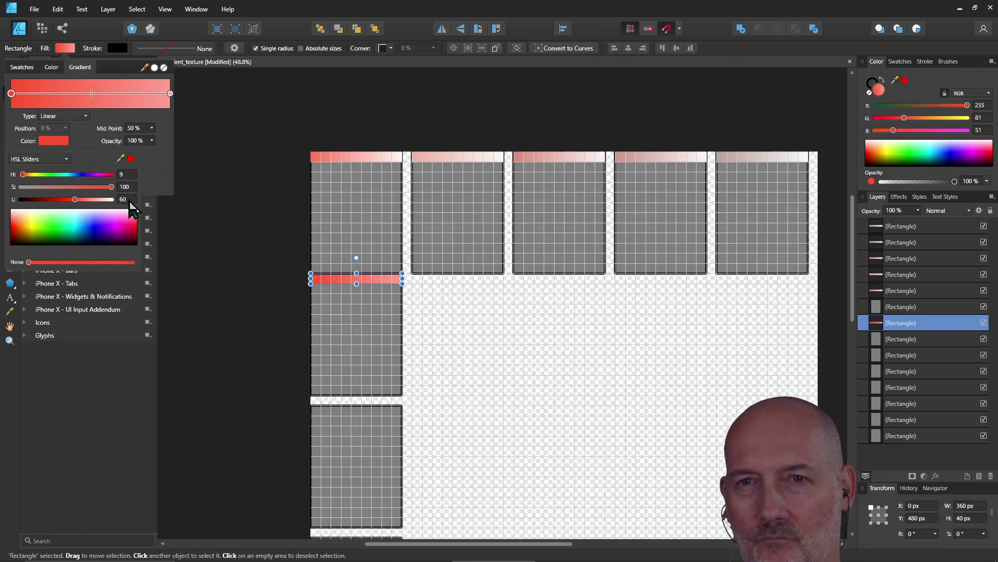
Set the right stop to lightness 60 too, making the bar solid red, and deselect
left_click(171, 95)
left_click(171, 95)
left_click(57, 142)
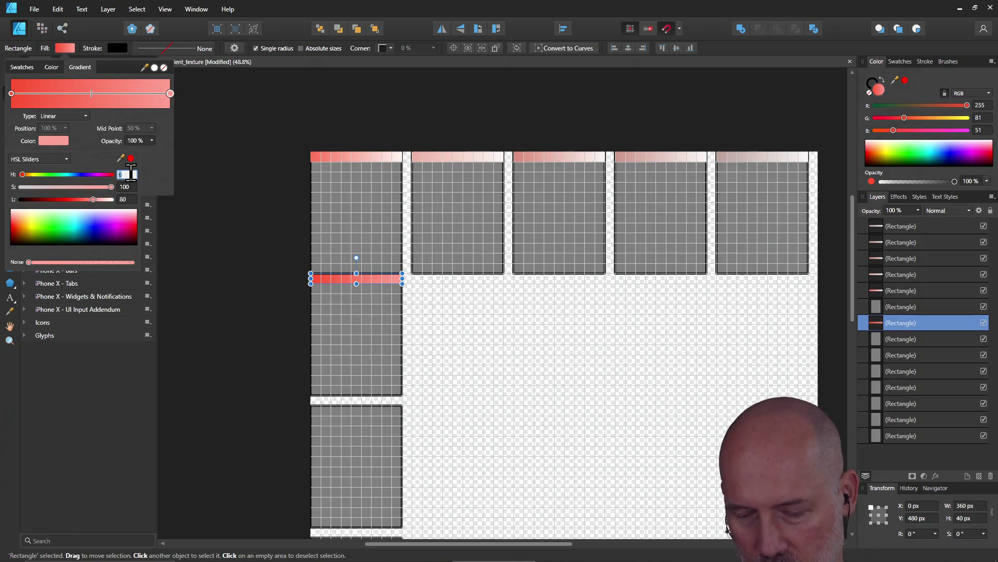
type("5")
left_click(125, 199)
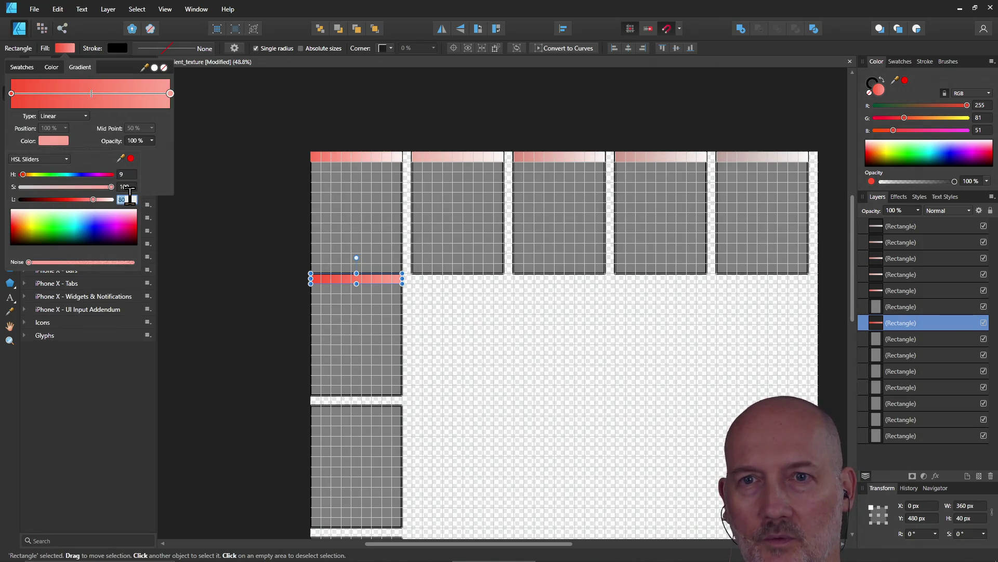
type("60")
key("Return")
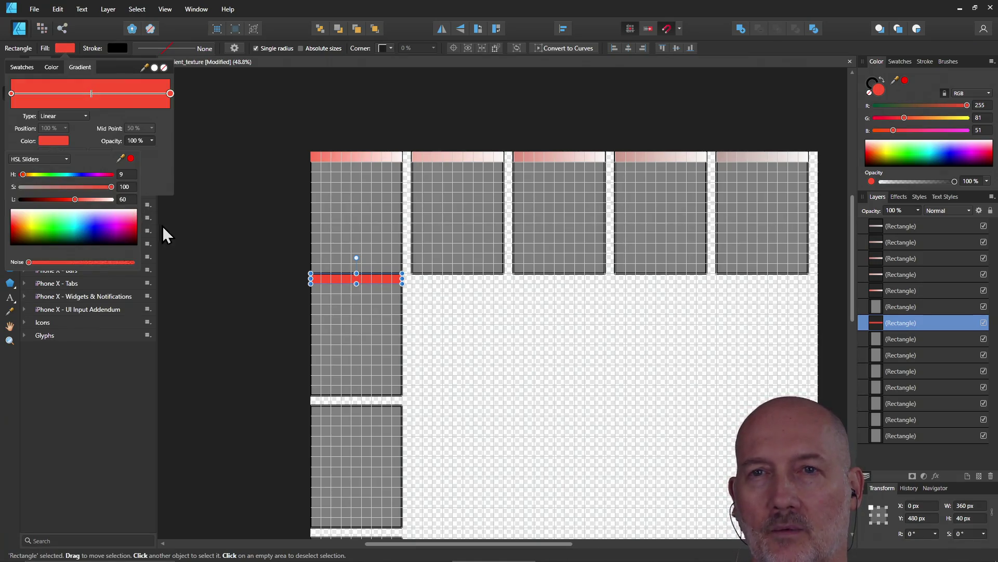
left_click(234, 166)
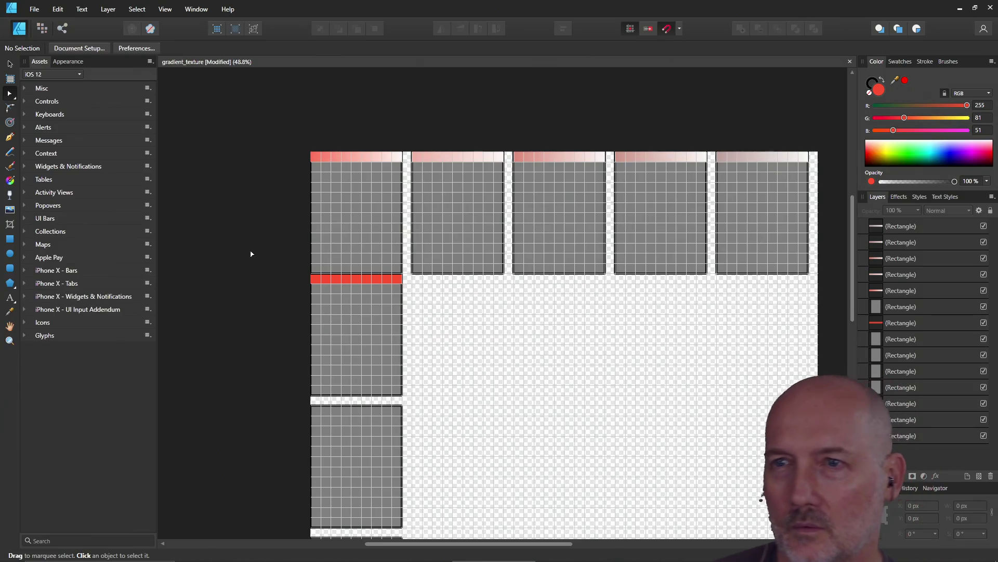
Duplicate the red bar twice (Ctrl+J) onto the tops of the third and fourth blocks
left_click(335, 279)
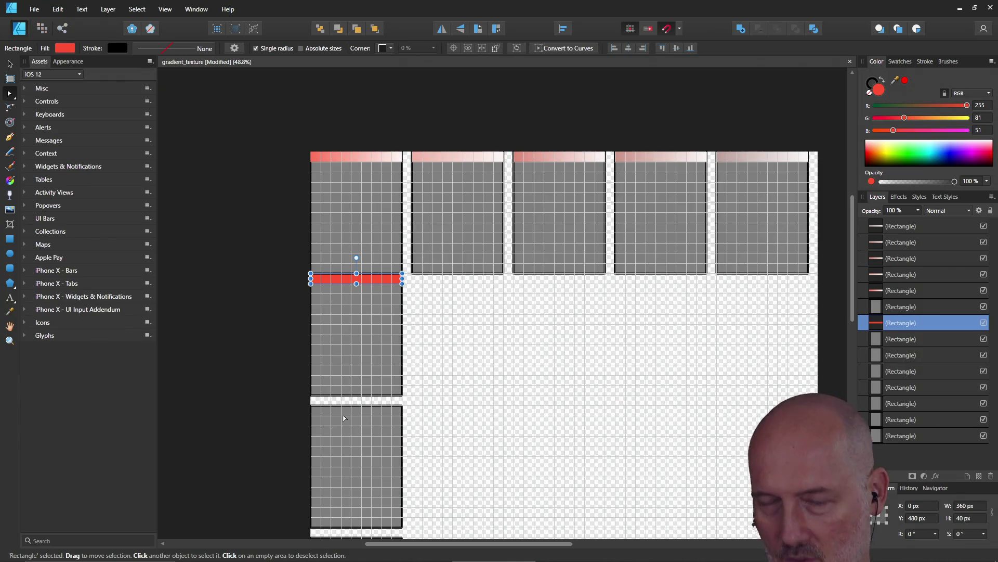
key("ctrl+j")
left_click_drag(337, 282, 341, 414)
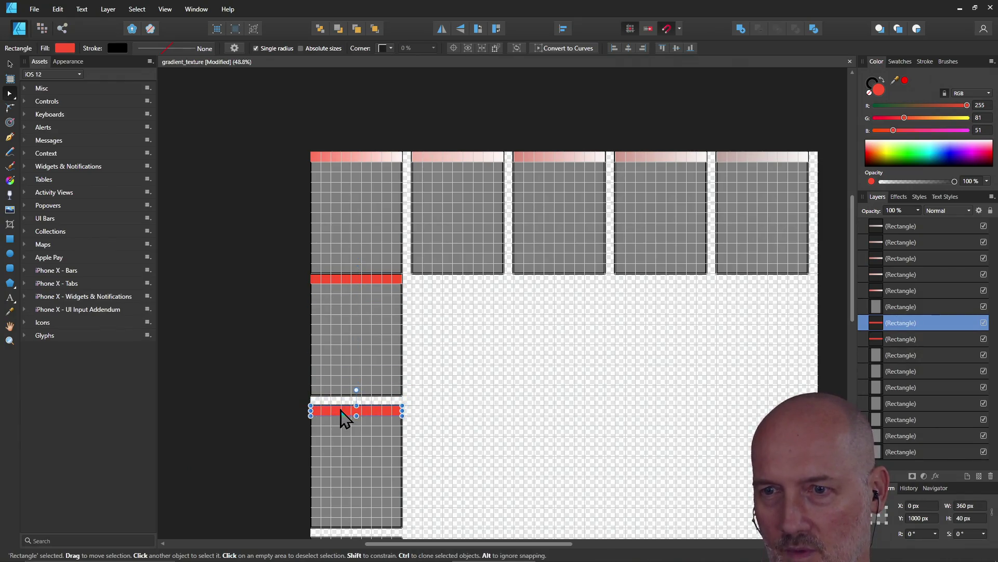
scroll(424, 389, "down", 1)
scroll(423, 388, "down", 1)
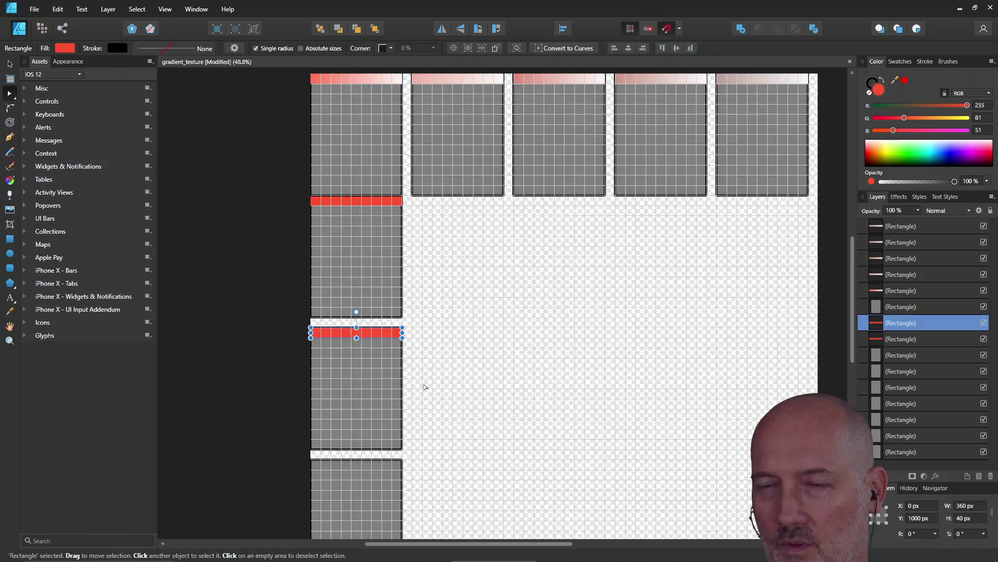
scroll(424, 388, "down", 1)
key("ctrl+j")
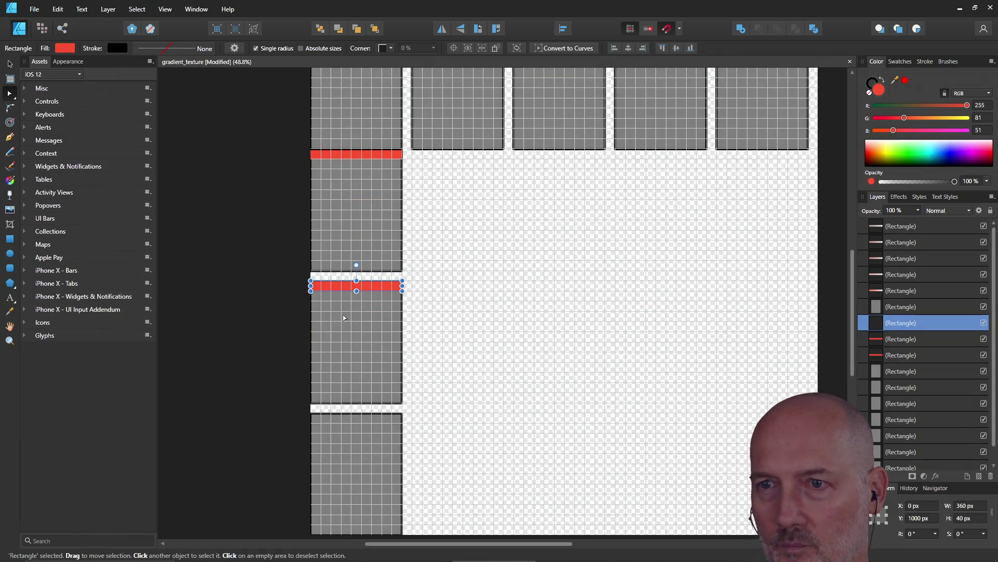
left_click_drag(341, 286, 343, 429)
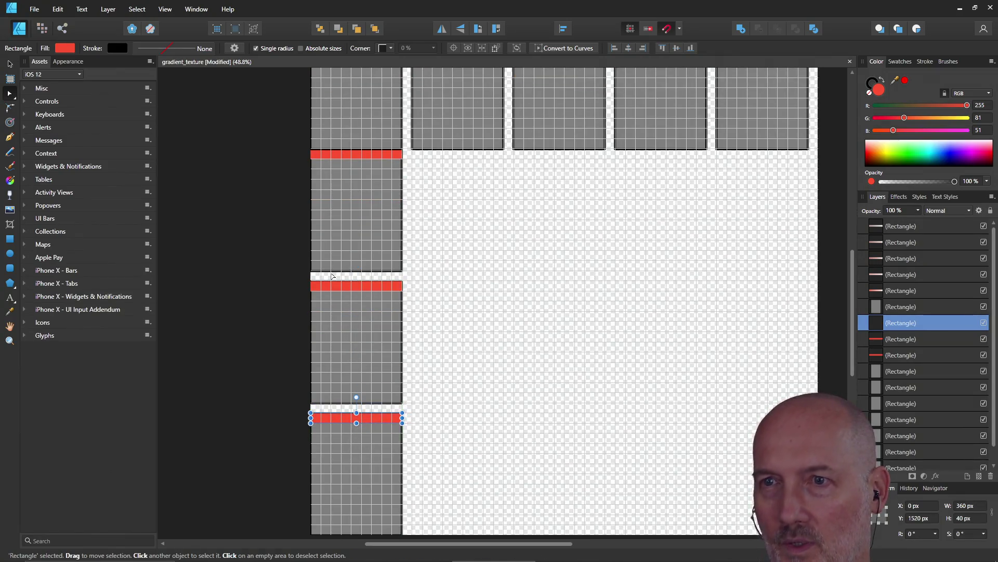
scroll(334, 121, "up", 2)
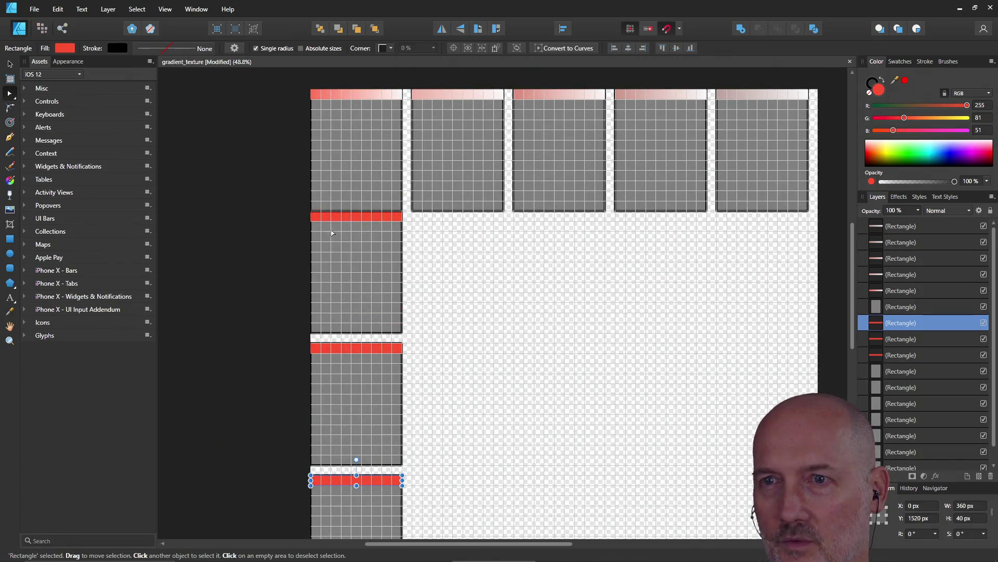
Darken the third bar's left gradient stop to lightness 40
left_click(337, 353)
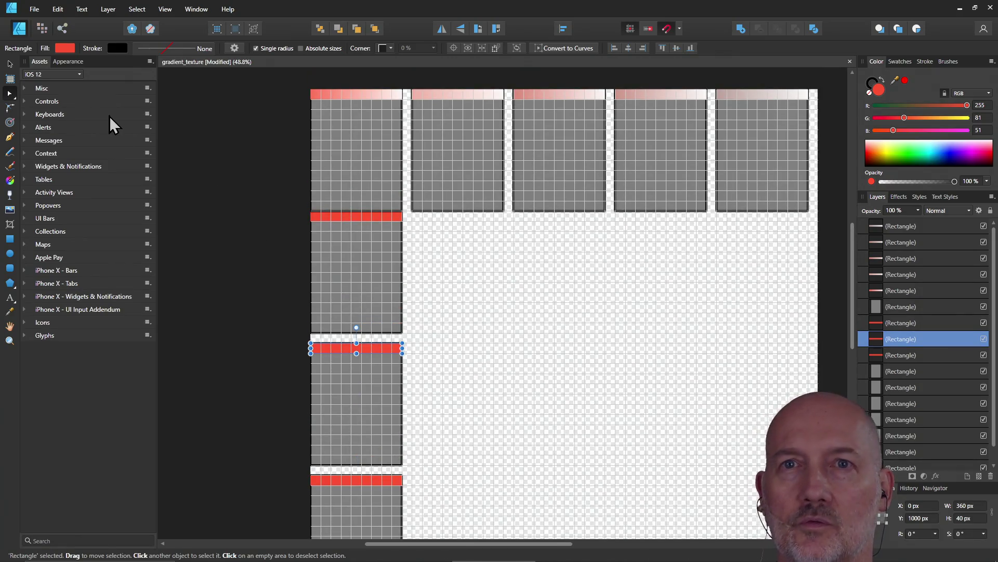
left_click(66, 49)
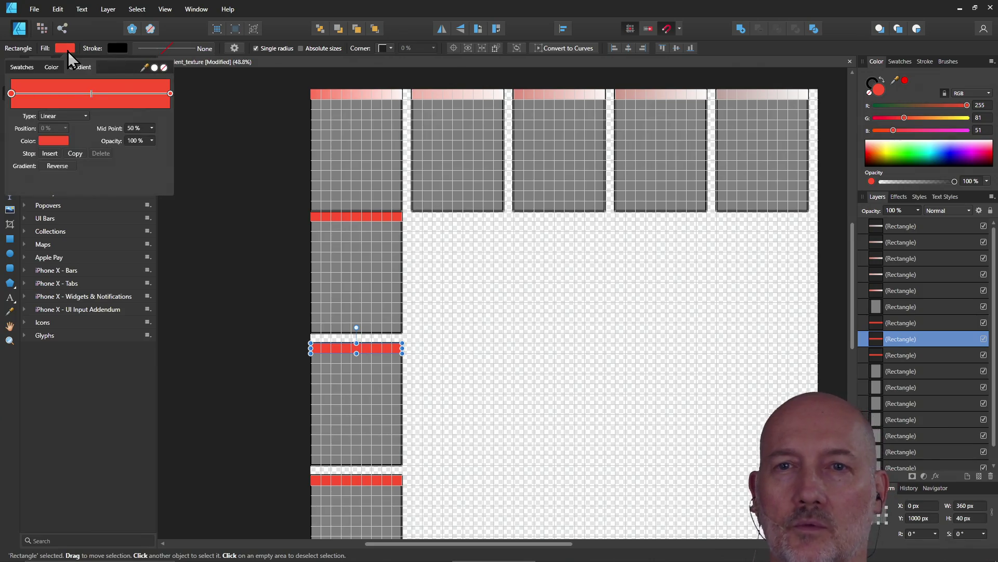
left_click(47, 142)
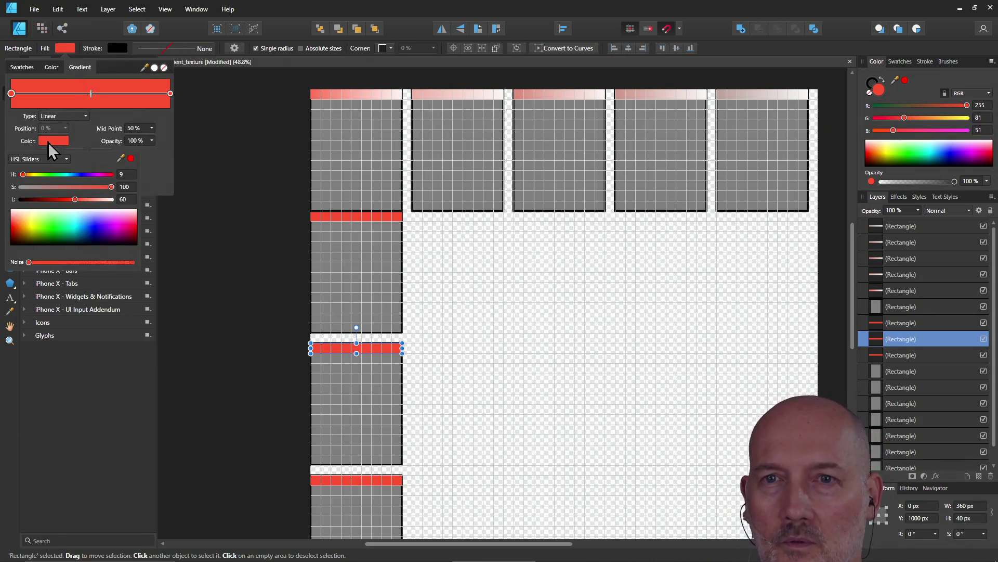
left_click(126, 199)
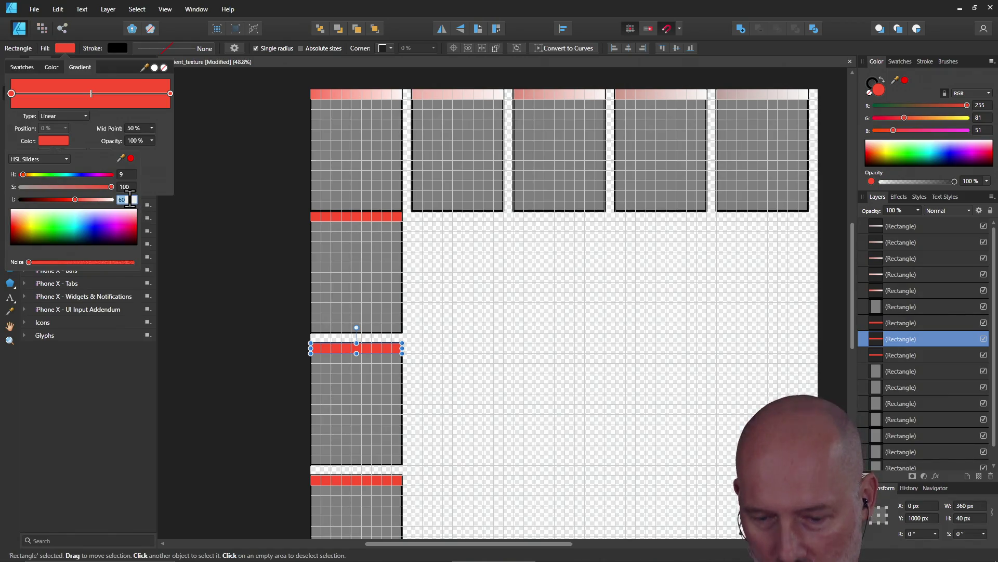
type("4")
key("Return")
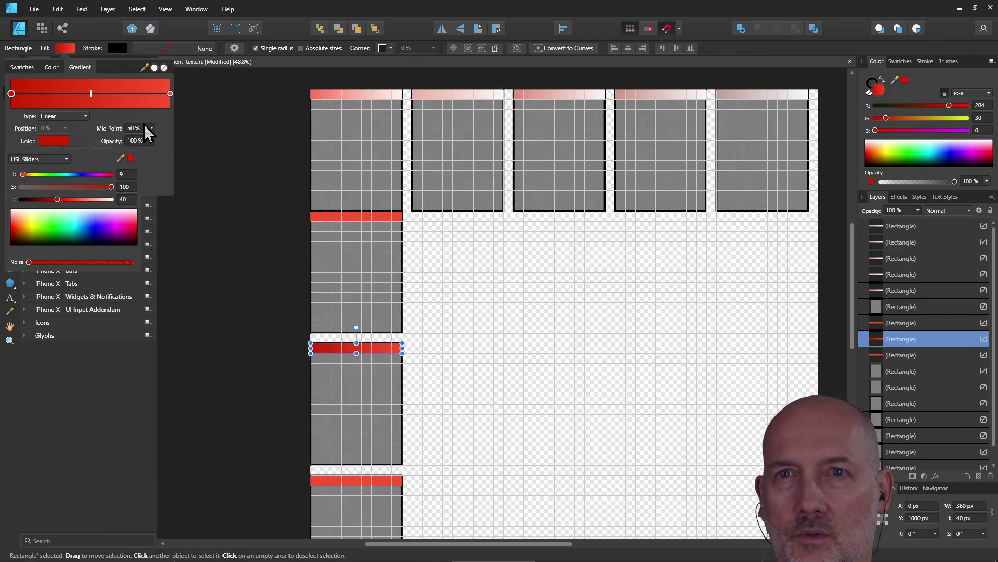
Darken its right stop to lightness 40 as well and deselect
left_click(172, 97)
left_click(171, 95)
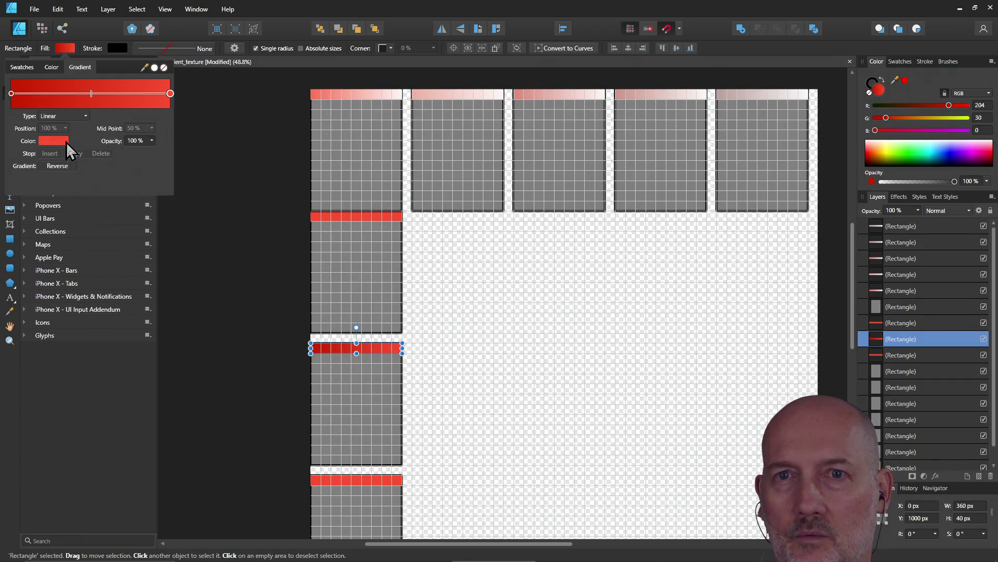
left_click(60, 142)
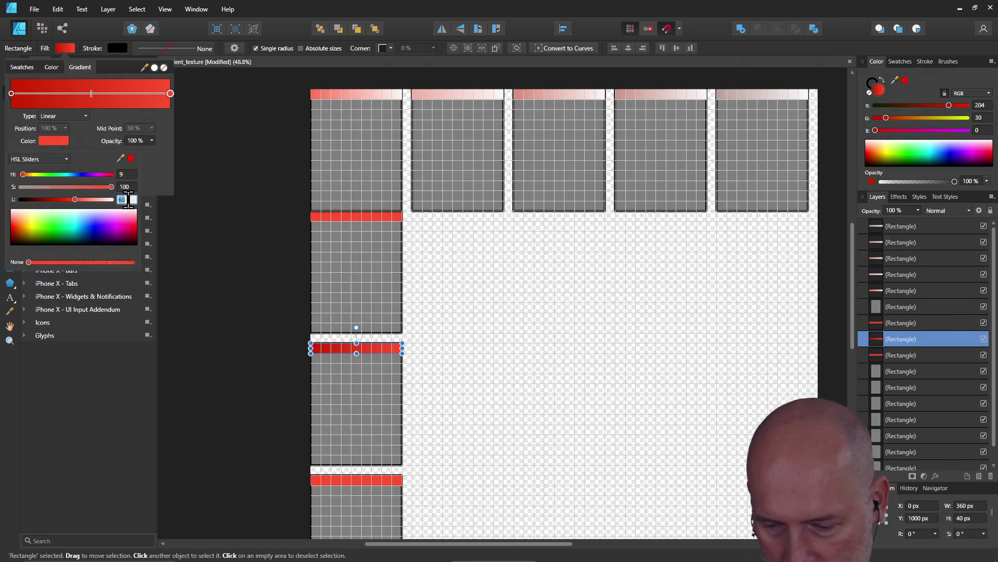
type("40")
key("Return")
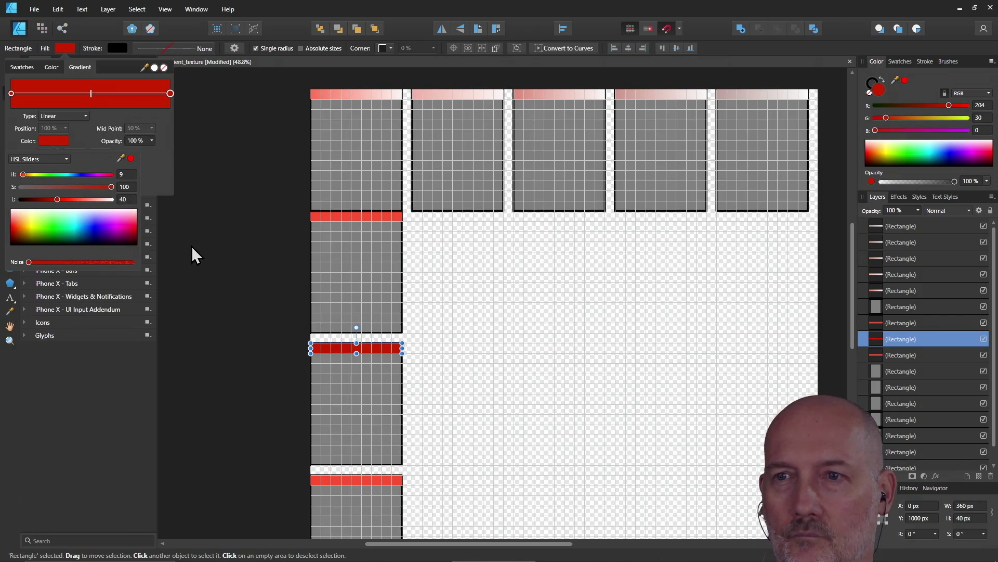
left_click(207, 252)
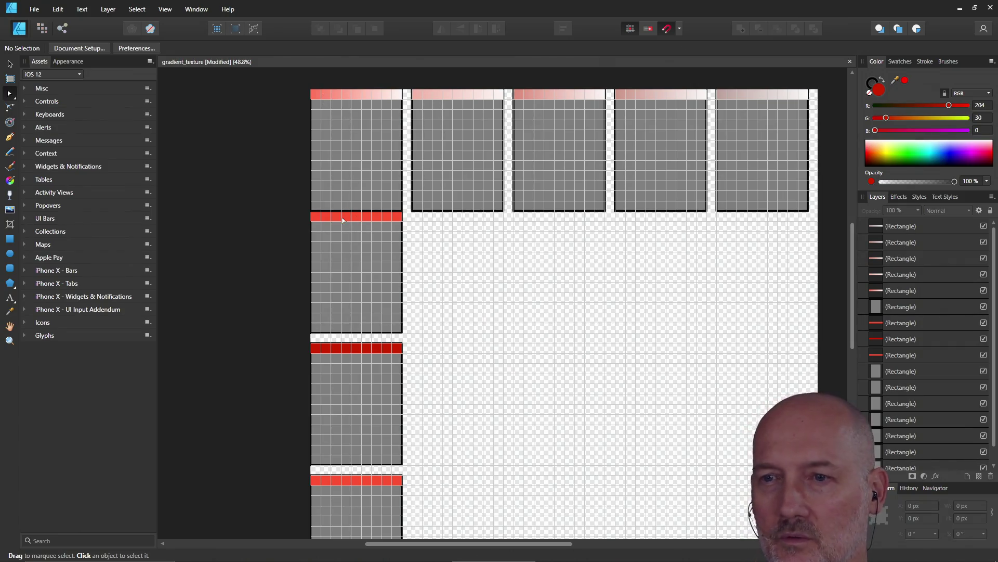
scroll(353, 438, "down", 2)
scroll(351, 419, "down", 1)
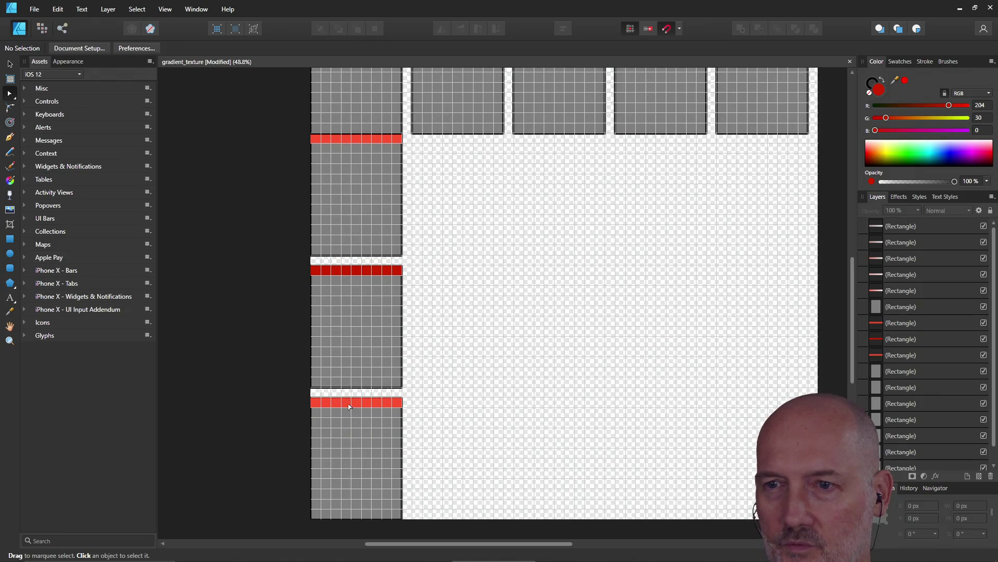
Darken the bottom bar's left gradient stop in two passes
left_click(350, 406)
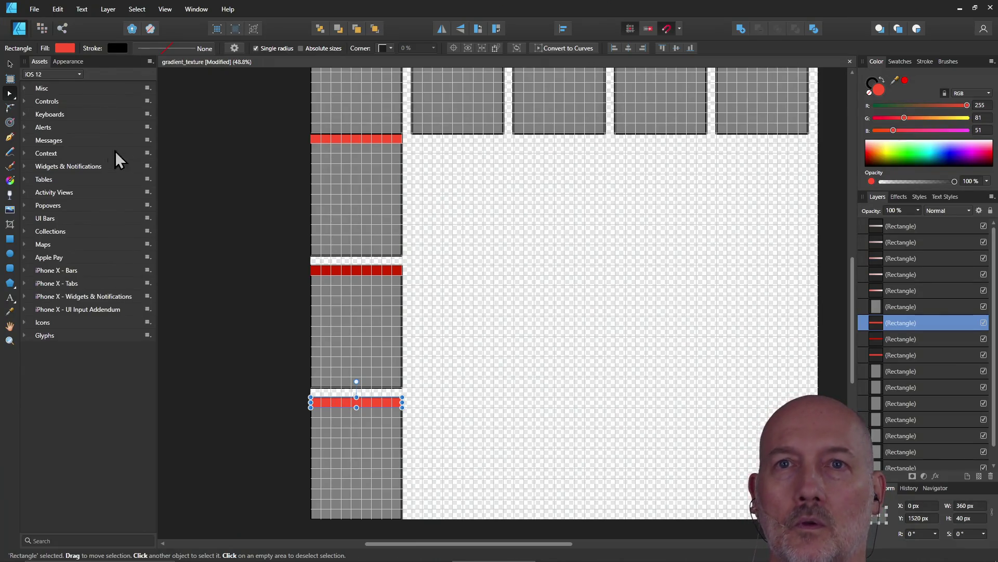
left_click(67, 50)
left_click(57, 143)
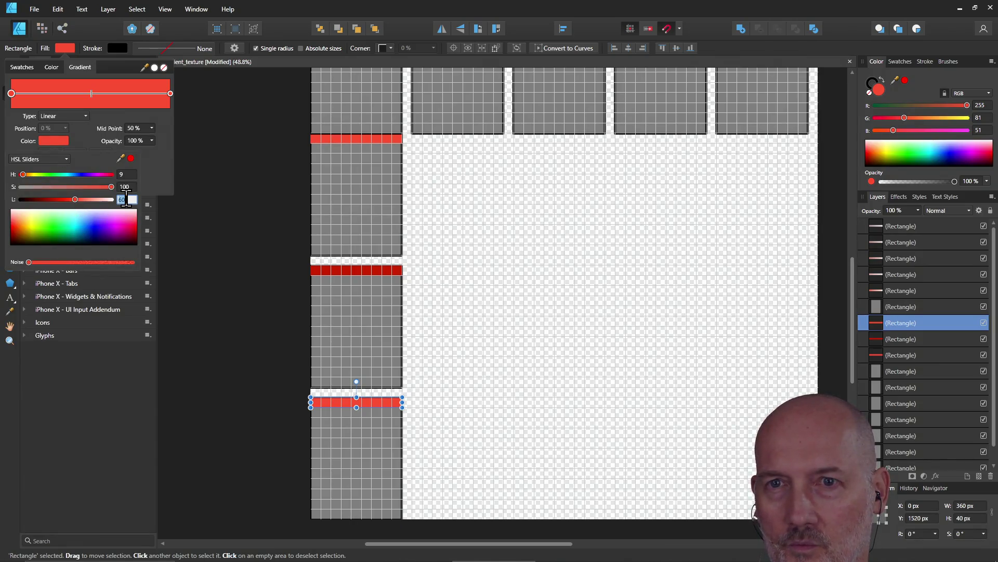
type("20")
key("Return")
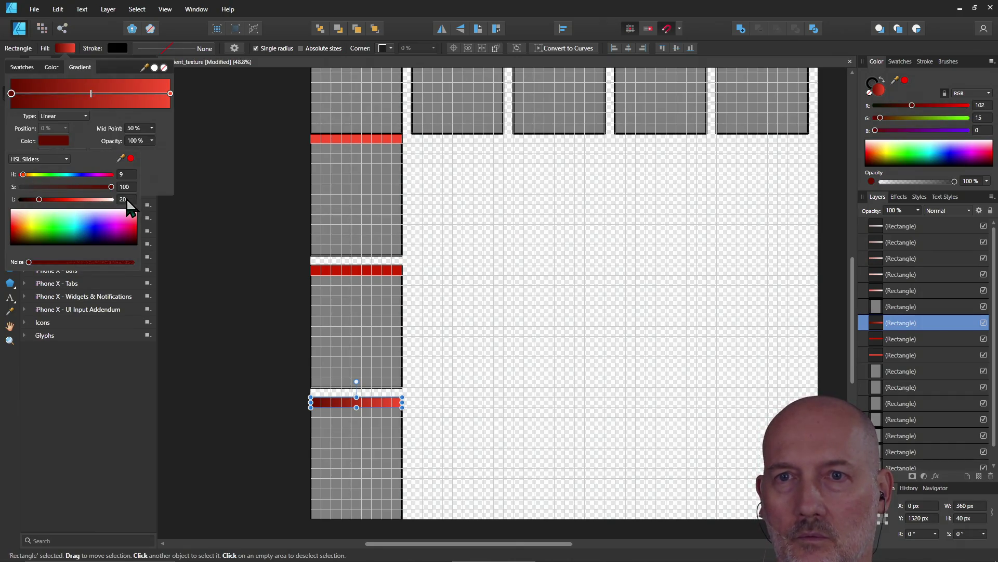
type("10")
key("Return")
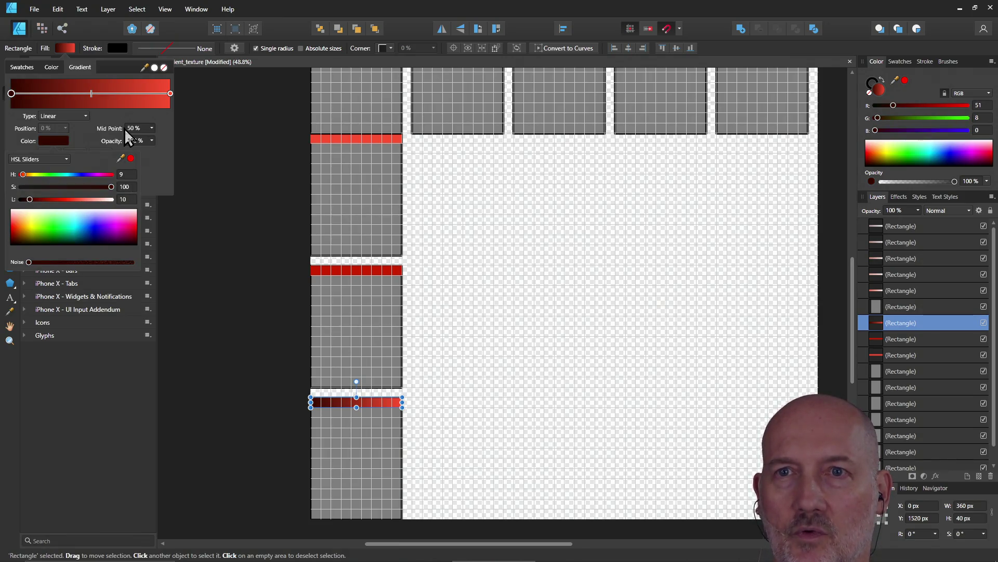
Set the right stop to a deep red around lightness 30 and deselect to check
left_click(170, 94)
left_click(57, 143)
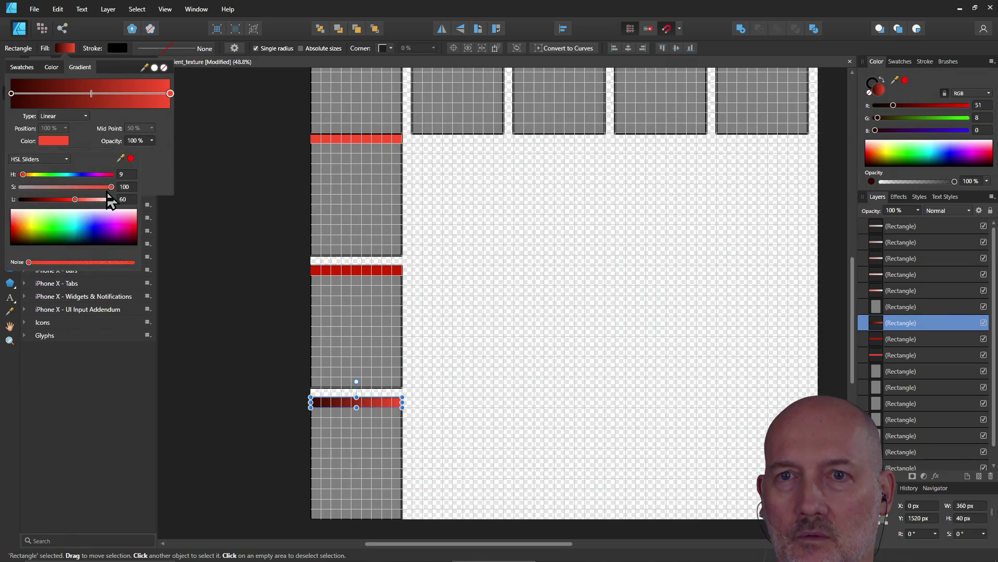
double_click(124, 200)
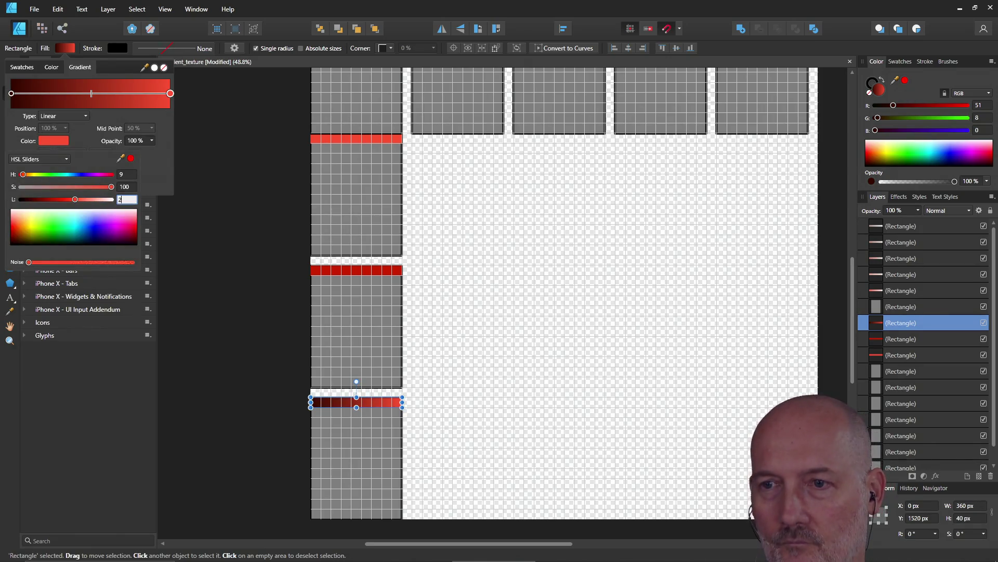
type("20")
key("Return")
double_click(125, 200)
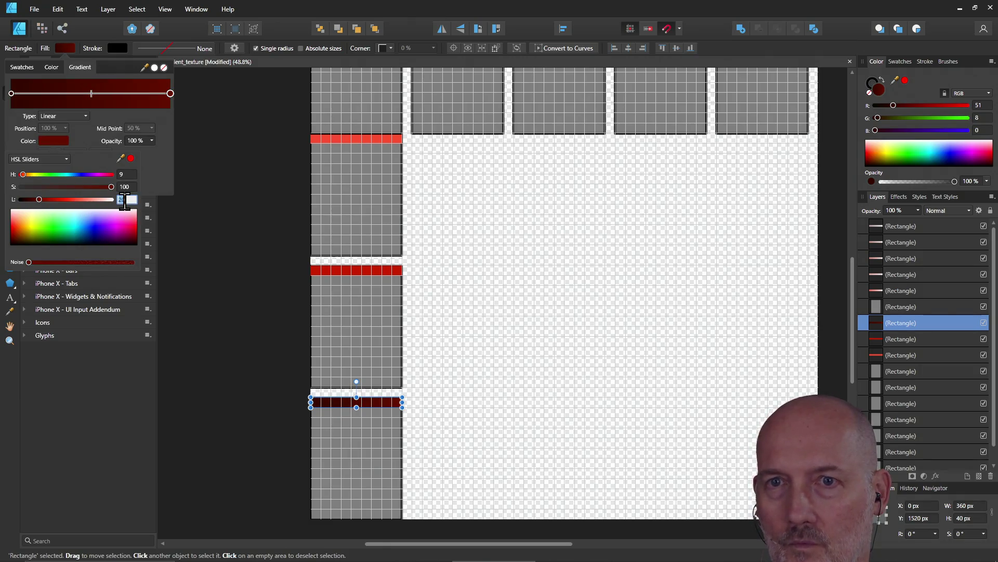
type("30")
key("Return")
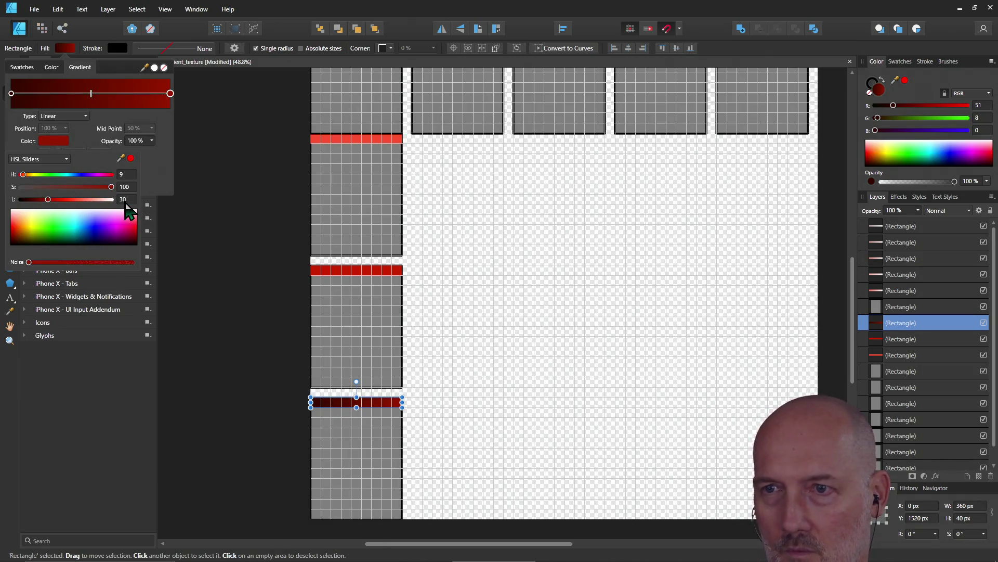
left_click(210, 266)
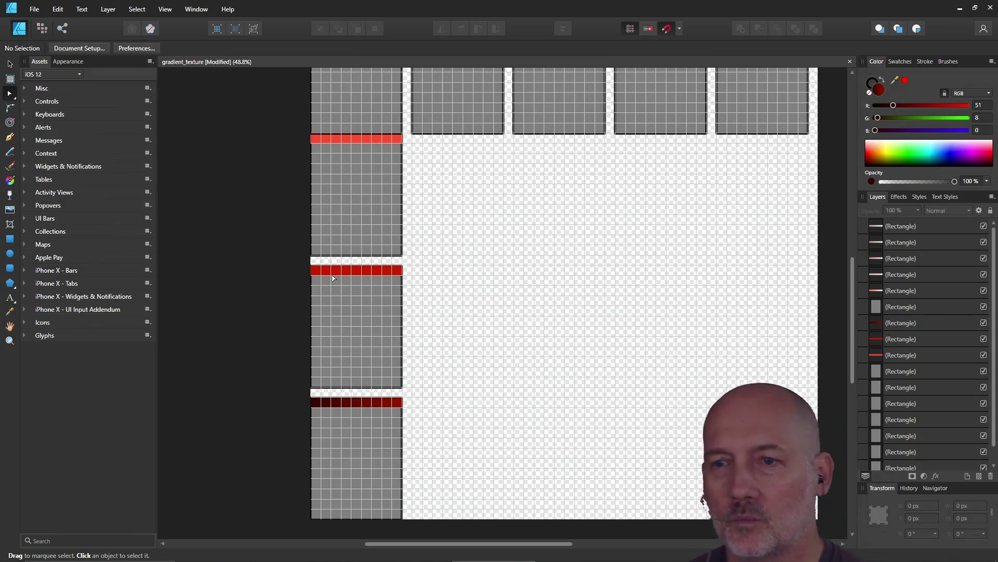
scroll(320, 344, "down", 1)
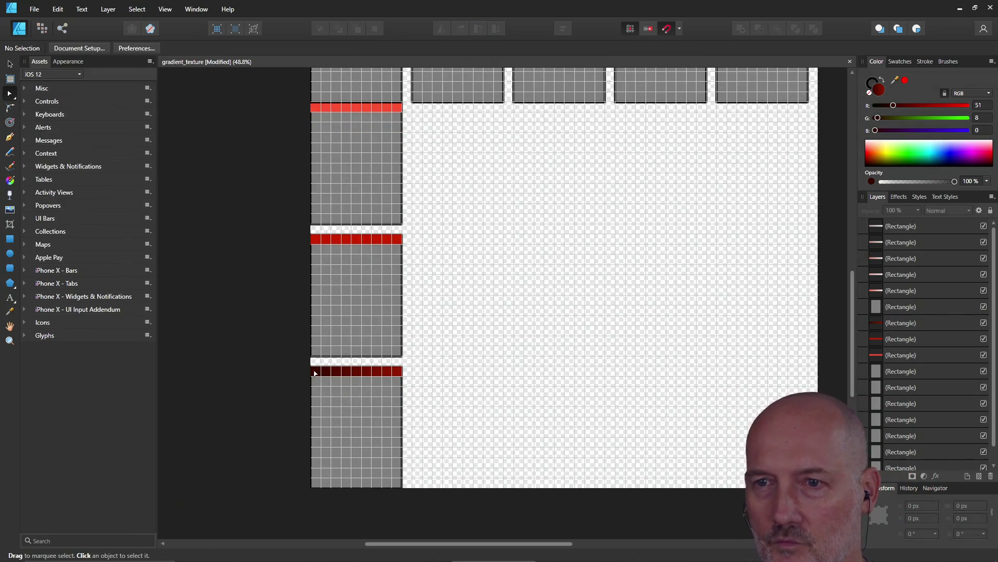
Drop the left stop to near-black lightness 5, review, then select the third bar
left_click(335, 376)
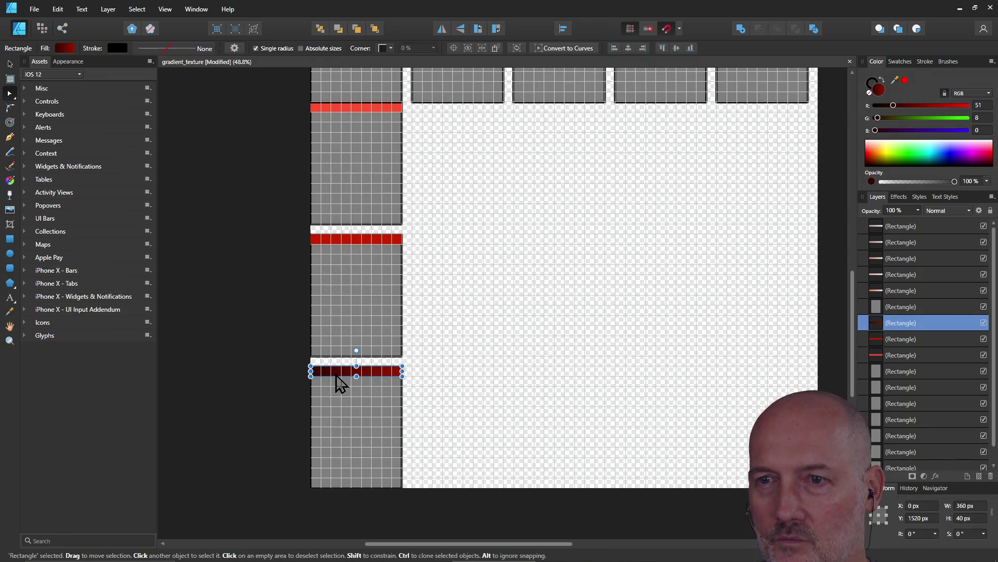
left_click(65, 48)
left_click(11, 94)
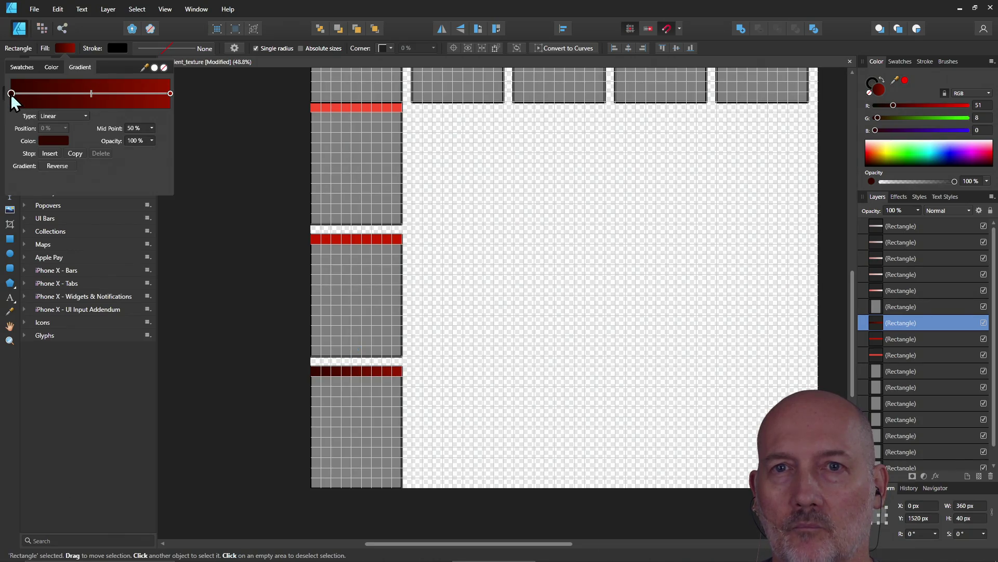
left_click(55, 142)
left_click(129, 200)
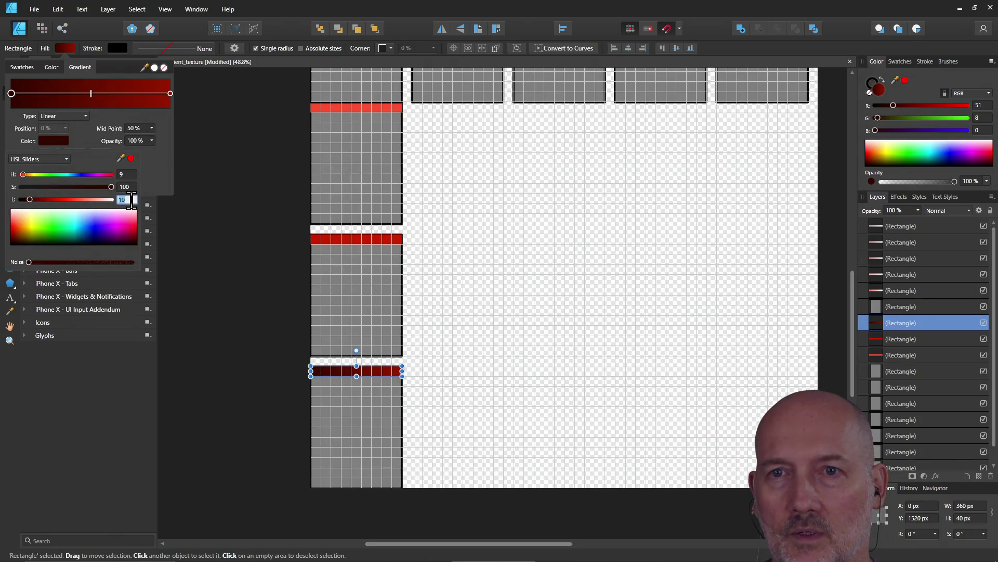
type("3")
key("Return")
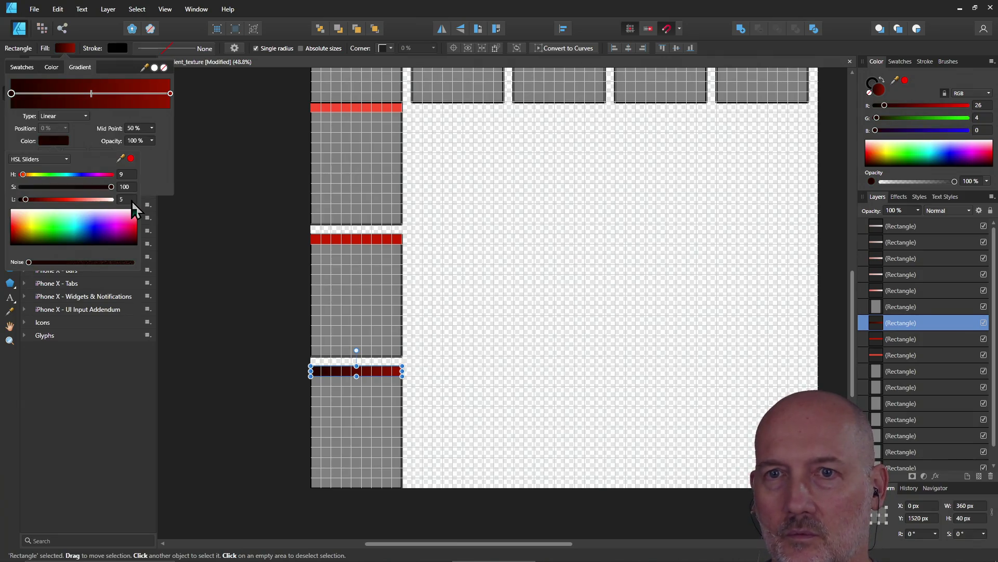
left_click(219, 258)
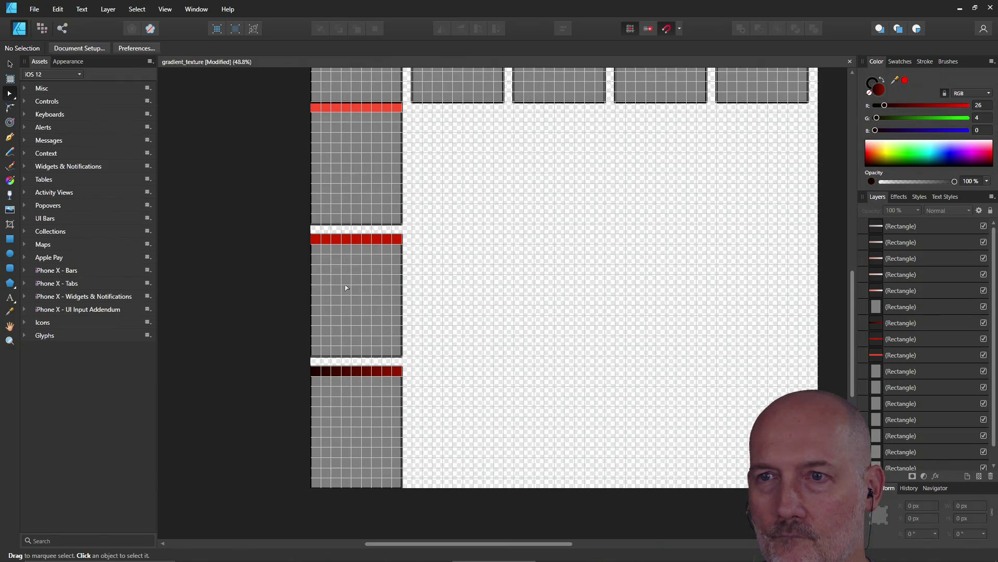
left_click(331, 238)
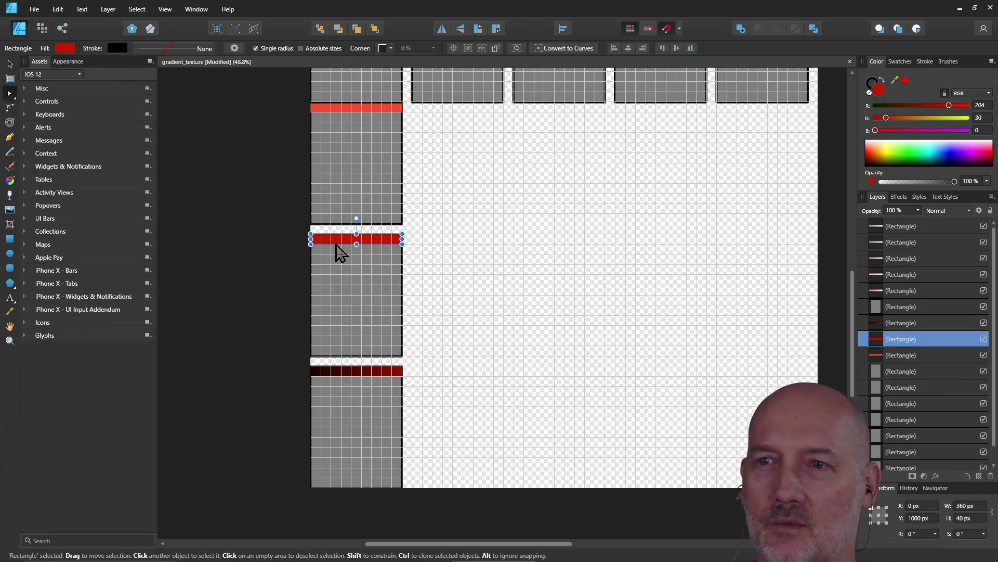
scroll(445, 261, "up", 2)
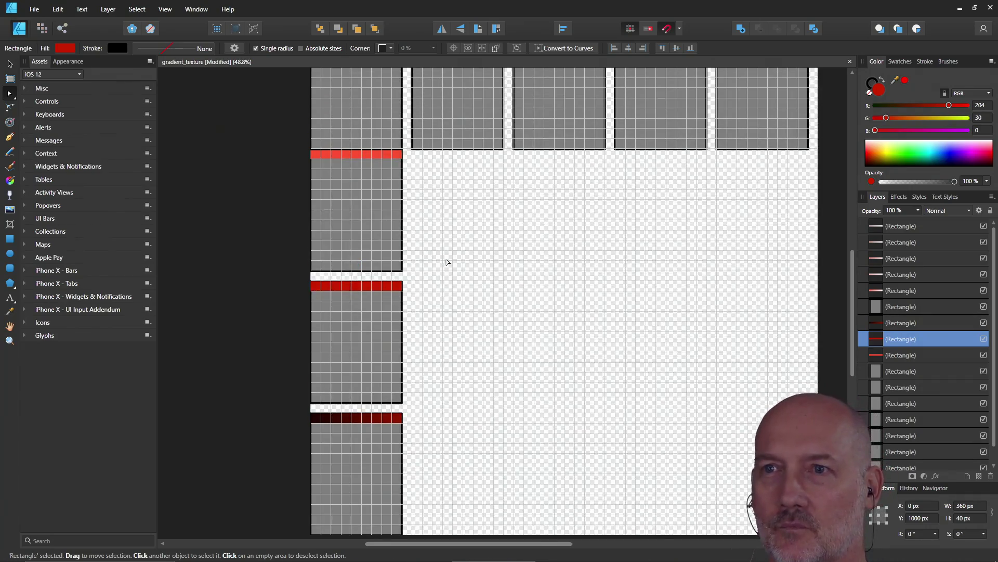
scroll(446, 261, "up", 2)
scroll(446, 261, "up", 1)
scroll(447, 262, "down", 1)
scroll(447, 262, "down", 2)
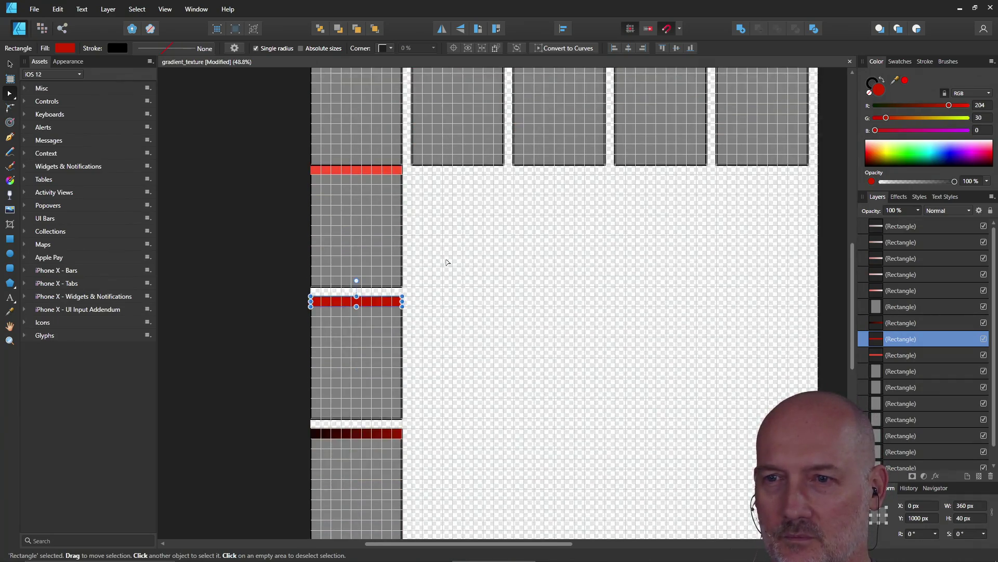
scroll(445, 264, "down", 1)
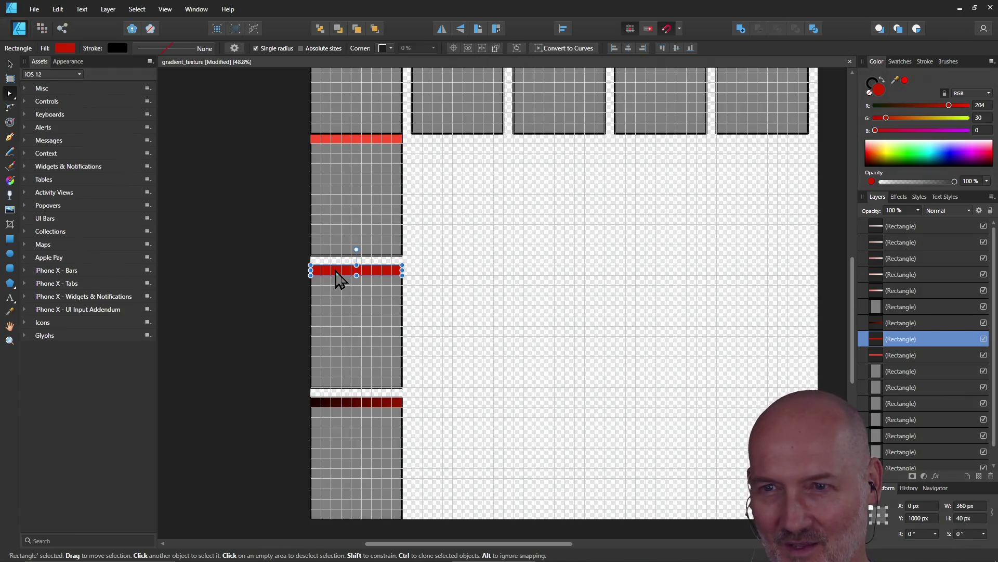
Set the third bar's left gradient stop to lightness 20 and deselect
left_click(62, 48)
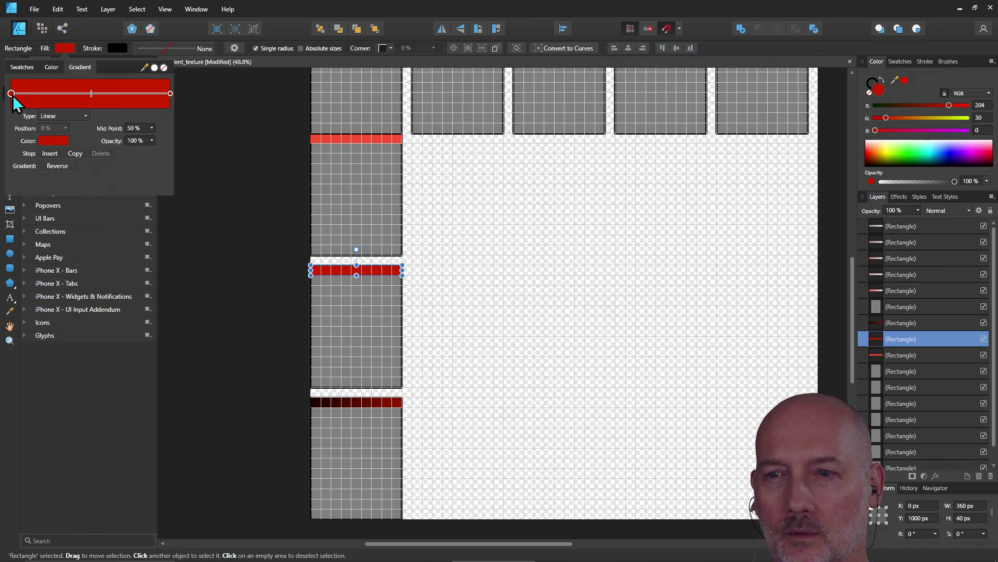
left_click(49, 140)
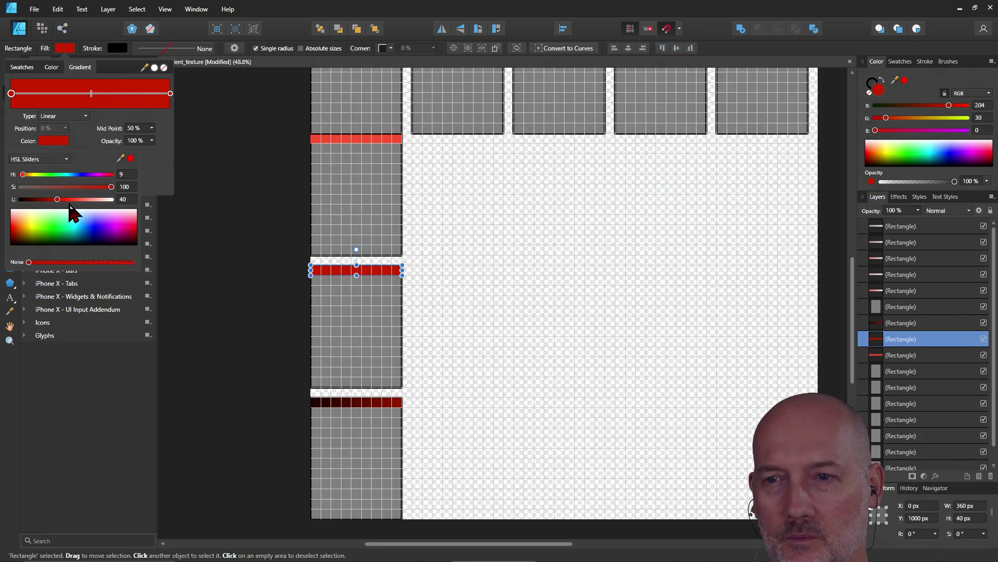
double_click(127, 199)
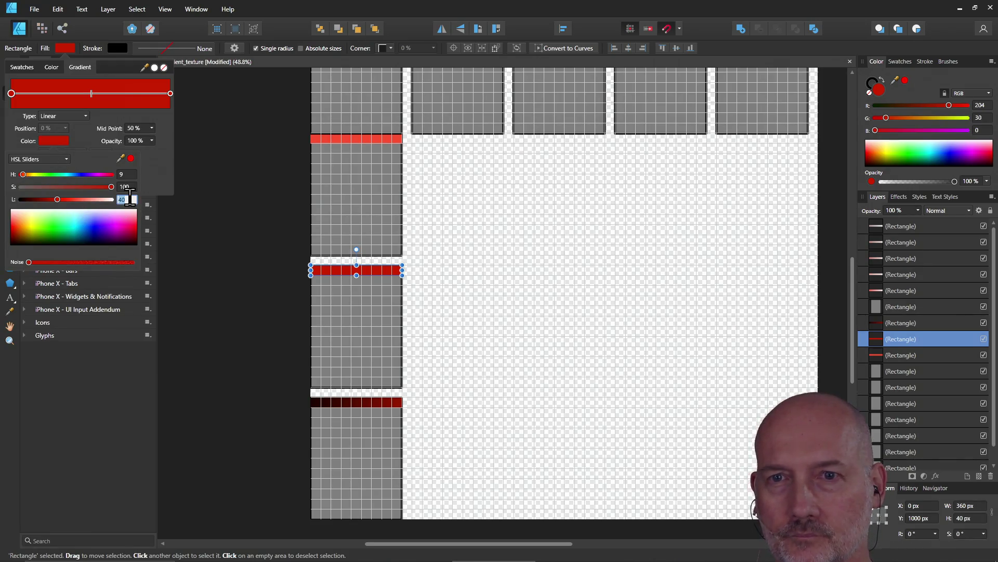
type("20")
key("Return")
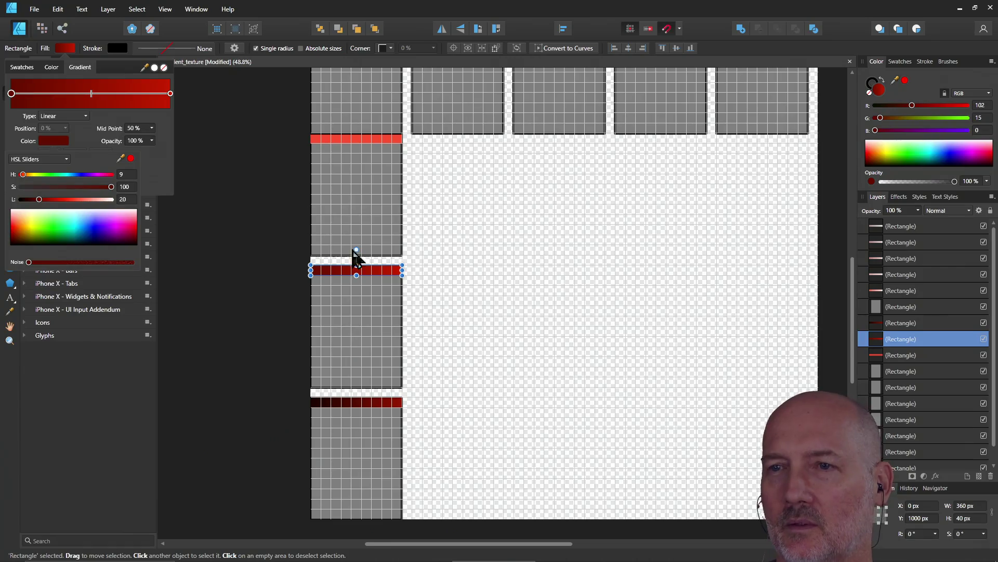
left_click(269, 211)
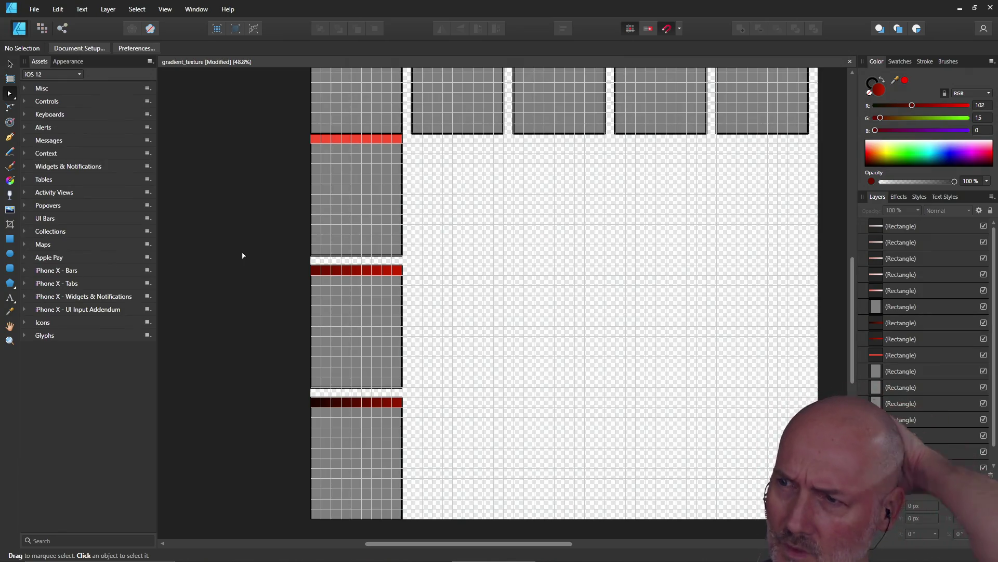
scroll(247, 244, "up", 1)
scroll(247, 244, "up", 1)
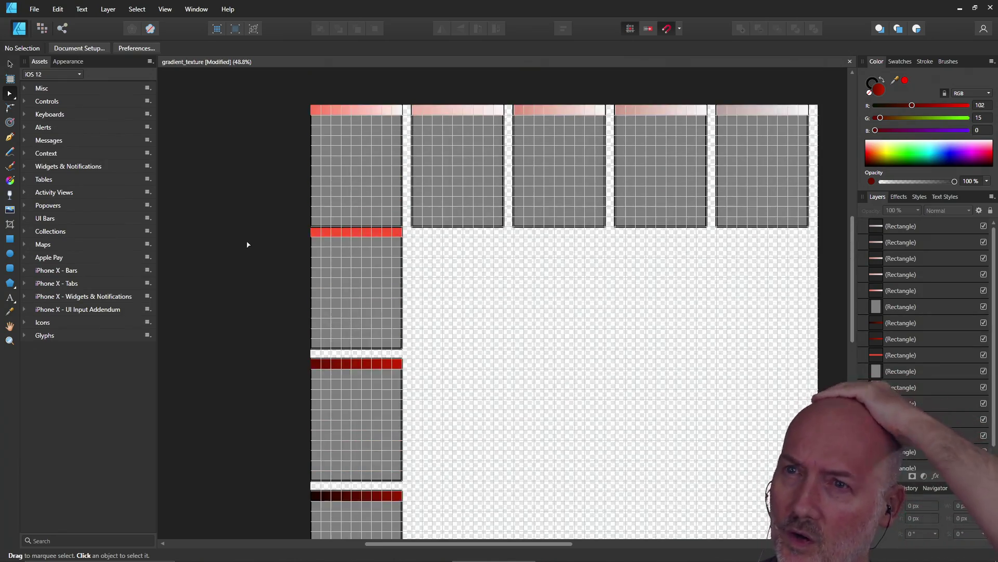
scroll(247, 244, "down", 1)
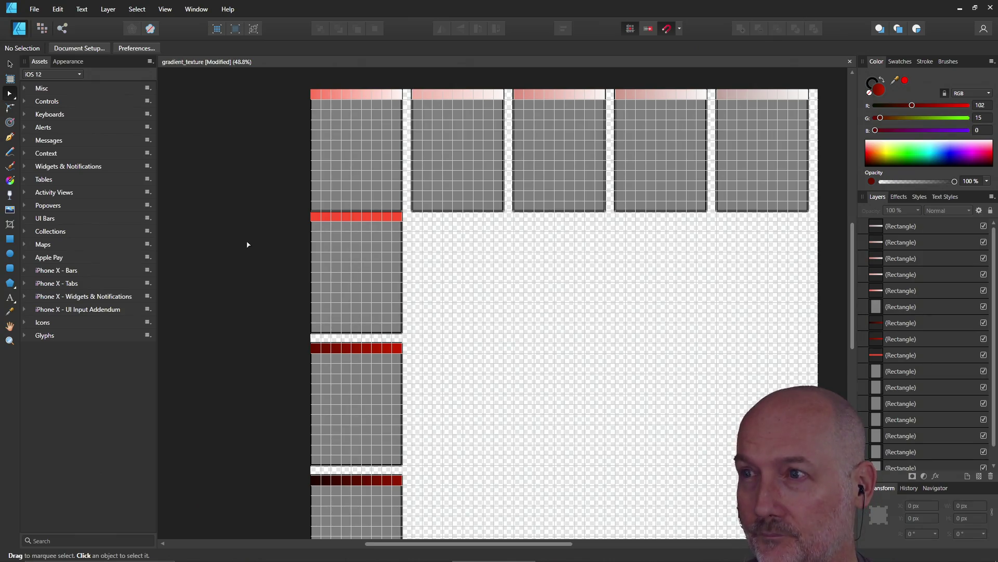
Launch Blender from the Windows search
key("super")
type("blender")
key("Return")
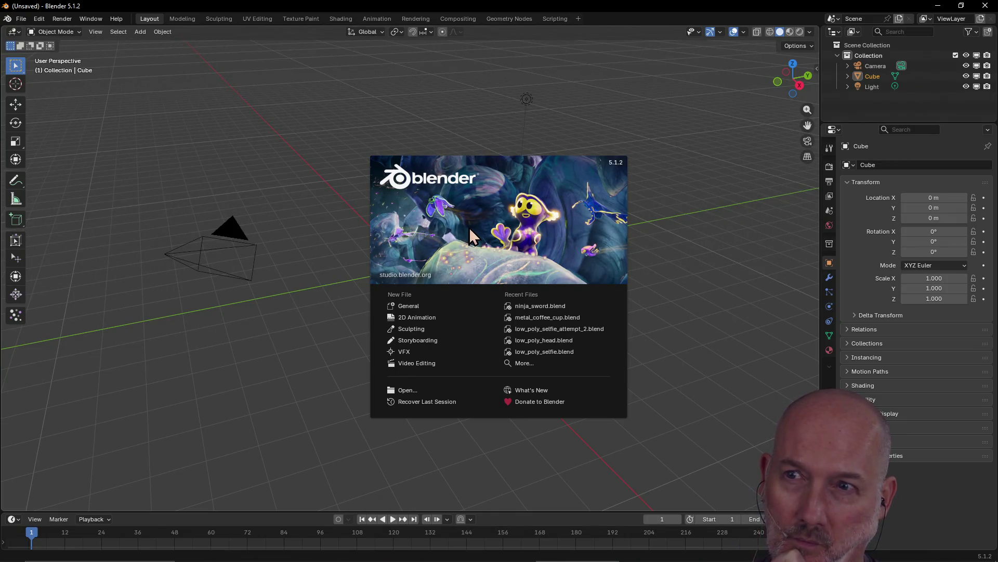
Start a General scene, delete the default cube and bring up the Shift+A add menu
left_click(407, 304)
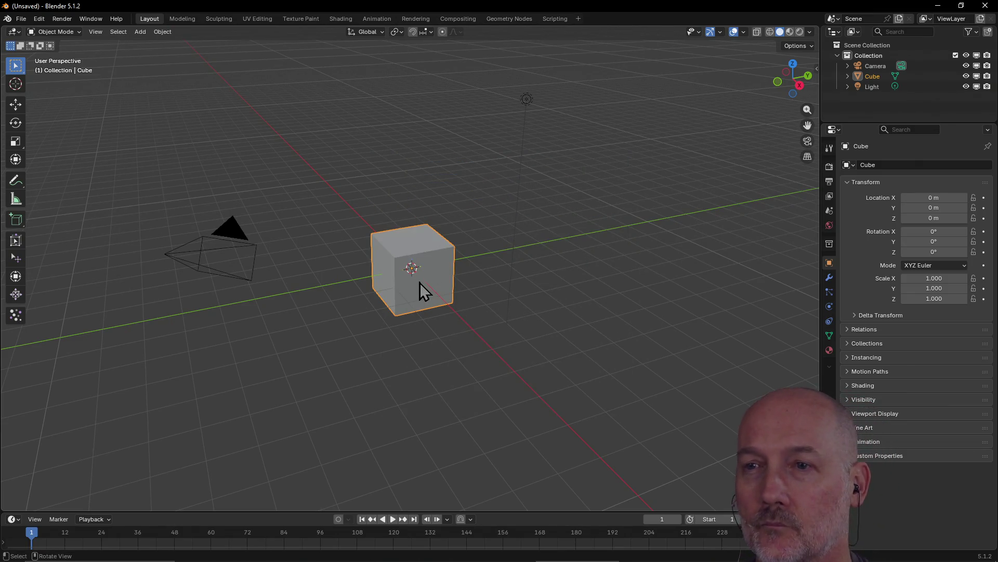
key("Delete")
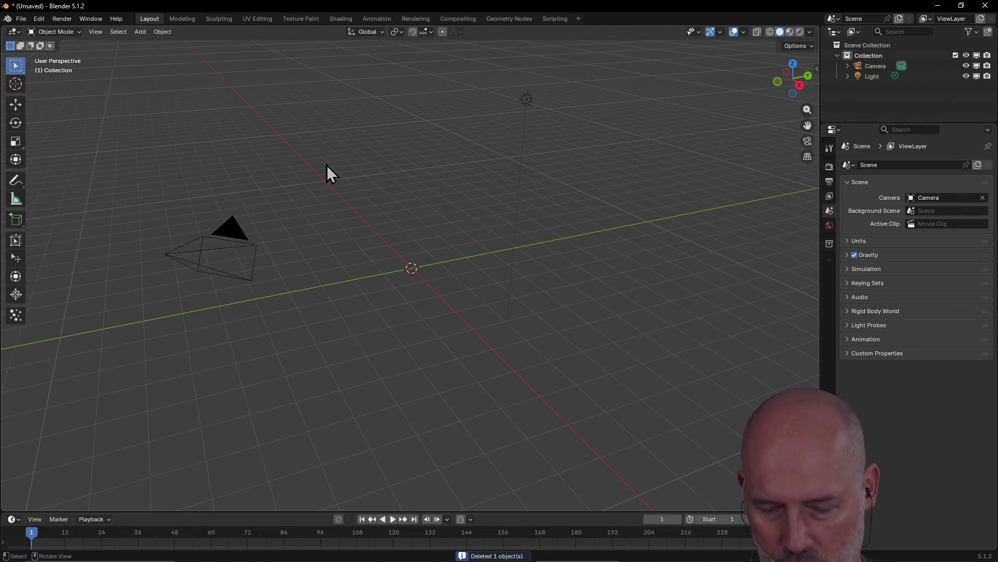
key("shift+a")
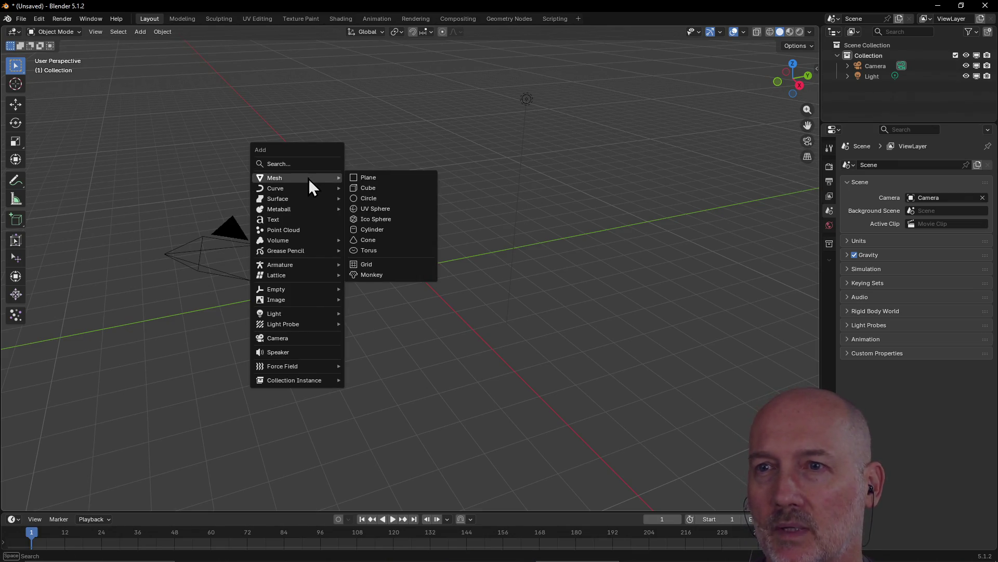
mouse_move(275, 178)
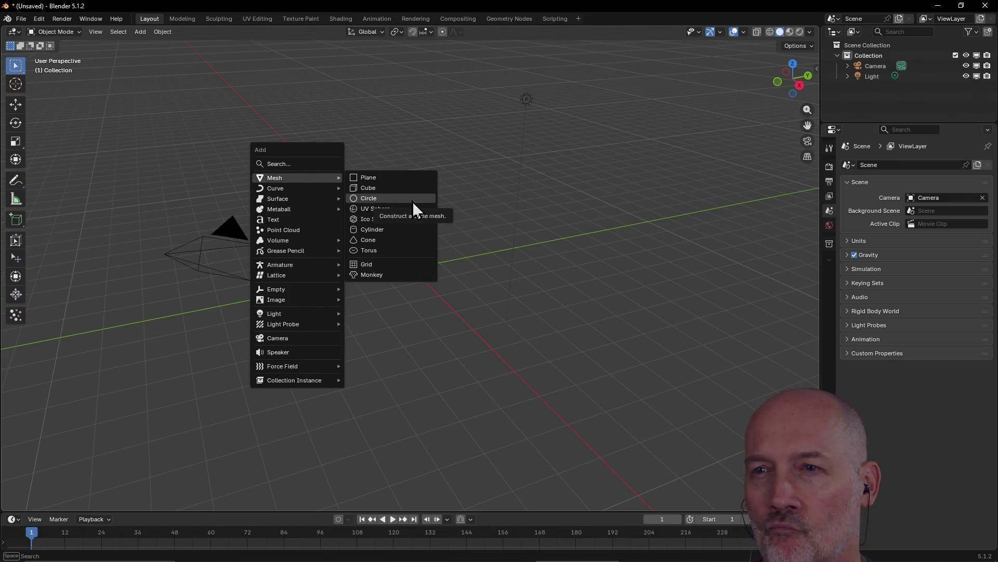
Add a torus and rotate it about -7.5° around the global Y axis
left_click(404, 258)
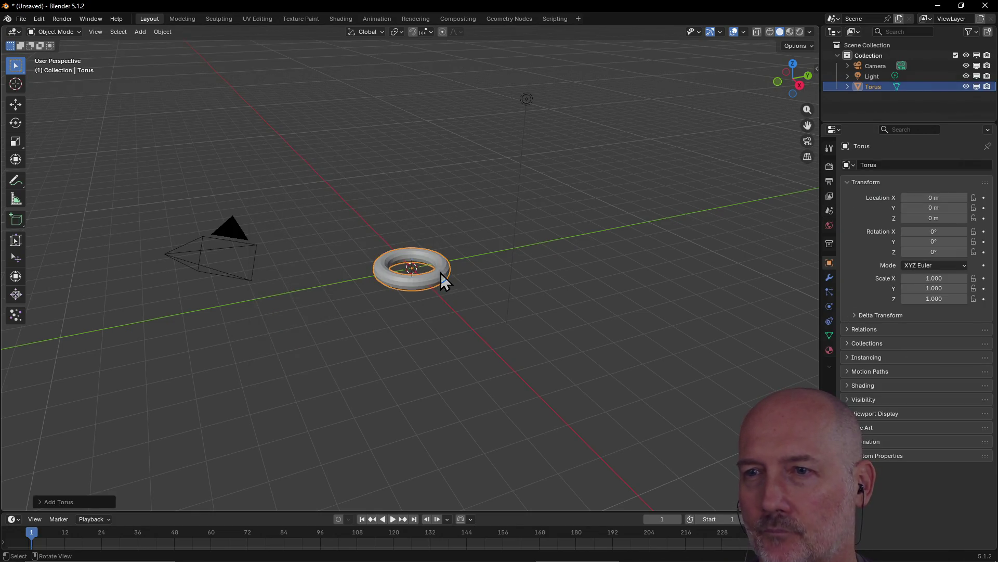
scroll(441, 272, "up", 5)
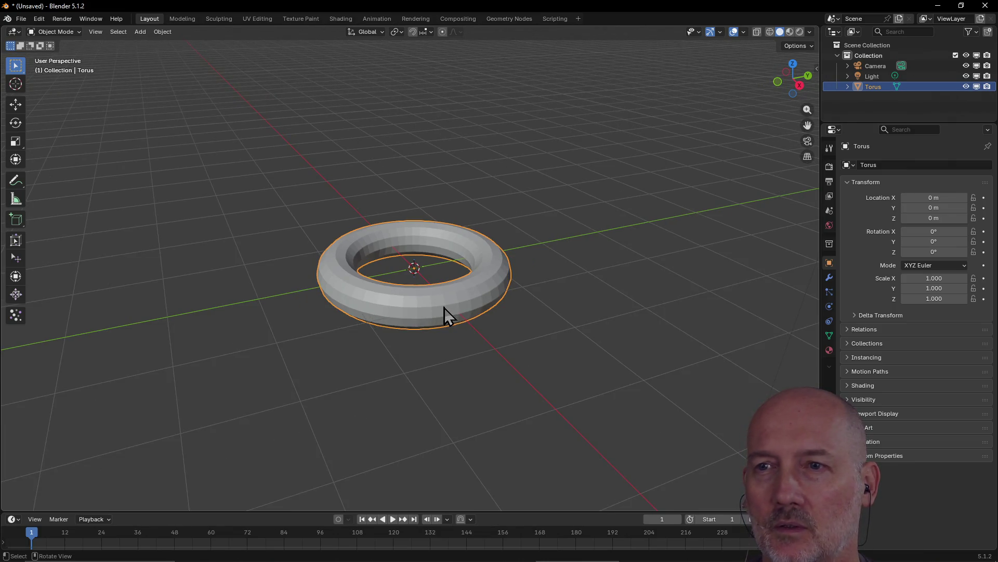
key("r")
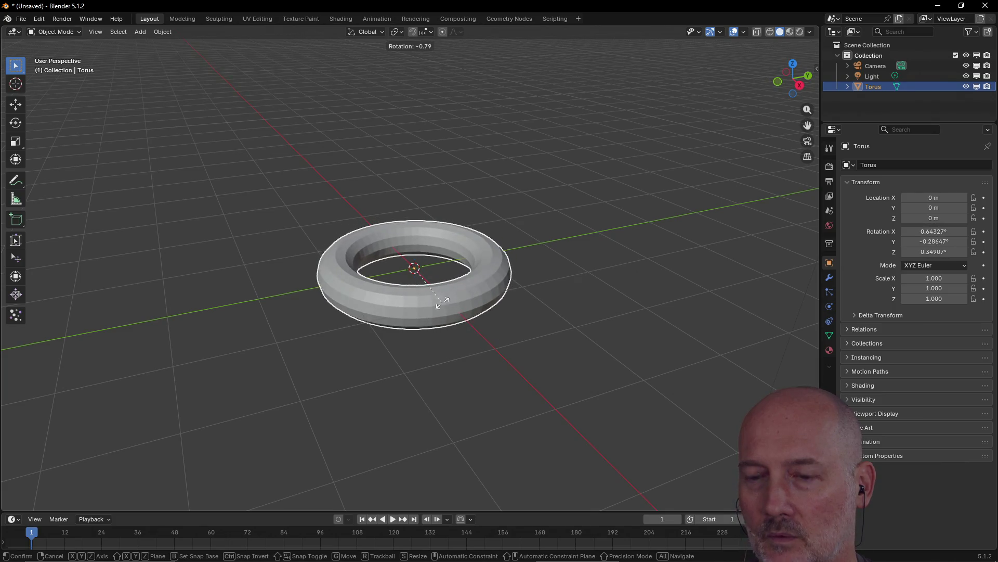
key("y")
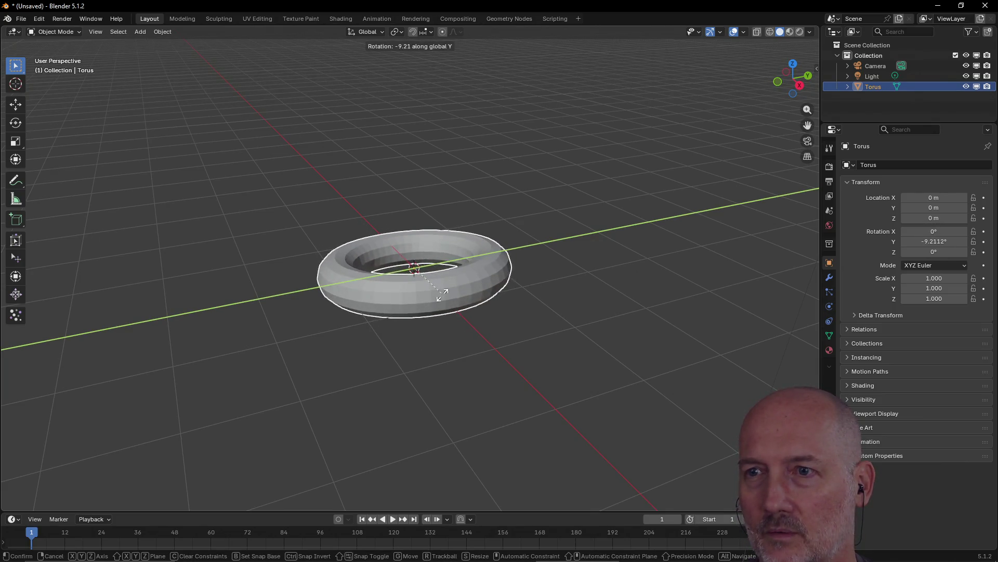
left_click(443, 296)
scroll(474, 310, "down", 2)
scroll(474, 309, "up", 3)
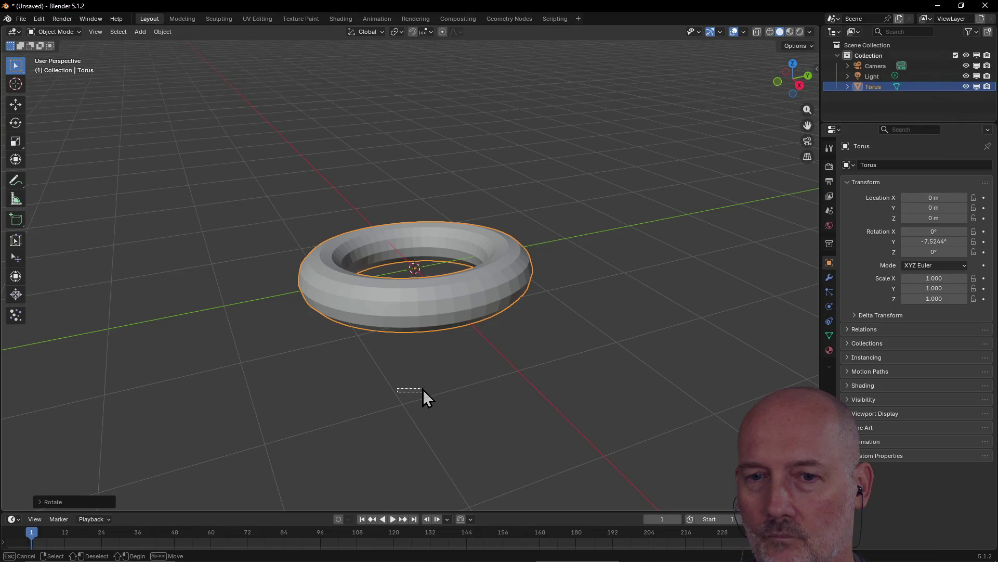
left_click_drag(432, 368, 511, 360)
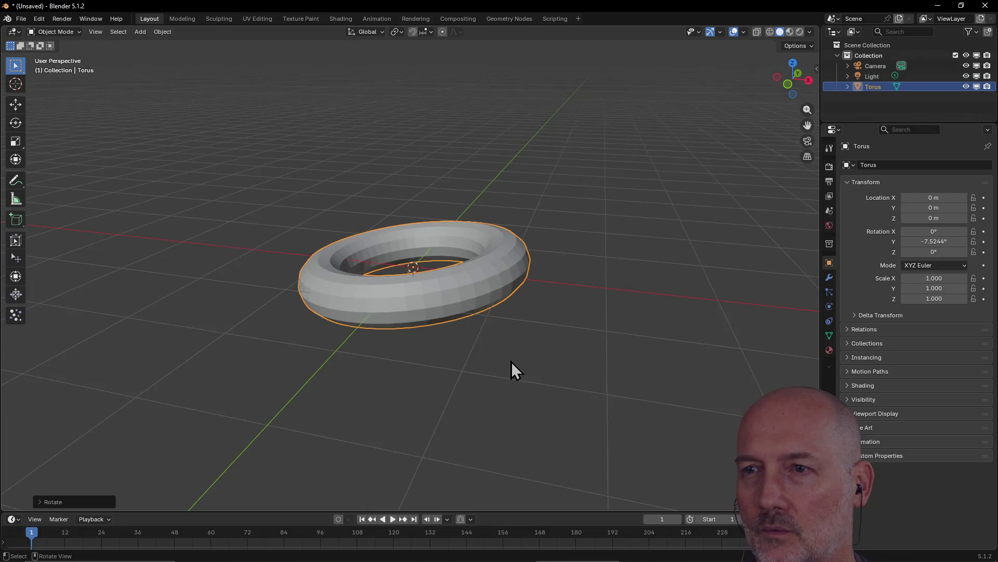
scroll(511, 362, "up", 2)
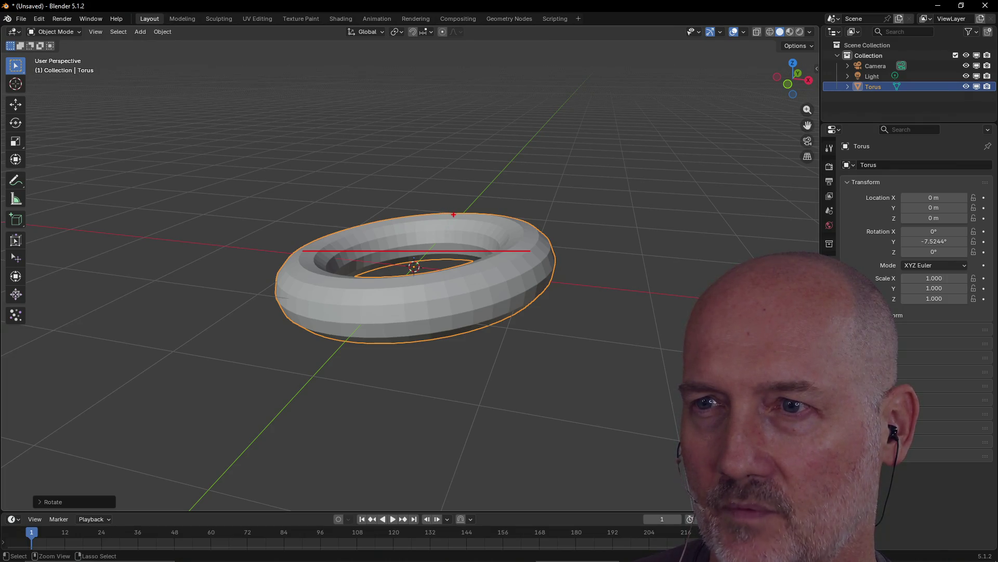
Draw a red annotation stroke across the top of the torus
left_click_drag(394, 273, 498, 251)
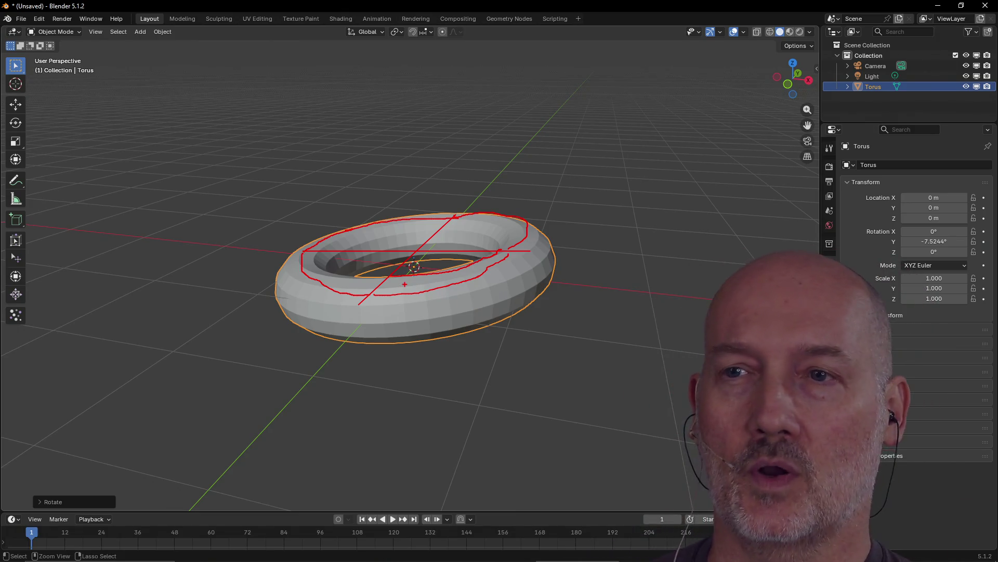
Erase the red annotation strokes with undo, leaving the torus unmarked, and summon the window switcher
key("Escape")
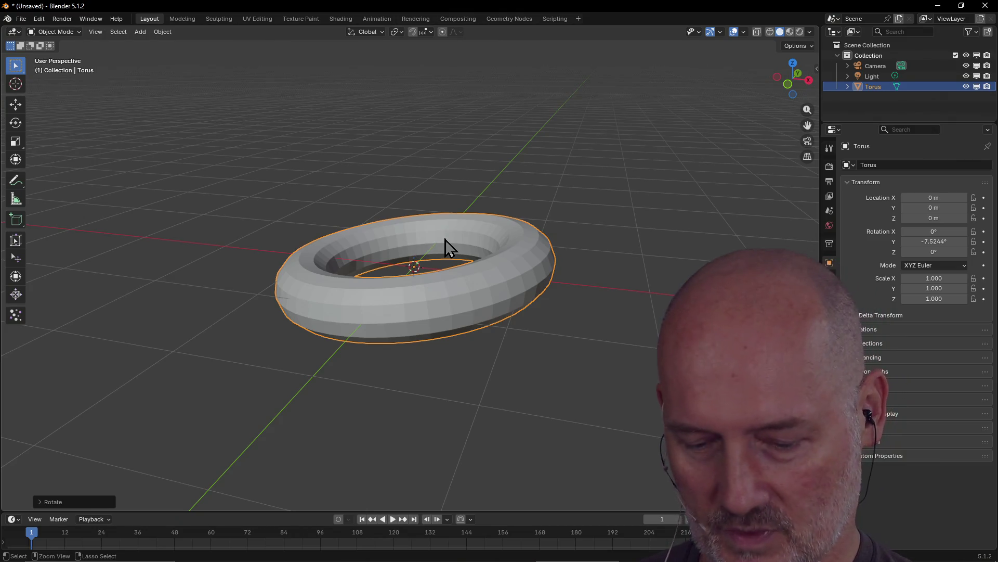
key("ctrl+2")
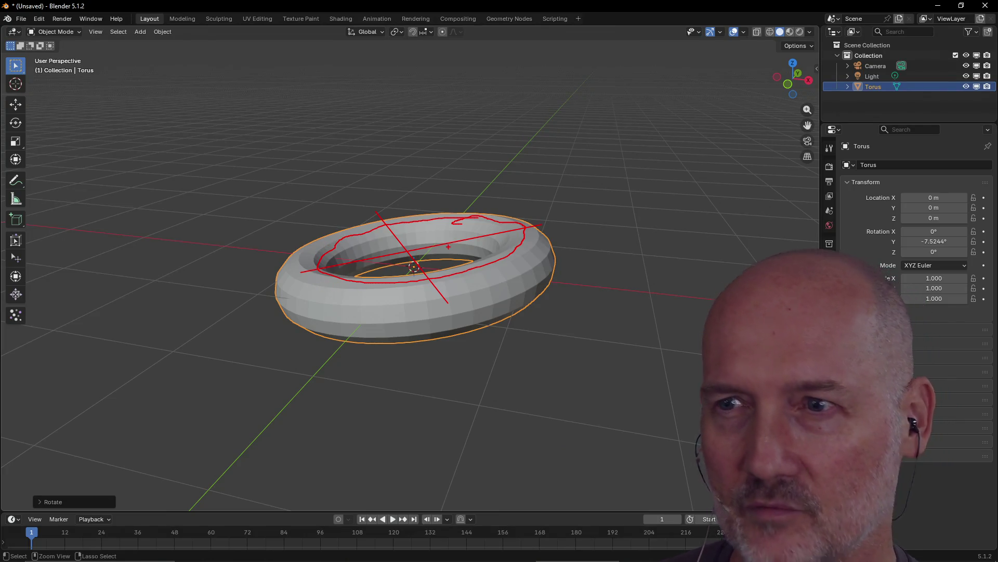
key("ctrl+z")
key("ctrl+z")
key("ctrl+z")
key("alt+Tab")
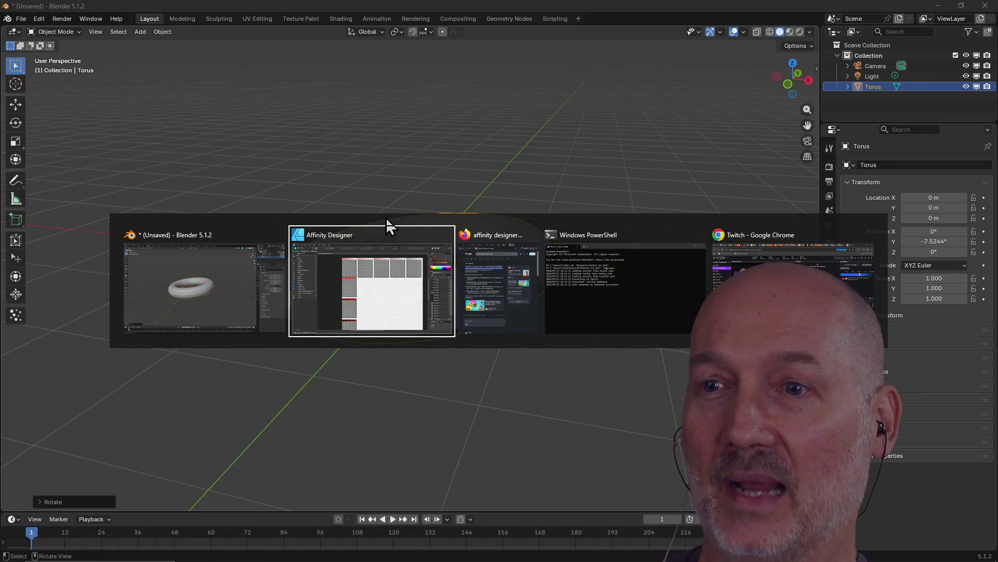
Switch to Chrome, search 'handprint ellipse' and open the handprint.com advanced perspective page
key("alt+Tab")
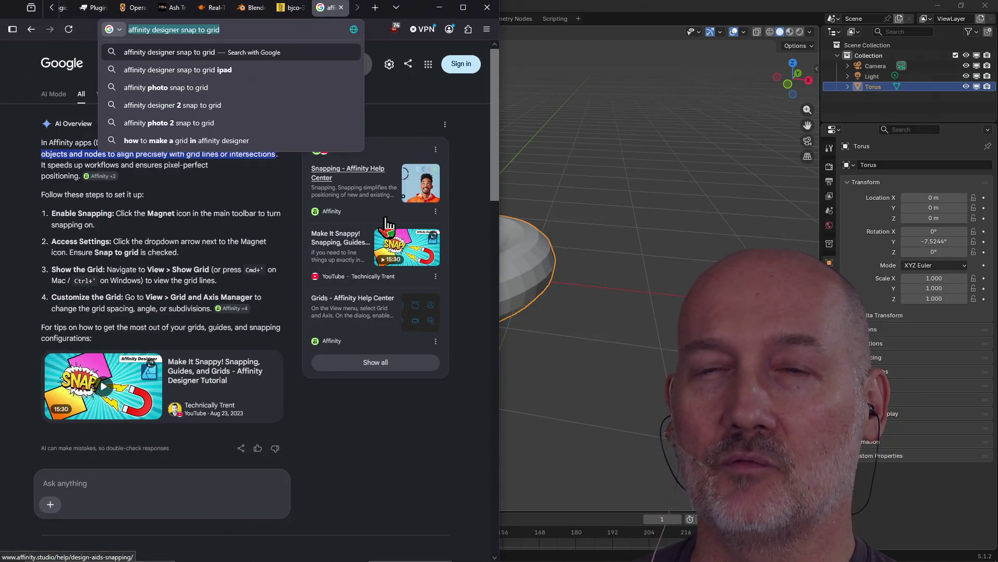
type("handpring")
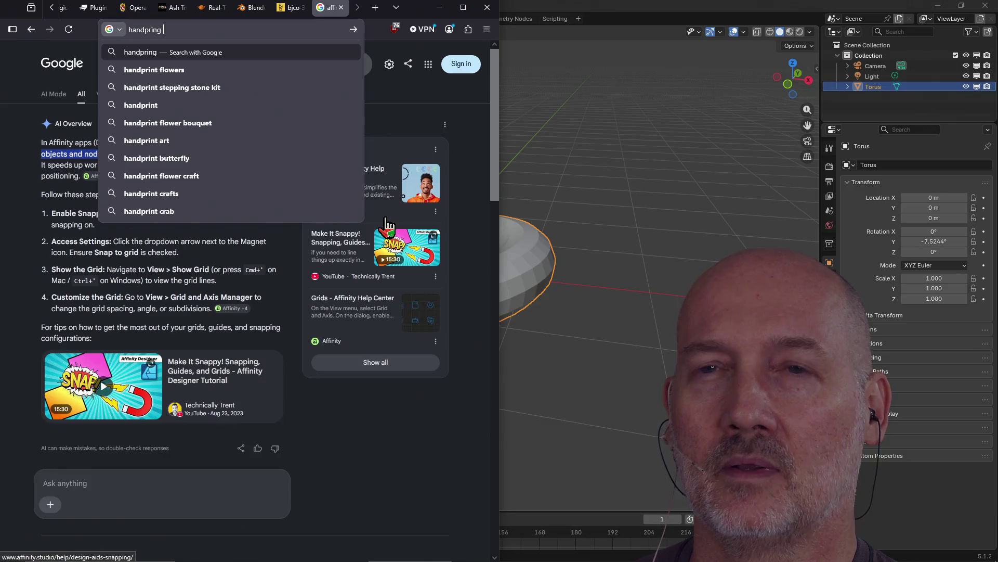
type(" elipse")
key("Return")
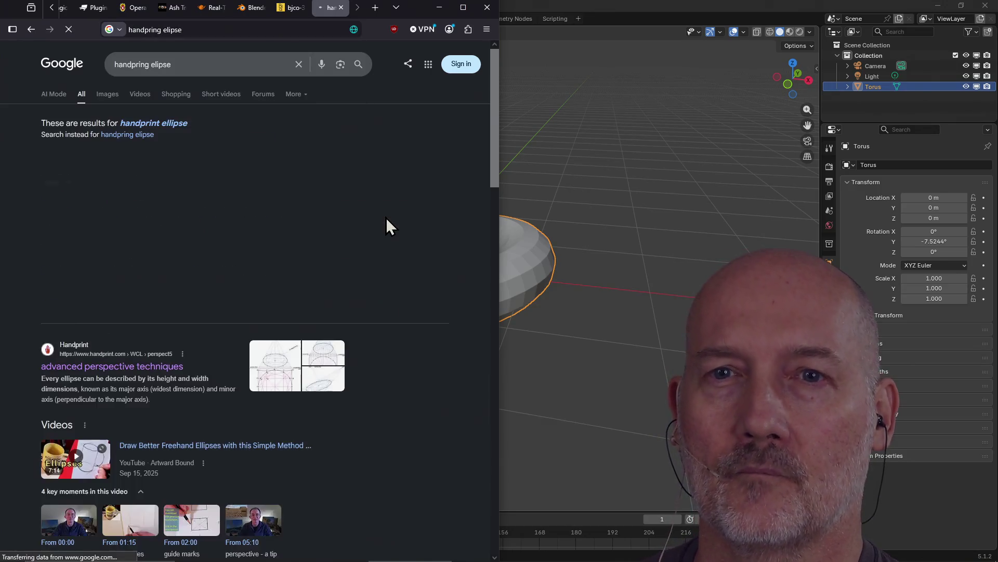
left_click(163, 372)
scroll(161, 378, "down", 2)
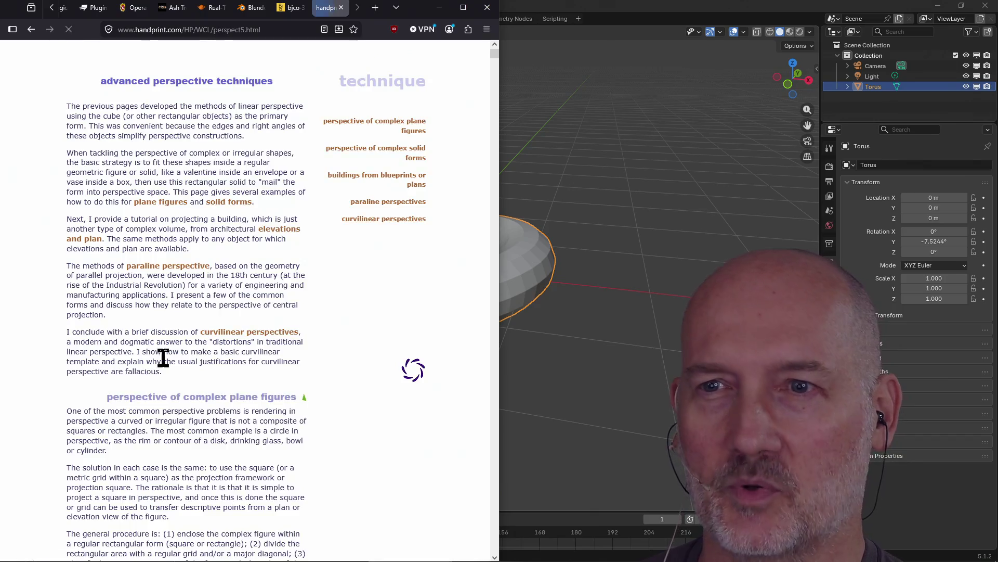
left_click(268, 30)
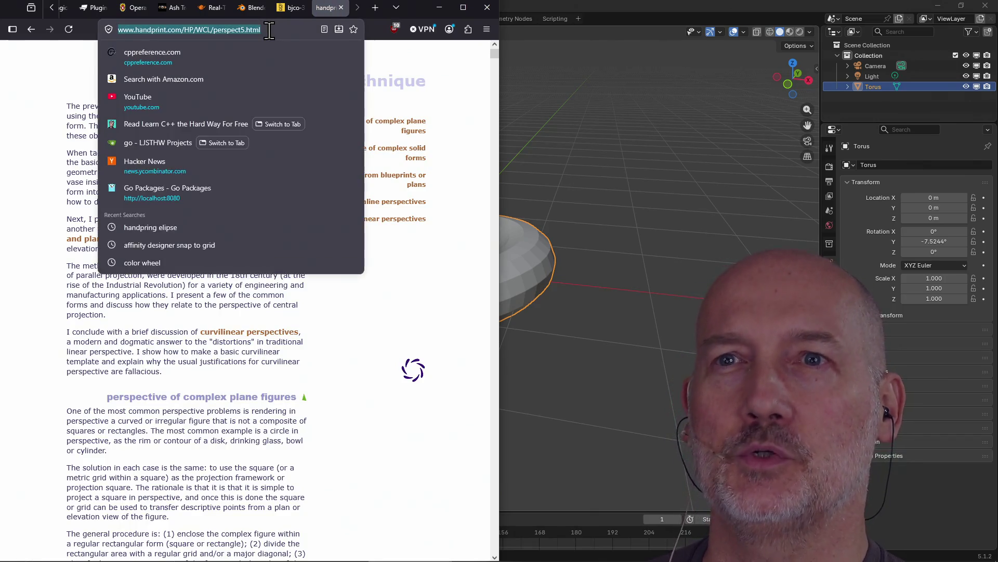
left_click(334, 381)
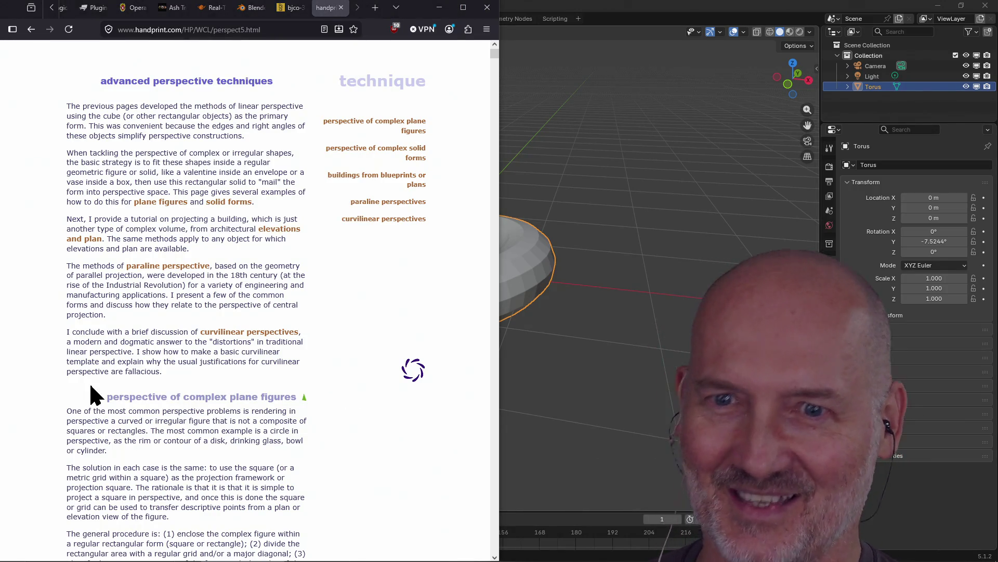
scroll(89, 371, "down", 3)
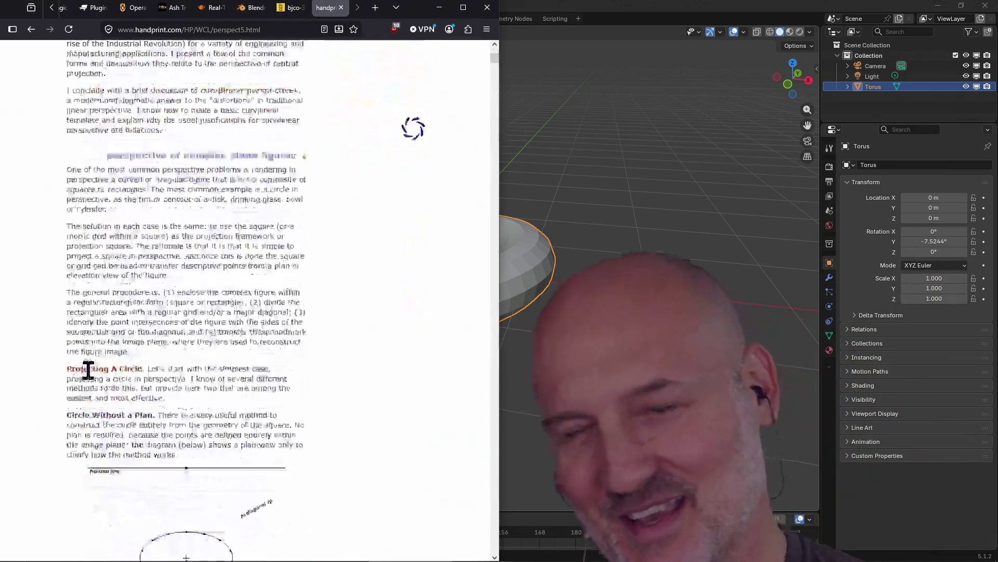
scroll(89, 370, "up", 2)
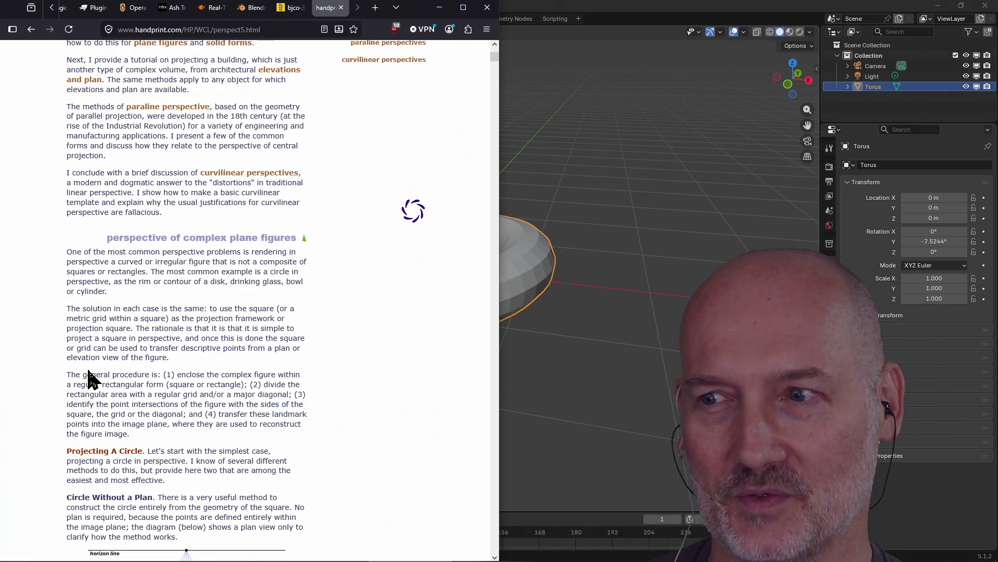
scroll(118, 356, "down", 1)
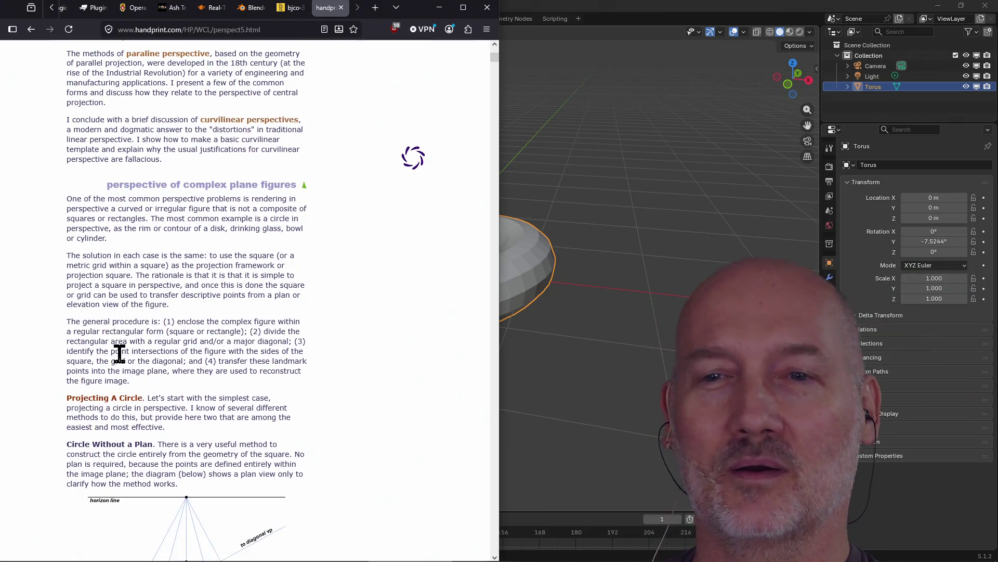
scroll(119, 353, "up", 1)
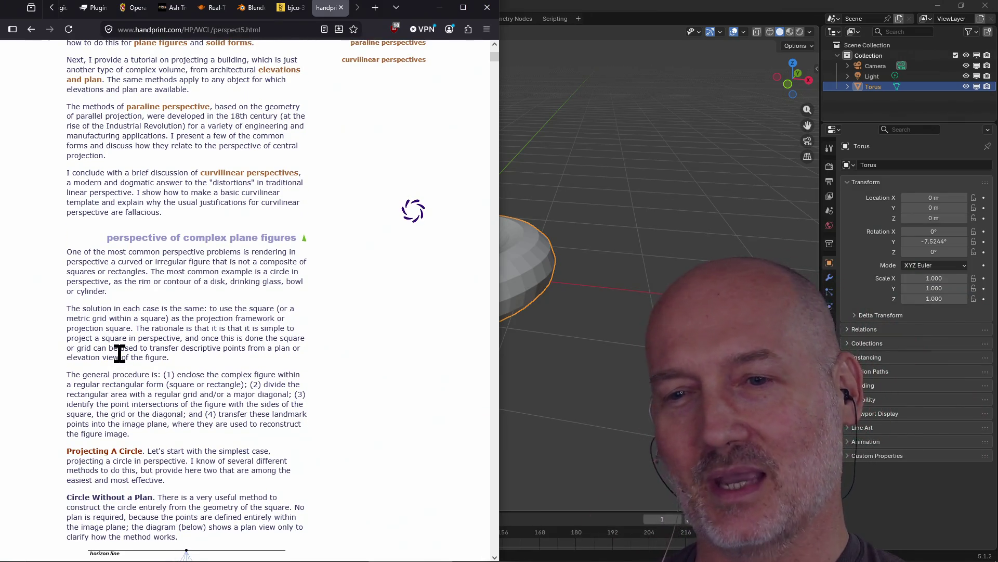
scroll(119, 353, "down", 3)
scroll(119, 359, "down", 2)
scroll(120, 363, "down", 2)
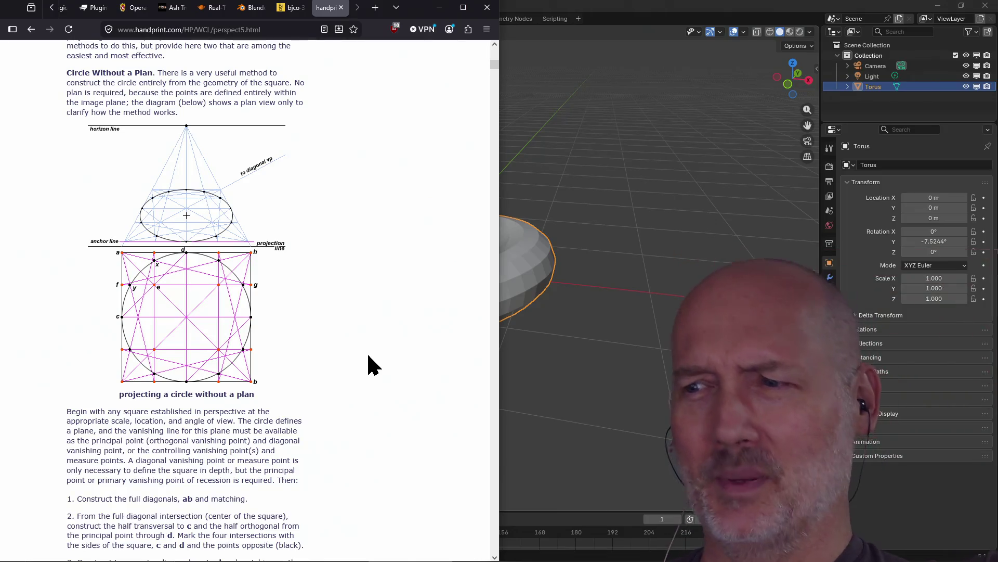
scroll(368, 363, "down", 1)
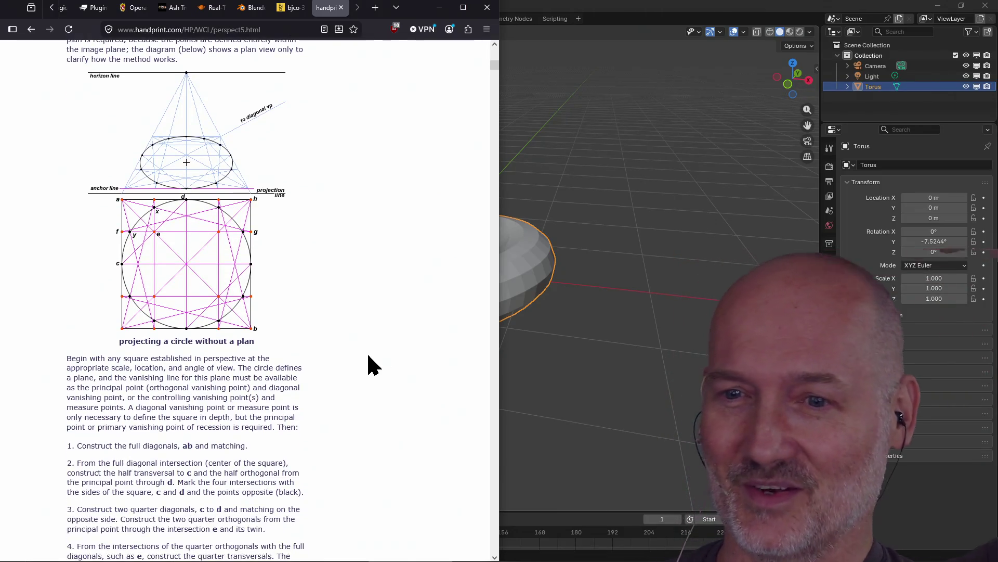
scroll(369, 363, "down", 1)
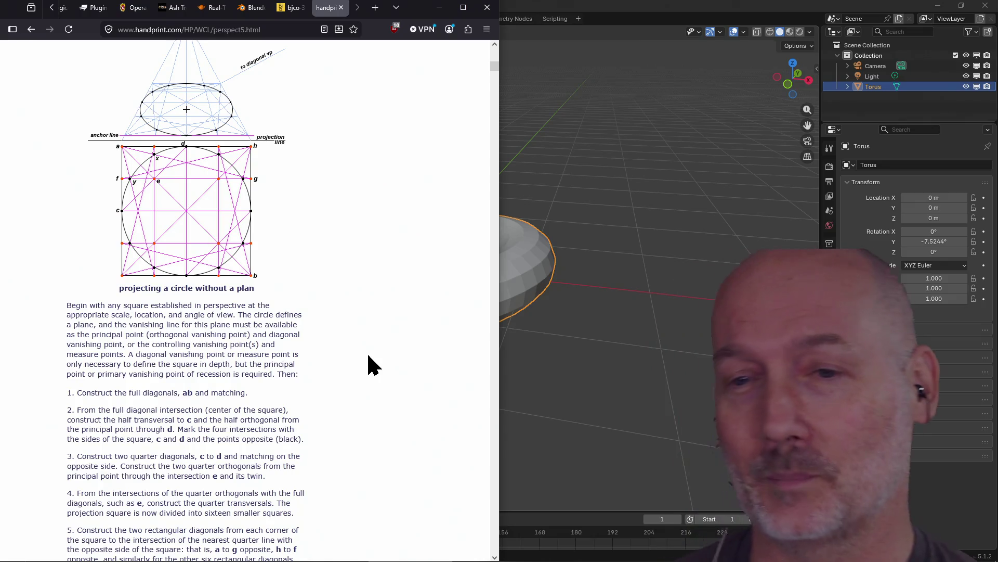
scroll(370, 363, "down", 2)
scroll(369, 363, "down", 1)
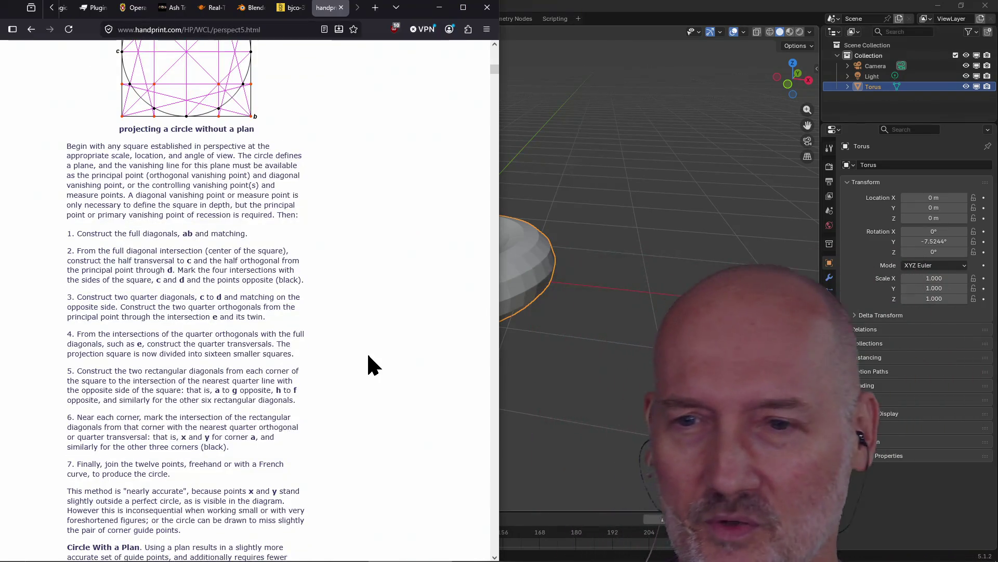
scroll(373, 347, "up", 2)
scroll(376, 341, "up", 3)
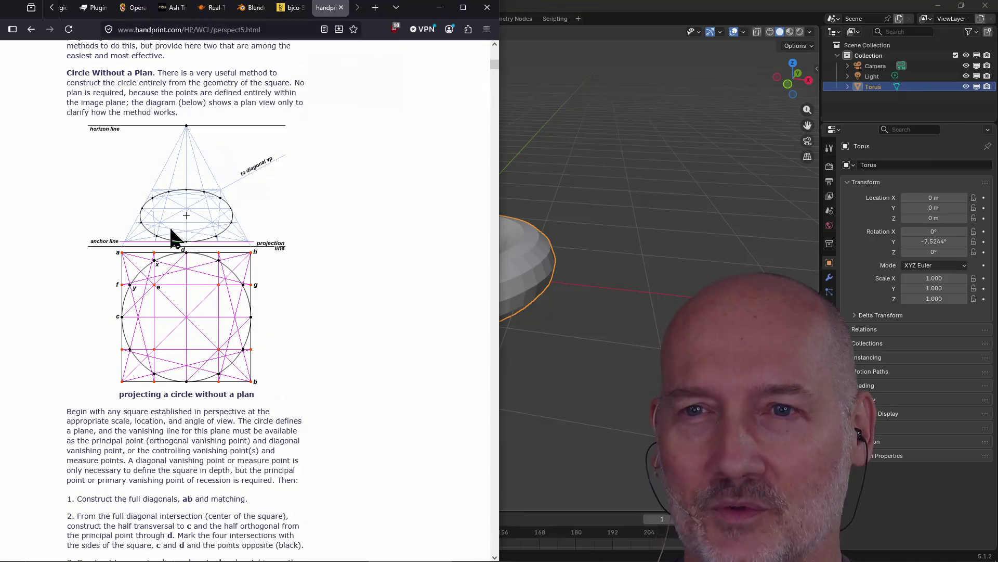
scroll(234, 313, "down", 7)
scroll(204, 359, "down", 2)
scroll(187, 335, "down", 3)
scroll(218, 308, "down", 1)
scroll(226, 312, "down", 5)
scroll(226, 312, "down", 8)
scroll(202, 359, "down", 2)
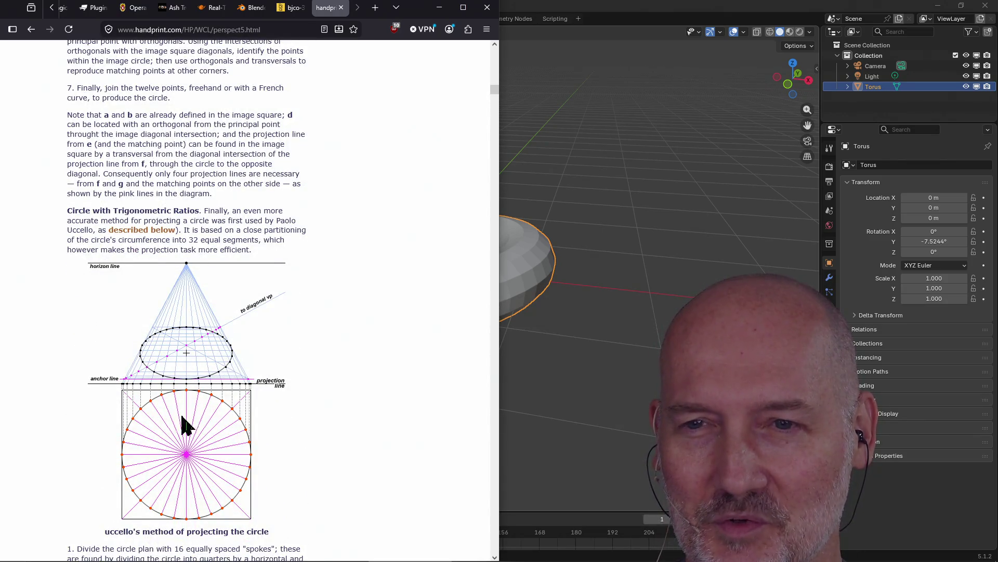
scroll(185, 404, "down", 3)
scroll(160, 449, "down", 3)
scroll(160, 449, "down", 5)
scroll(150, 376, "down", 3)
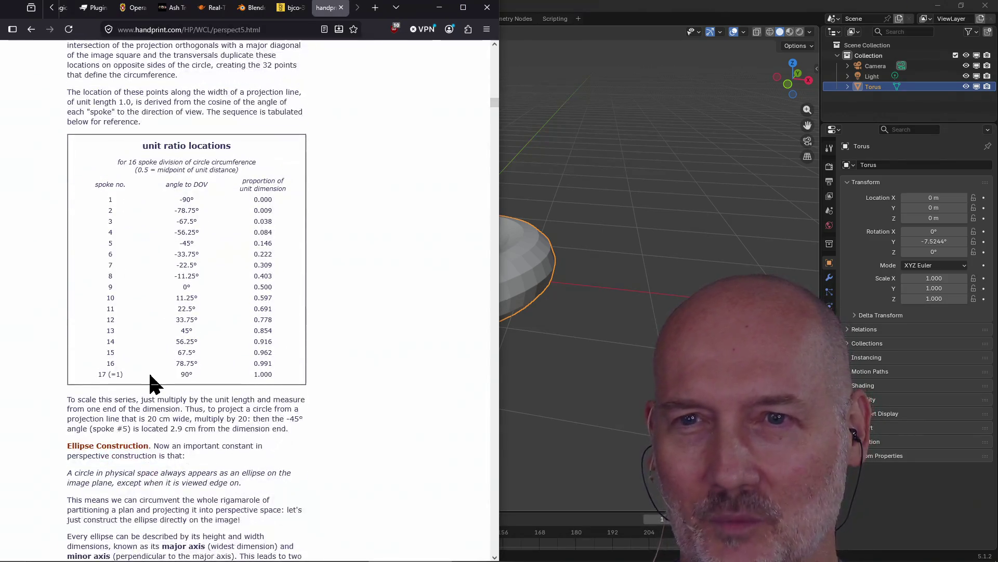
scroll(178, 352, "down", 5)
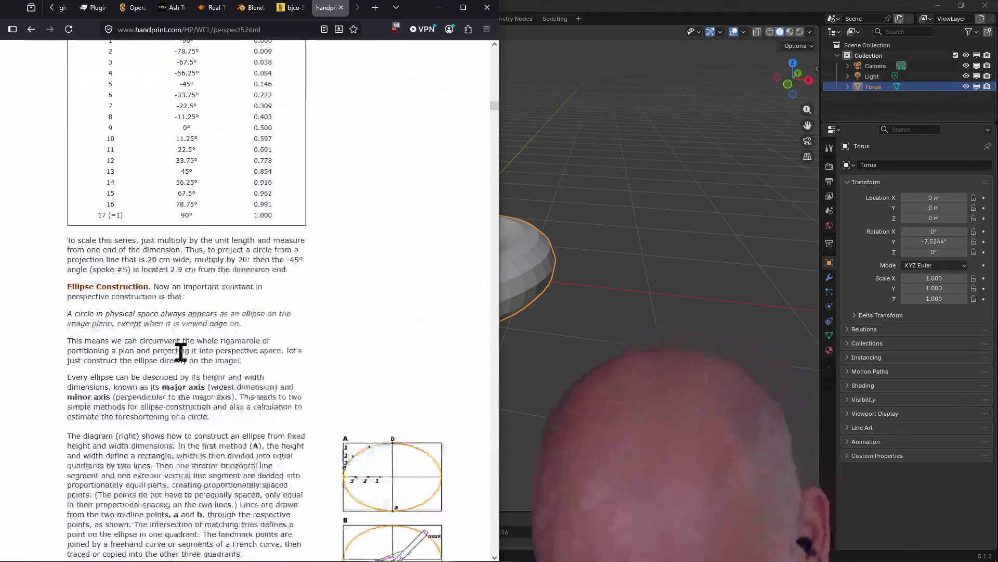
scroll(234, 312, "down", 4)
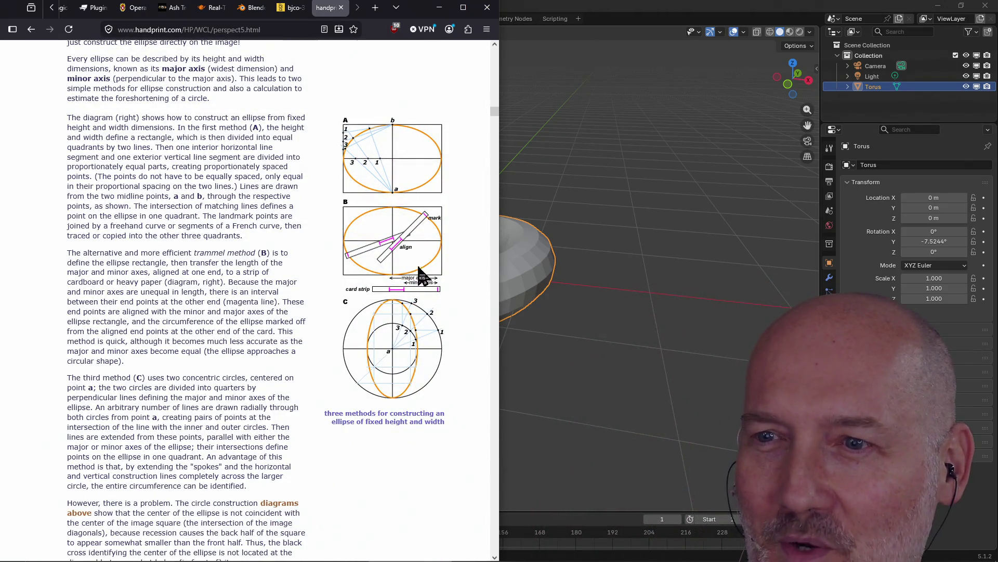
scroll(286, 273, "down", 5)
scroll(286, 279, "down", 3)
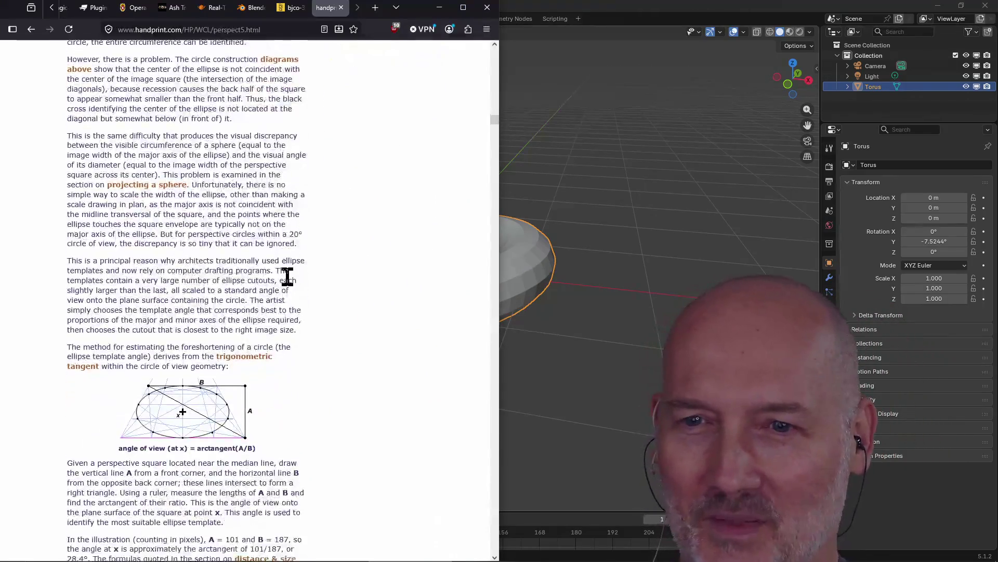
scroll(285, 279, "down", 2)
scroll(172, 332, "down", 3)
scroll(179, 351, "down", 4)
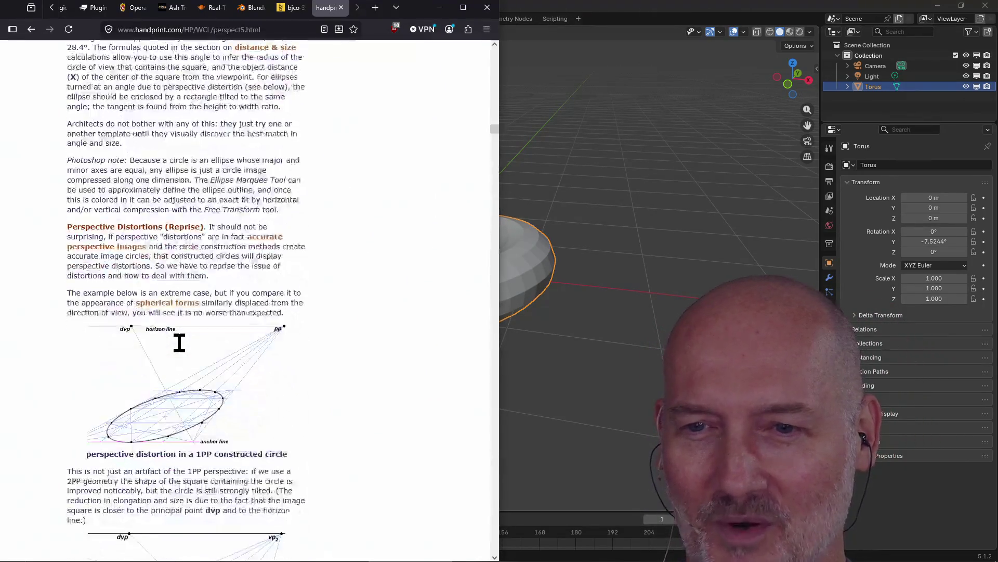
scroll(178, 342, "down", 3)
scroll(248, 228, "down", 2)
scroll(190, 279, "down", 2)
scroll(171, 285, "down", 4)
scroll(169, 280, "down", 5)
scroll(129, 305, "down", 2)
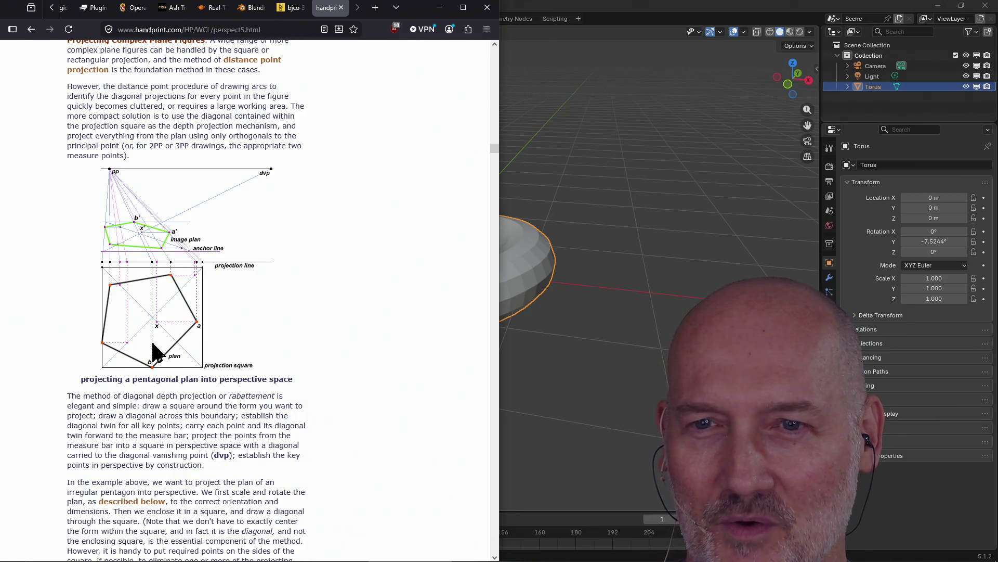
scroll(156, 351, "down", 5)
scroll(152, 350, "down", 4)
scroll(152, 350, "down", 3)
scroll(167, 390, "down", 2)
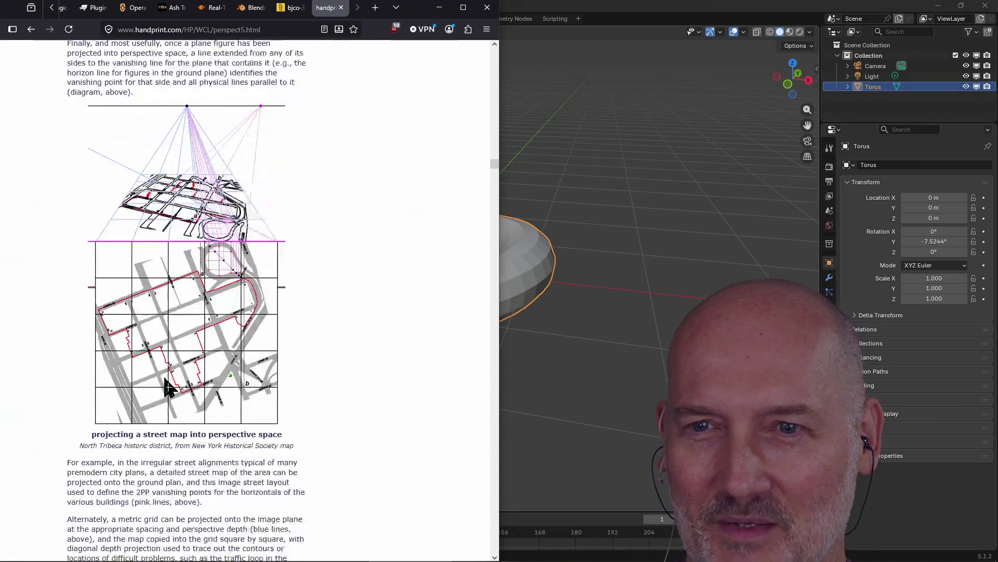
scroll(179, 203, "down", 3)
scroll(178, 198, "down", 7)
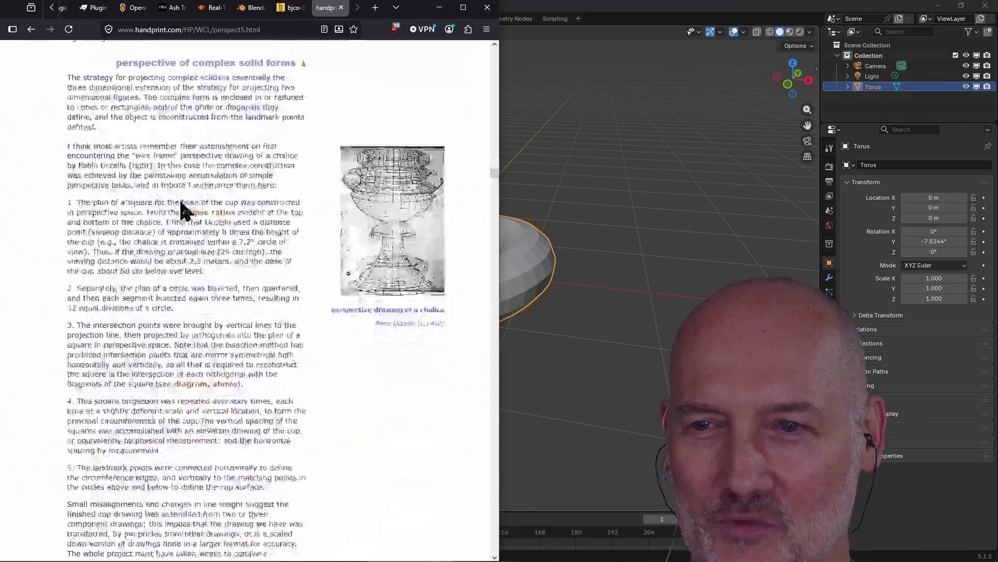
scroll(257, 304, "down", 2)
scroll(252, 296, "down", 4)
scroll(251, 296, "up", 5)
scroll(257, 305, "up", 2)
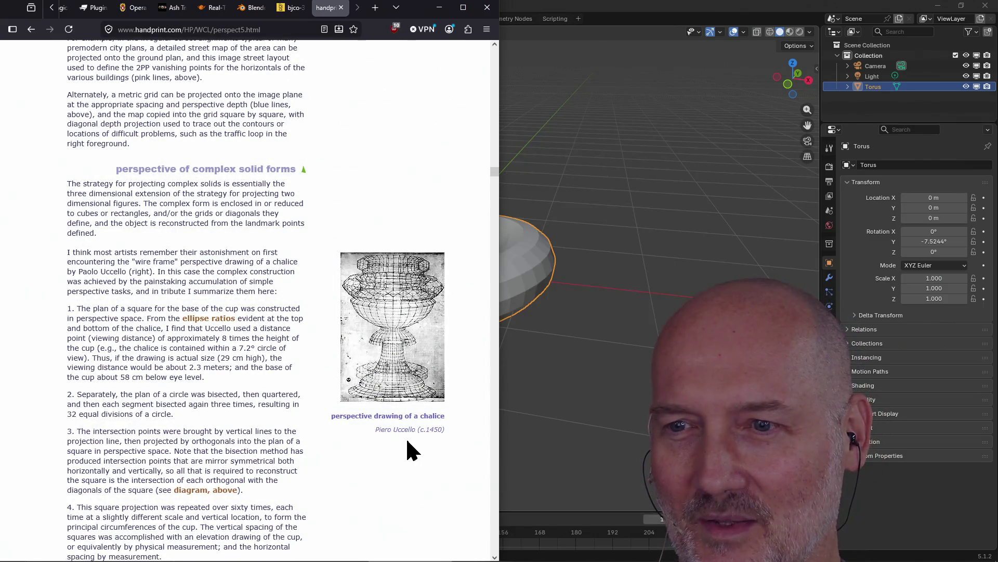
Select the year 1450 in the Uccello chalice caption on the complex solid forms section
double_click(435, 429)
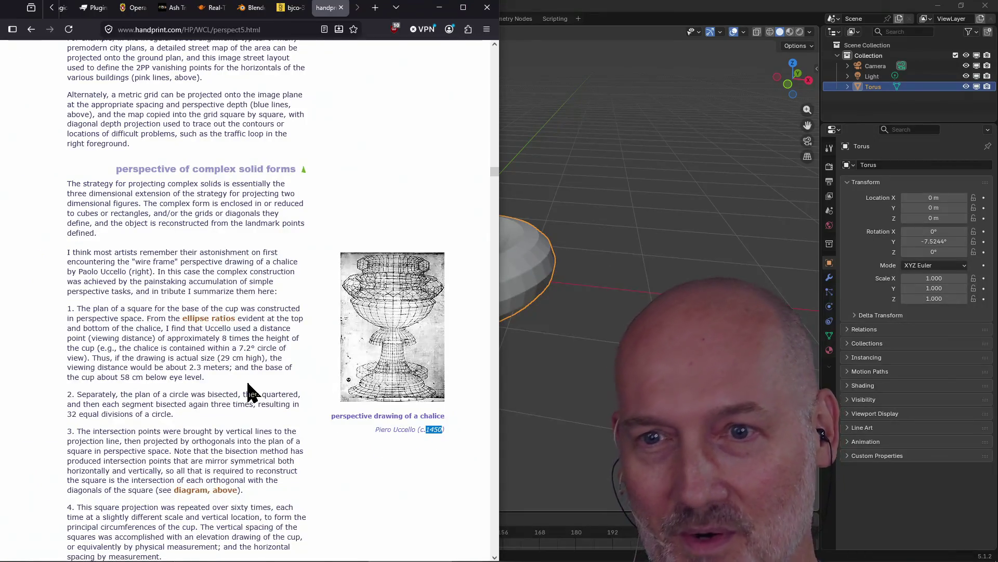
scroll(248, 390, "down", 5)
scroll(248, 382, "down", 5)
scroll(247, 383, "down", 3)
scroll(247, 383, "down", 3)
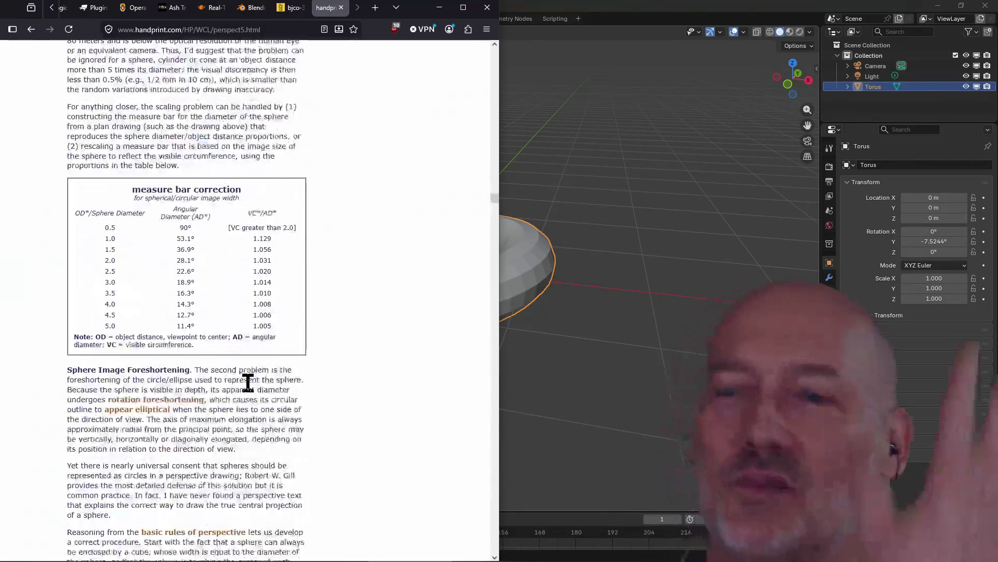
scroll(247, 383, "down", 3)
scroll(248, 387, "down", 1)
scroll(249, 390, "down", 4)
scroll(249, 390, "down", 3)
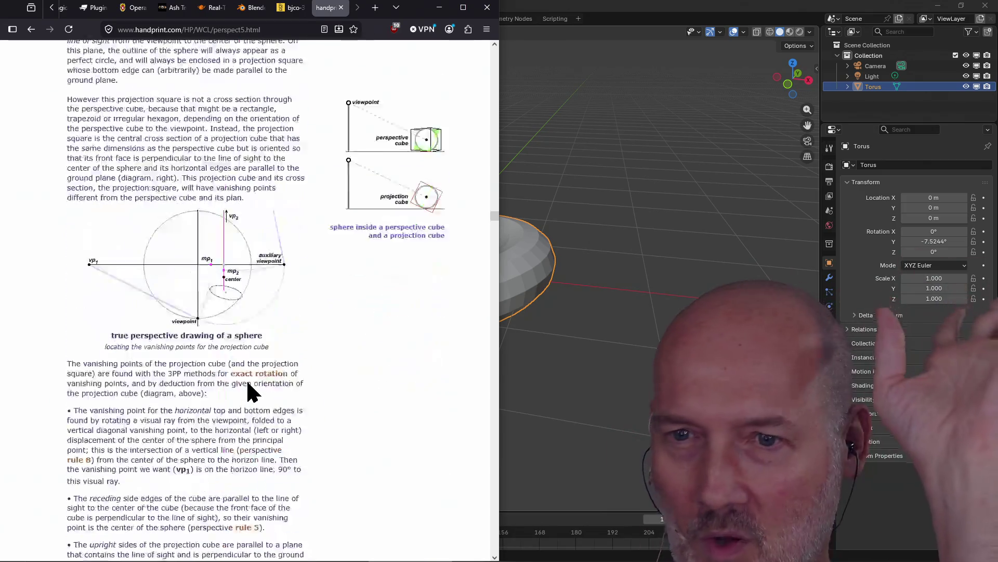
scroll(249, 390, "down", 4)
scroll(250, 390, "down", 3)
scroll(250, 391, "down", 3)
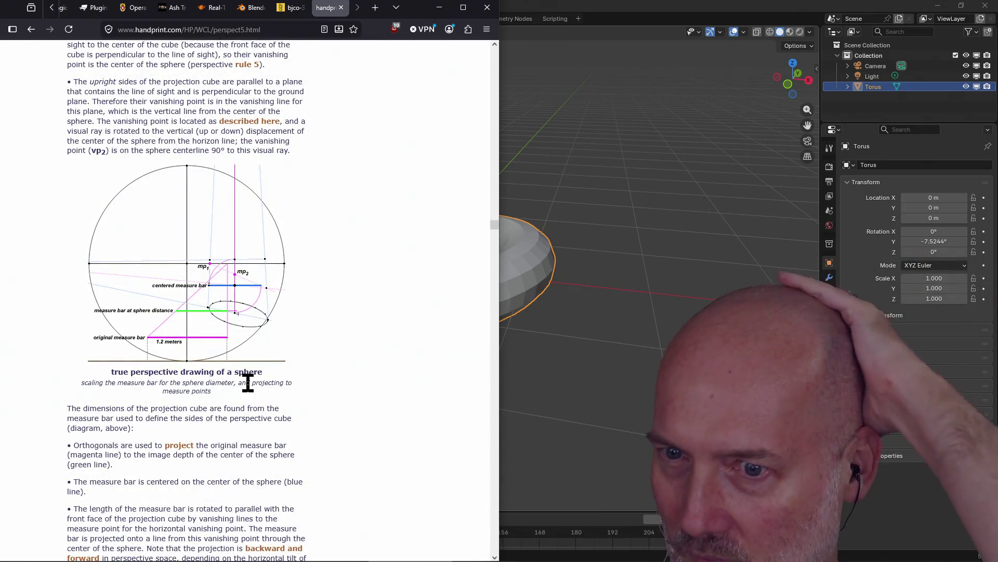
scroll(247, 383, "down", 4)
scroll(247, 383, "down", 3)
scroll(247, 382, "down", 4)
scroll(247, 382, "down", 3)
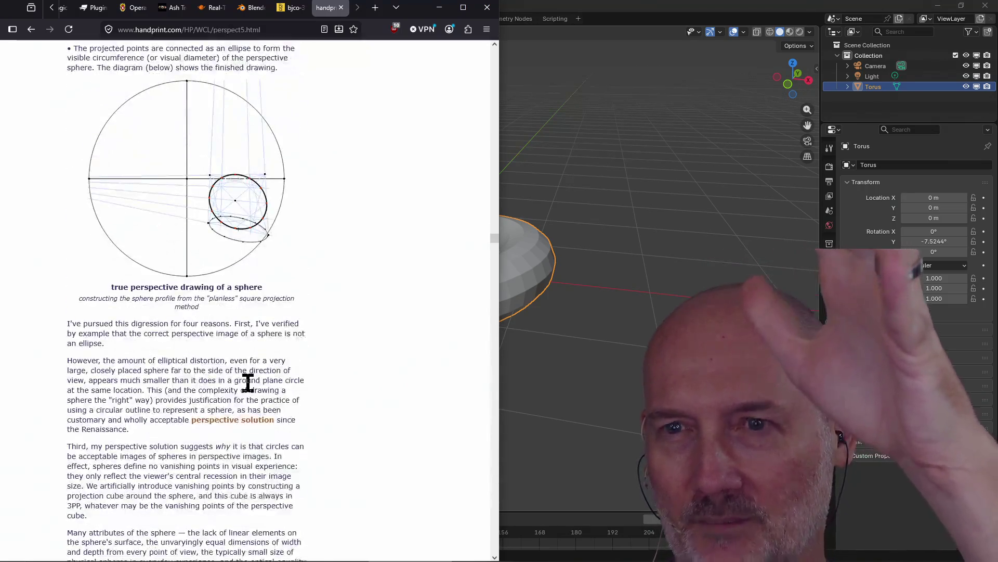
scroll(248, 383, "down", 4)
scroll(248, 382, "down", 4)
scroll(247, 383, "down", 2)
scroll(247, 383, "down", 4)
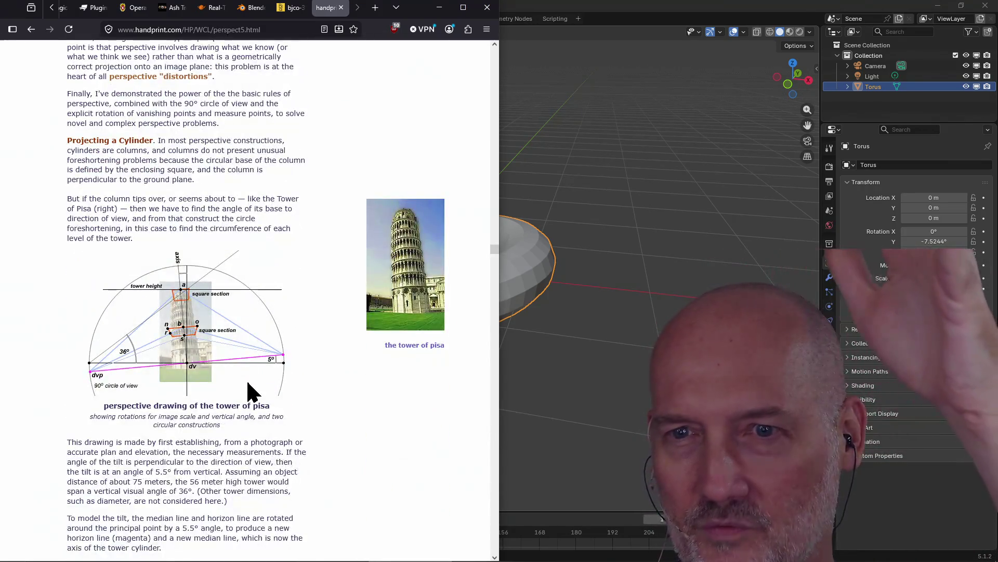
scroll(247, 383, "down", 2)
scroll(248, 382, "down", 4)
scroll(247, 382, "down", 4)
scroll(248, 383, "down", 4)
scroll(248, 382, "down", 4)
scroll(247, 383, "down", 1)
scroll(248, 382, "down", 4)
scroll(247, 382, "down", 4)
scroll(247, 382, "down", 4)
scroll(248, 382, "down", 4)
scroll(247, 382, "down", 4)
scroll(247, 383, "down", 4)
scroll(248, 383, "down", 4)
scroll(247, 382, "down", 4)
scroll(247, 383, "down", 4)
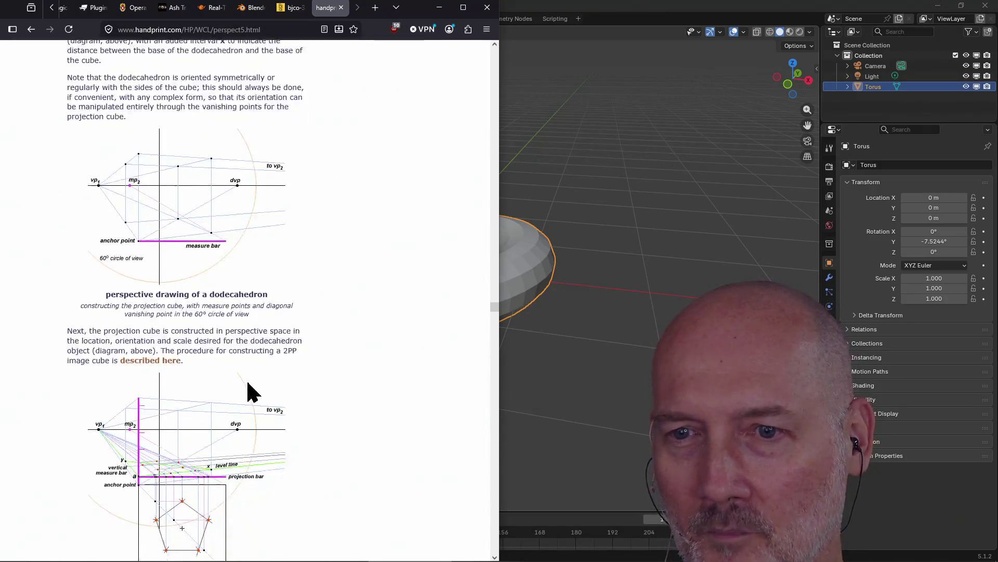
scroll(247, 382, "down", 4)
scroll(248, 382, "down", 4)
scroll(248, 382, "down", 3)
scroll(247, 382, "down", 2)
scroll(248, 382, "down", 3)
scroll(247, 390, "down", 3)
scroll(247, 390, "down", 3)
scroll(247, 390, "down", 3)
scroll(247, 382, "down", 3)
scroll(247, 383, "down", 3)
scroll(248, 383, "down", 3)
scroll(247, 382, "down", 3)
scroll(252, 392, "down", 3)
scroll(250, 390, "down", 5)
scroll(246, 383, "down", 4)
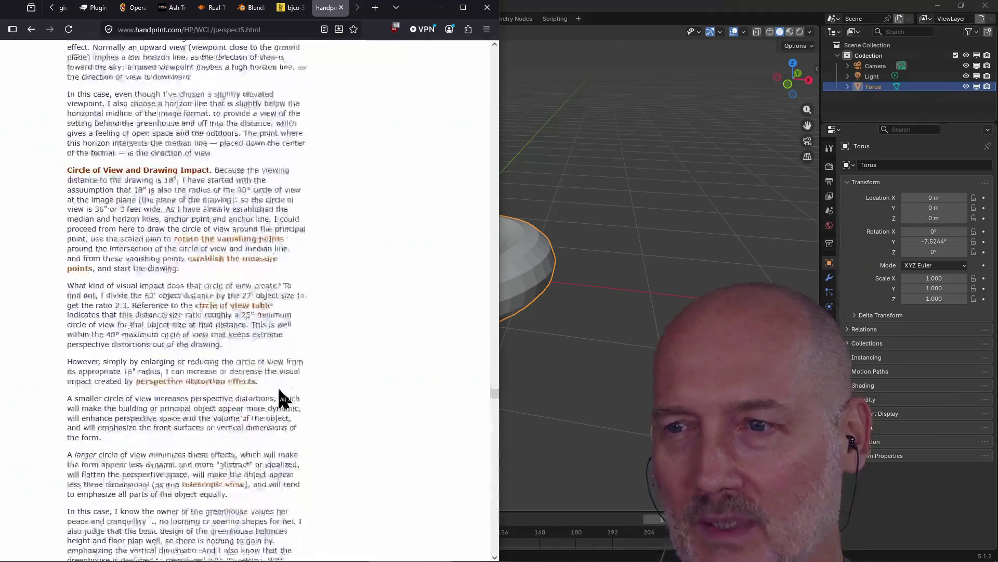
mouse_move(497, 409)
left_mouse_down()
mouse_move(493, 556)
mouse_move(529, 173)
mouse_move(503, 29)
left_mouse_up()
Return to Blender, box-select the torus and begin a free rotation
left_click(527, 9)
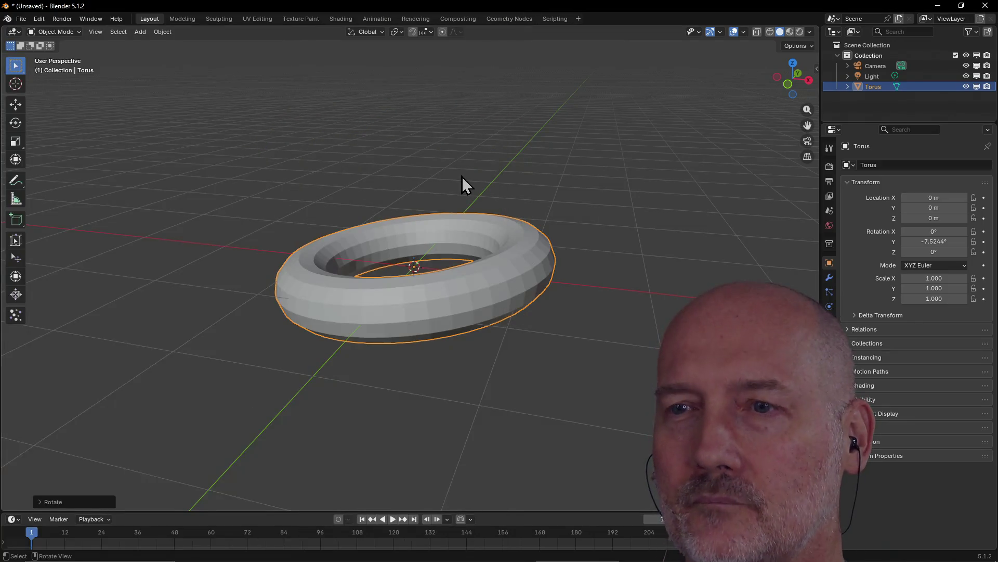
left_click_drag(427, 304, 437, 322)
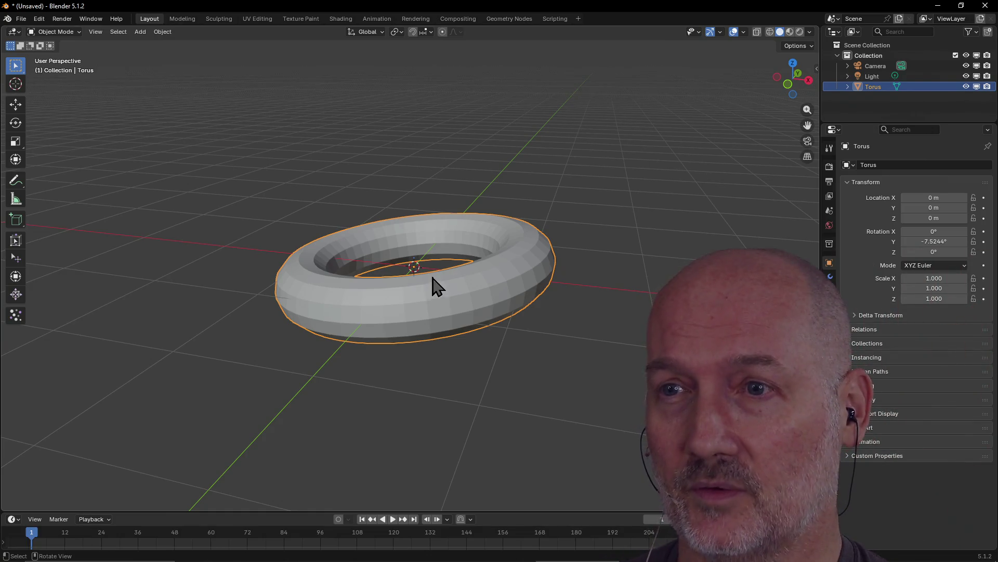
scroll(464, 291, "down", 3)
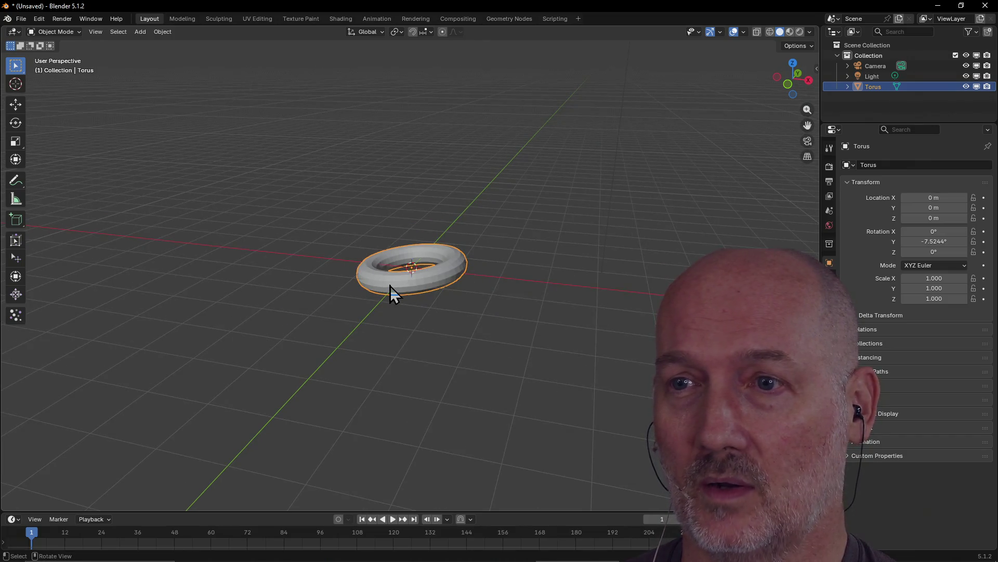
key("r")
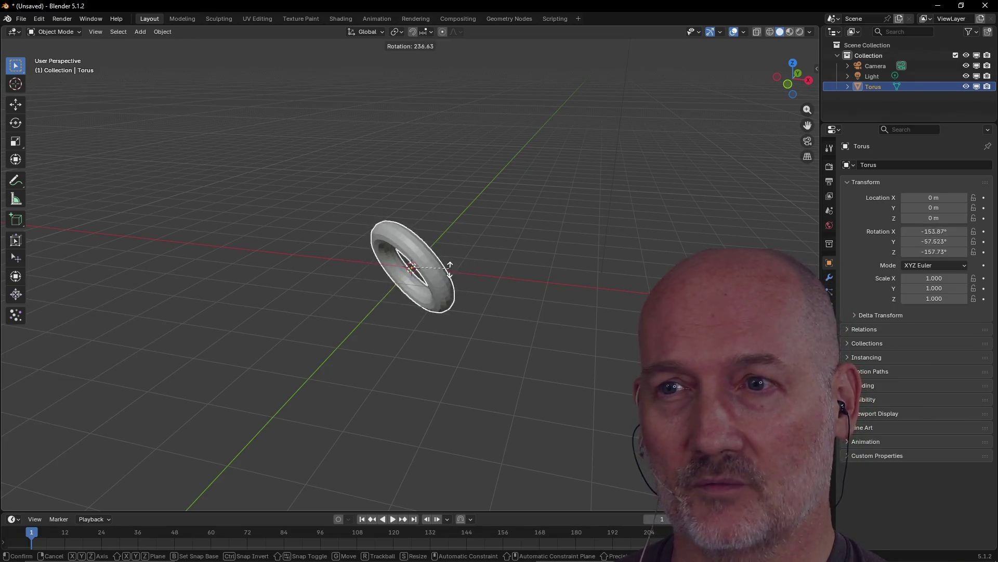
Confirm the torus's steep tilt at about -154°, -60° and -158°
left_click(450, 269)
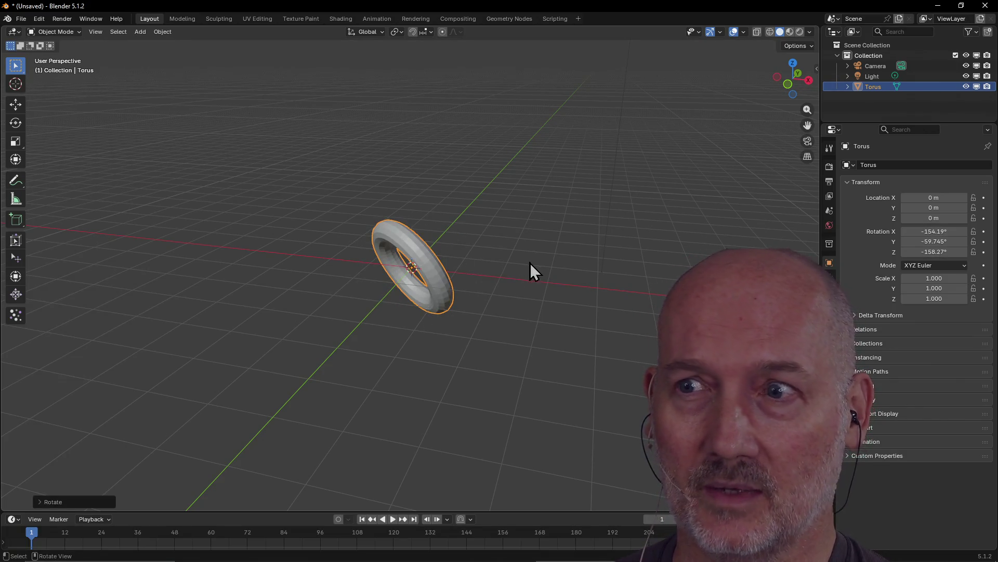
scroll(561, 252, "up", 3)
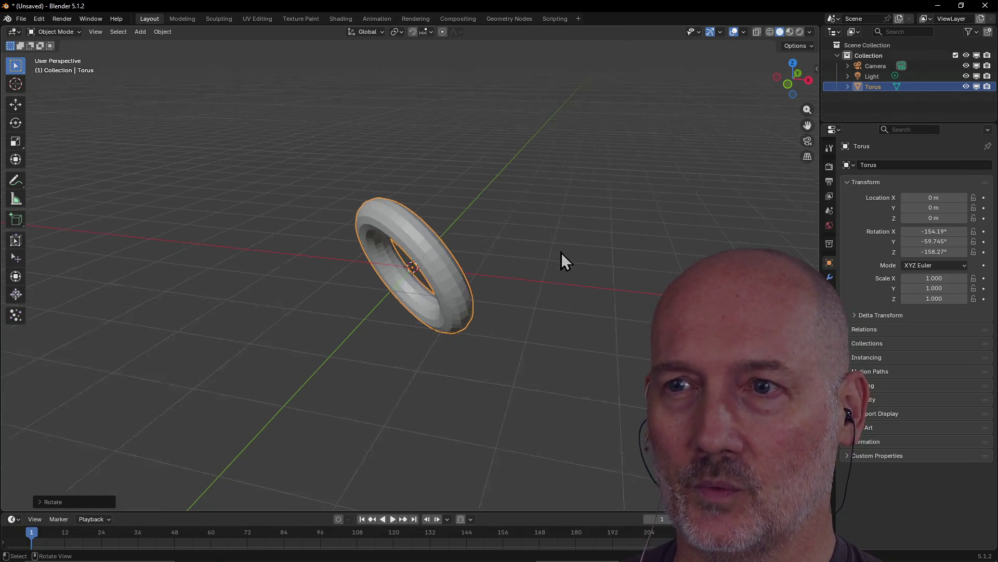
scroll(561, 252, "up", 3)
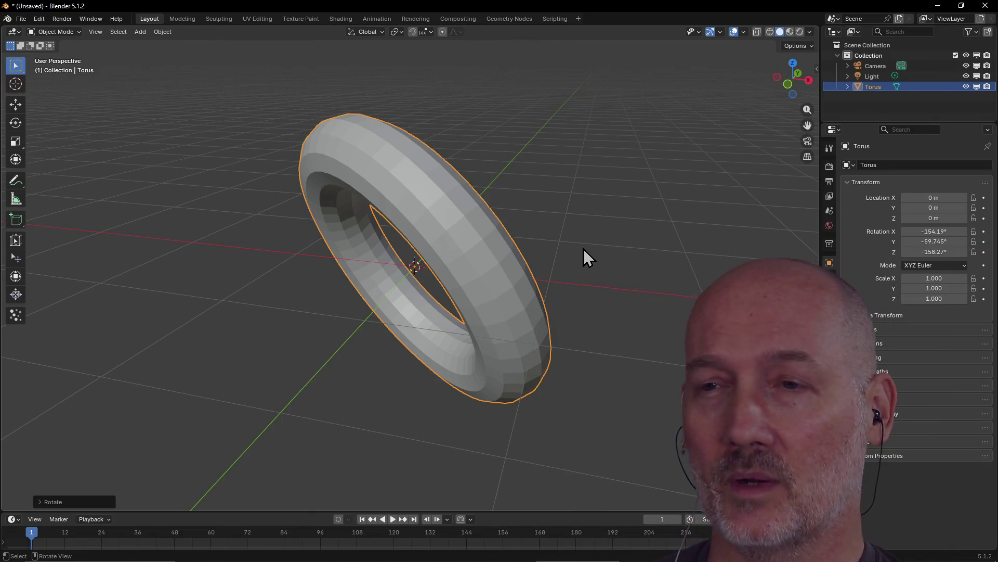
left_click(446, 263)
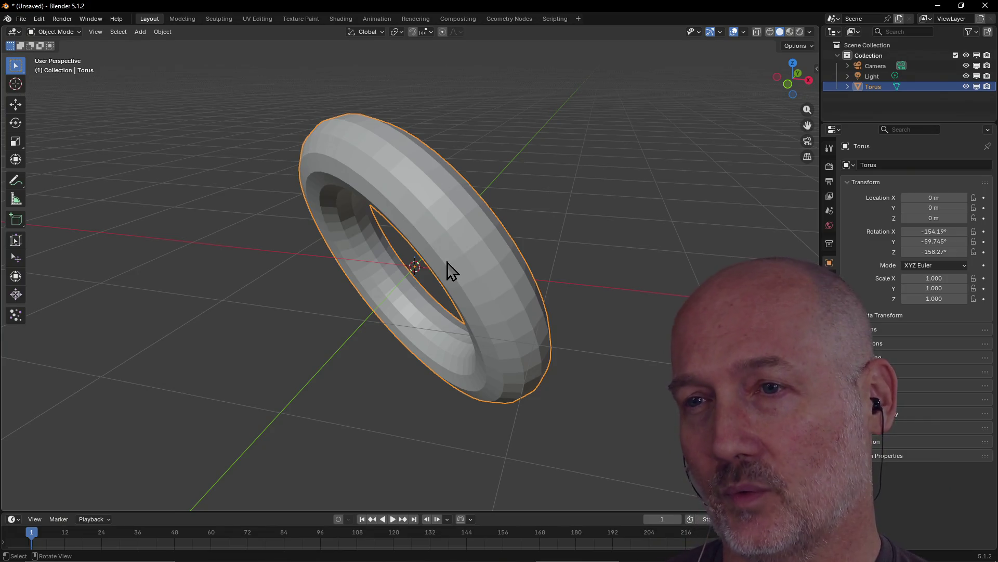
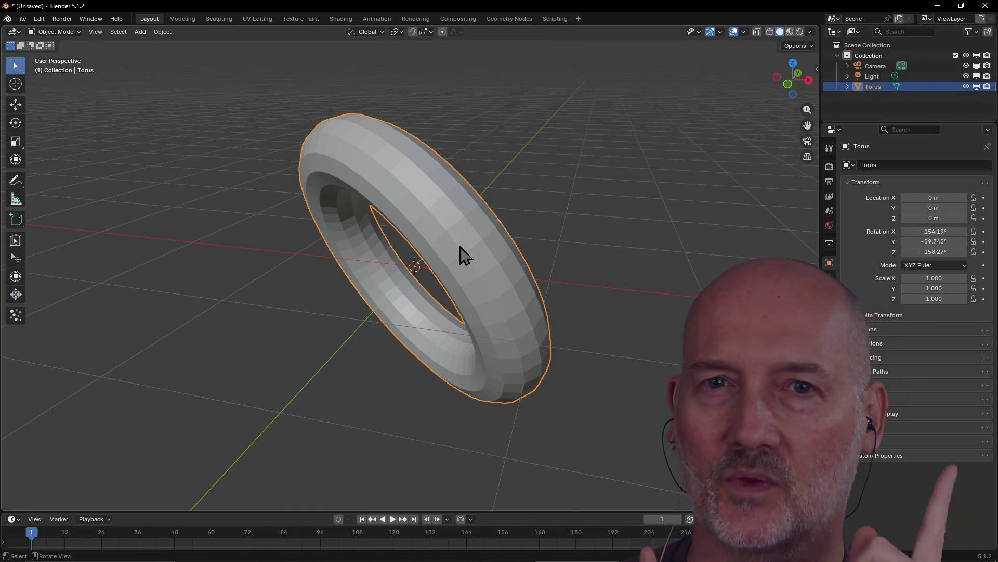
scroll(461, 252, "up", 3)
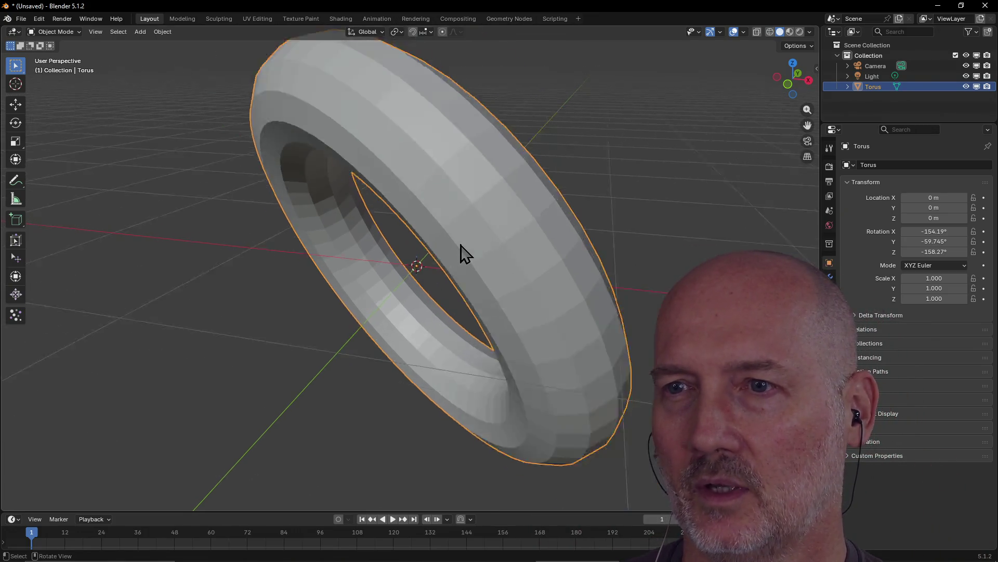
scroll(460, 252, "down", 5)
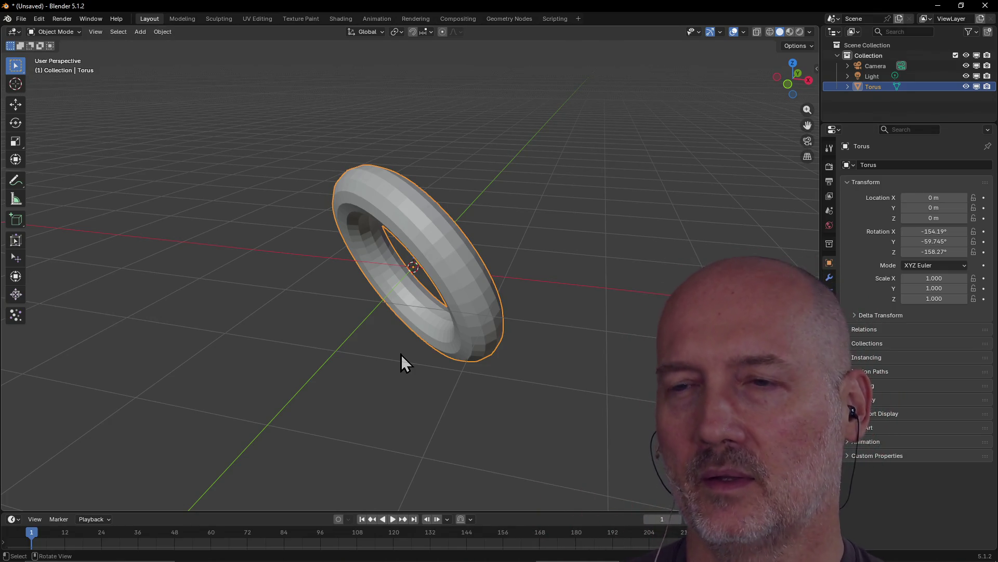
Rotate the tilted torus in two R rotations until it lies flat on the ground grid
key("r")
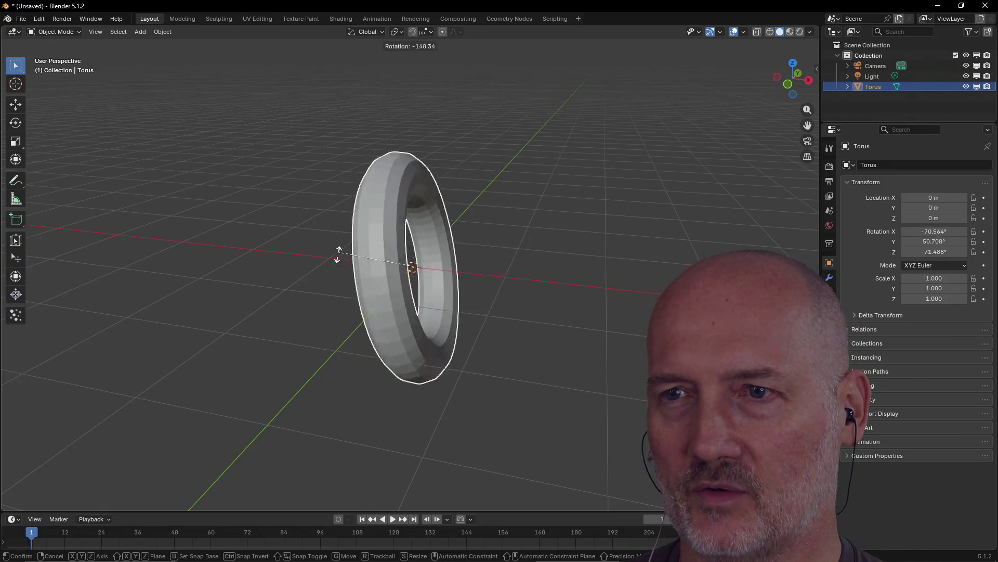
left_click(361, 278)
key("r")
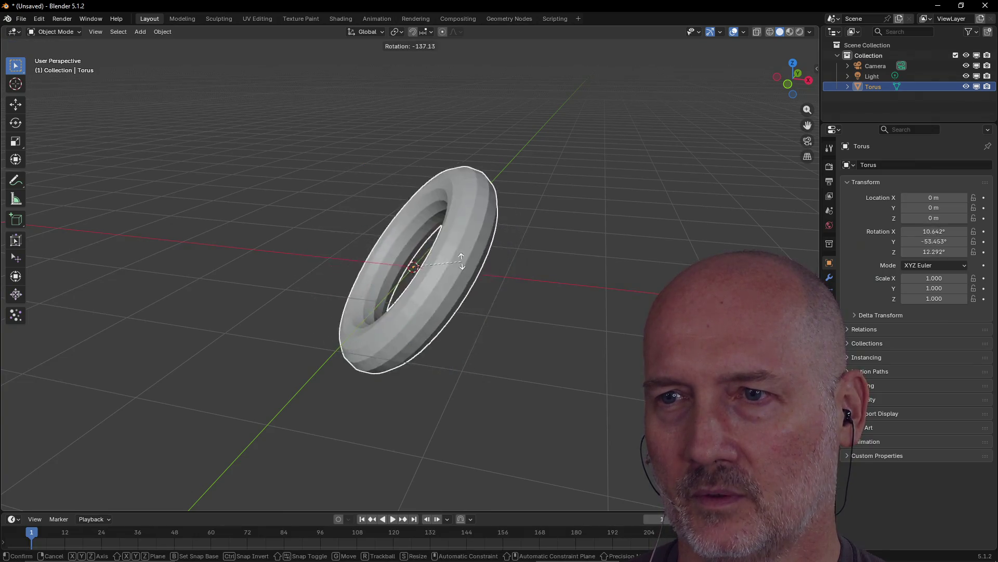
left_click(460, 327)
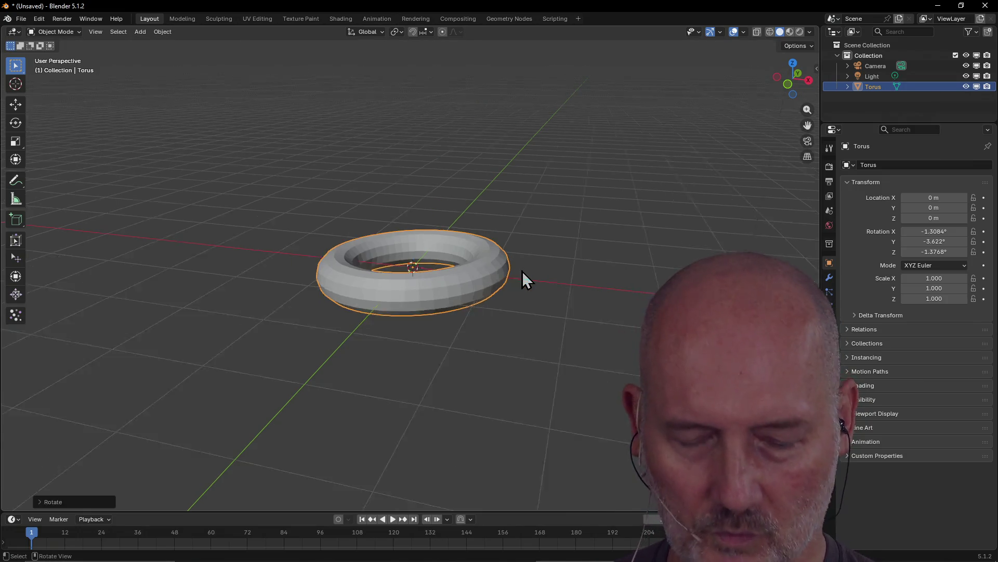
scroll(521, 271, "up", 2)
scroll(522, 270, "up", 3)
scroll(522, 271, "down", 1)
scroll(521, 270, "up", 1)
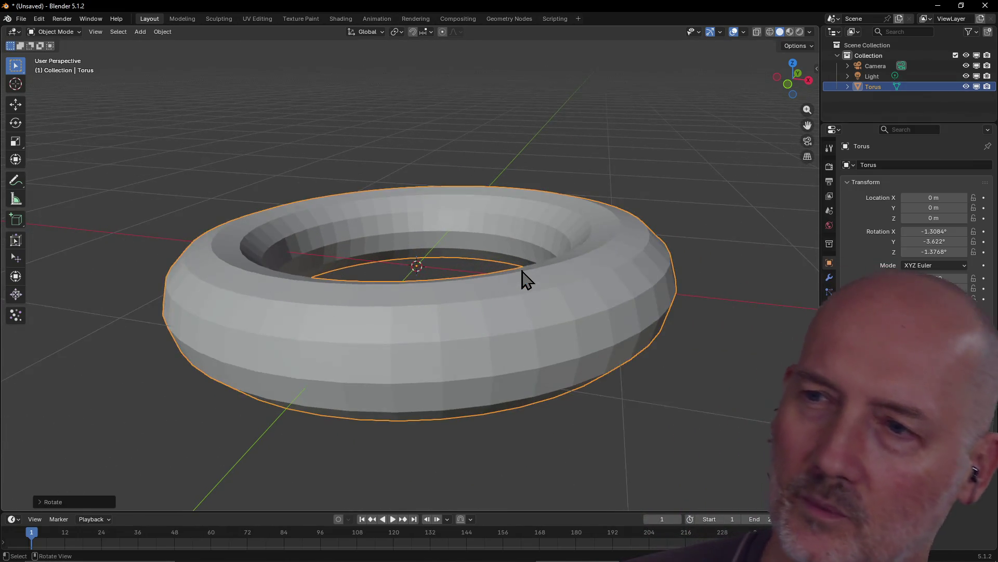
scroll(522, 271, "down", 1)
scroll(522, 270, "up", 3)
scroll(521, 271, "down", 1)
scroll(524, 278, "down", 2)
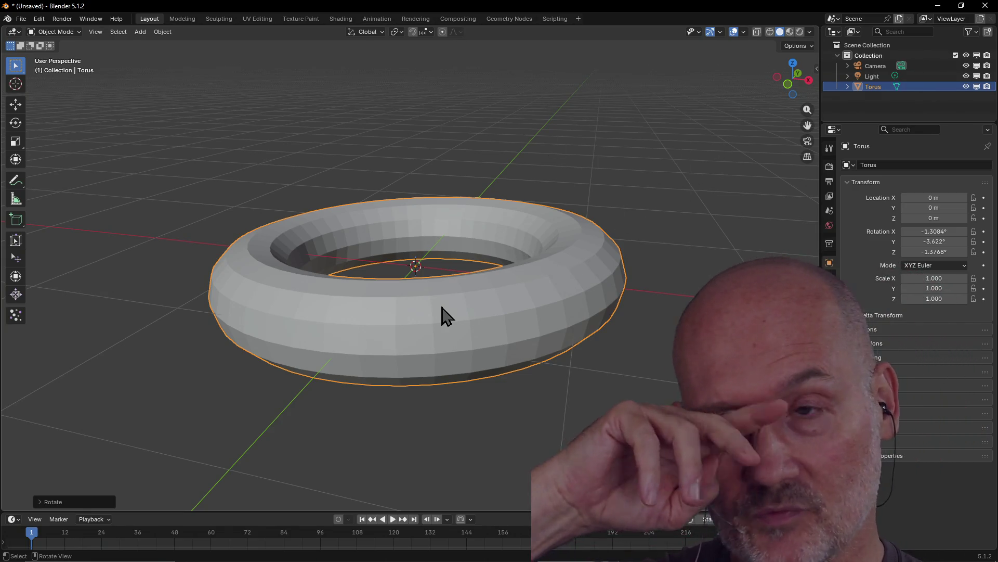
scroll(440, 262, "down", 3)
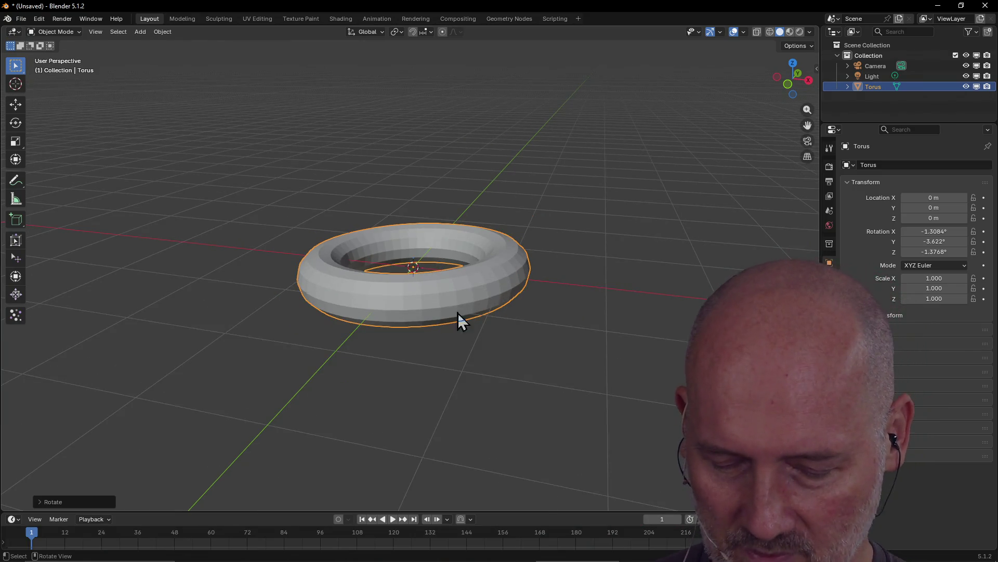
Orbit around the flat torus to view it edge-on, into the hole and from a low side angle
mouse_move(447, 299)
left_mouse_down()
mouse_move(311, 263)
mouse_move(434, 304)
left_mouse_up()
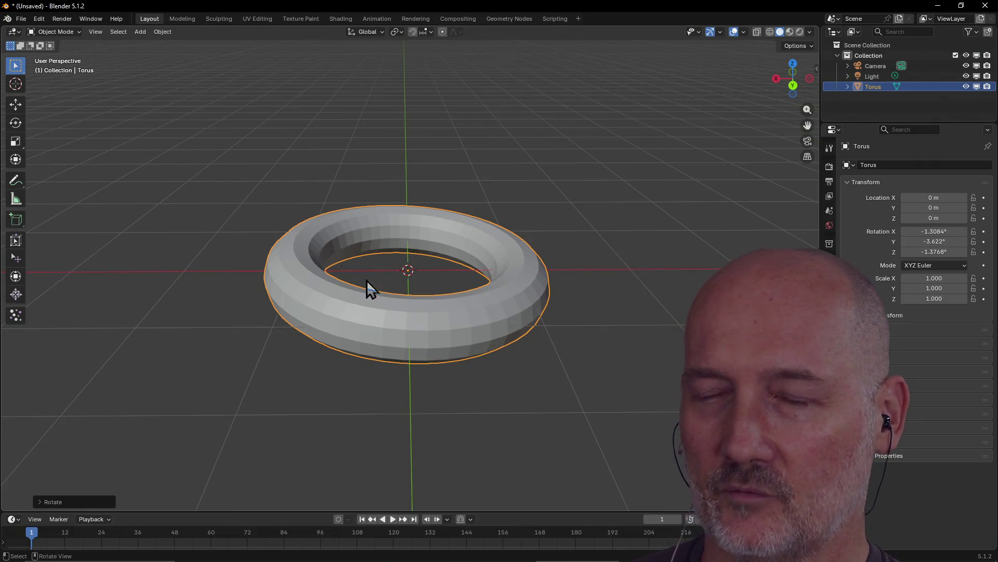
scroll(434, 226, "up", 4)
scroll(436, 211, "down", 5)
scroll(436, 211, "up", 6)
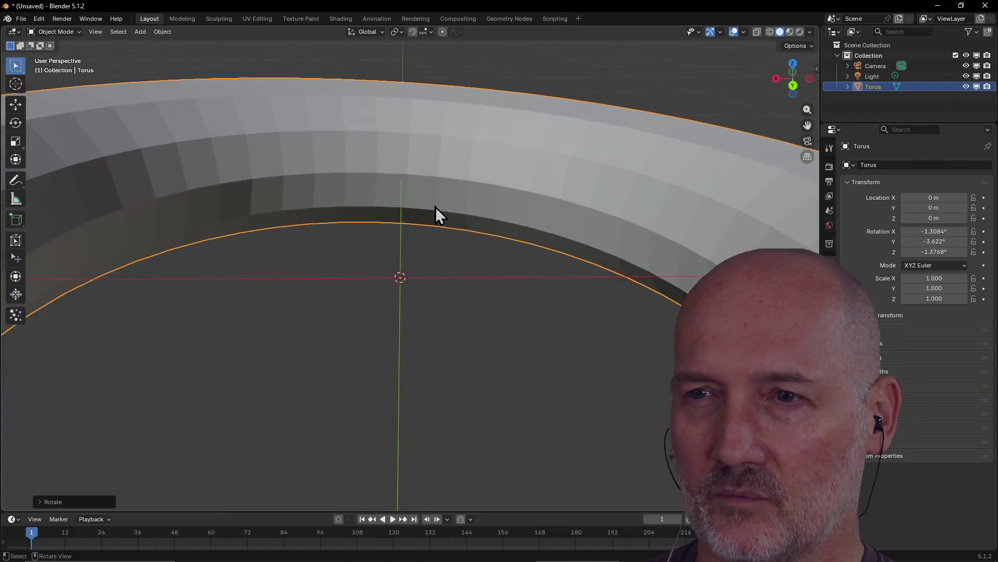
scroll(435, 211, "down", 2)
scroll(436, 211, "down", 2)
scroll(435, 212, "down", 2)
mouse_move(434, 212)
left_mouse_down()
mouse_move(216, 224)
mouse_move(191, 197)
left_mouse_up()
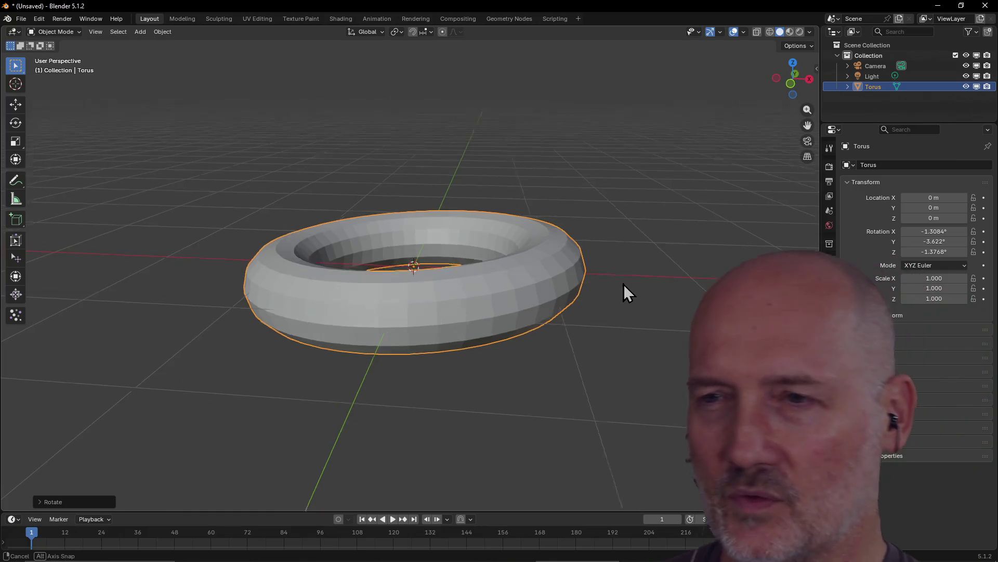
left_click_drag(624, 283, 562, 315)
mouse_move(486, 301)
left_mouse_down()
mouse_move(577, 253)
mouse_move(512, 295)
mouse_move(632, 259)
mouse_move(415, 275)
mouse_move(487, 302)
mouse_move(385, 308)
mouse_move(446, 322)
left_mouse_up()
scroll(447, 328, "down", 2)
scroll(447, 328, "up", 2)
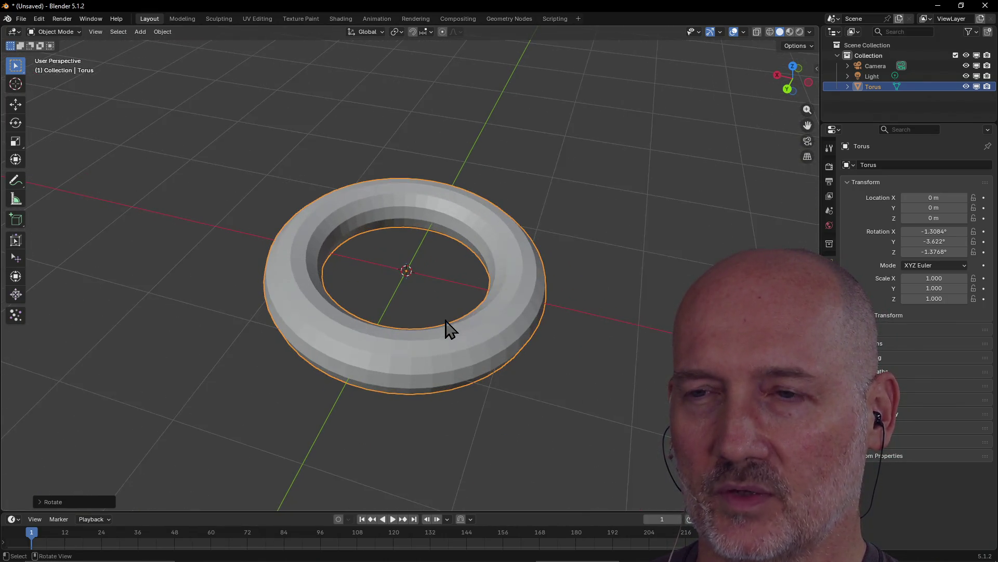
scroll(514, 353, "down", 1)
scroll(515, 346, "up", 1)
scroll(512, 350, "up", 2)
scroll(512, 351, "down", 1)
Launch Blockbench from the system search, reaching its start screen
mouse_move(512, 351)
left_mouse_down()
mouse_move(499, 367)
mouse_move(540, 325)
mouse_move(613, 316)
mouse_move(544, 377)
mouse_move(560, 313)
mouse_move(437, 271)
left_mouse_up()
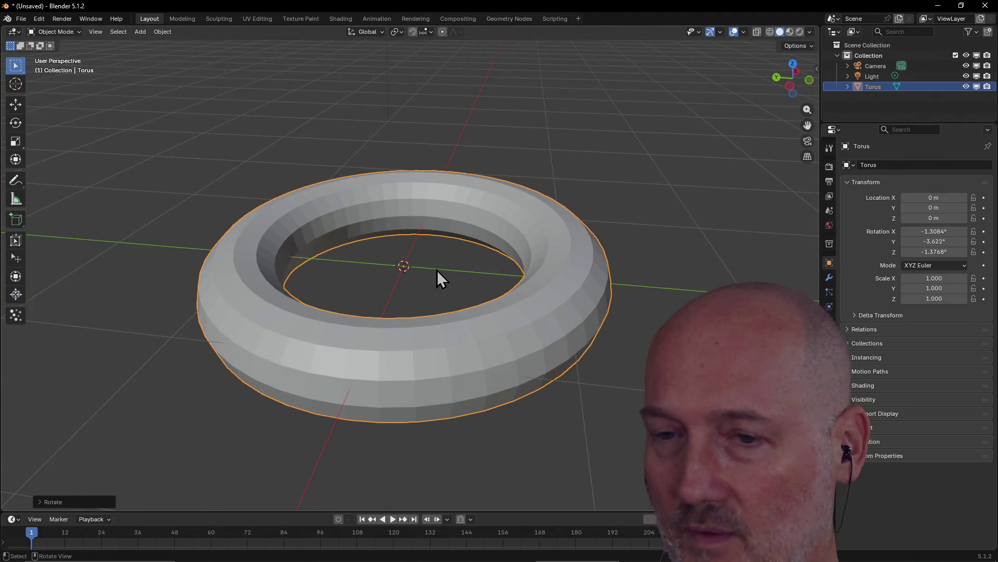
key("super")
type("blockbench")
key("Return")
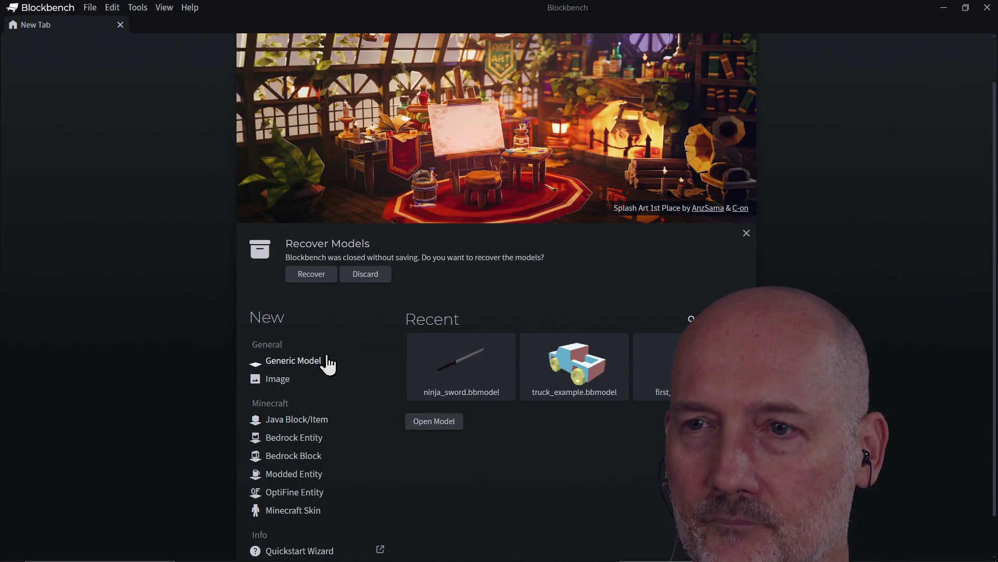
Load the recent ninja_sword.bbmodel and select the blade to show its transform and texture layout
left_click(446, 360)
scroll(546, 369, "up", 3)
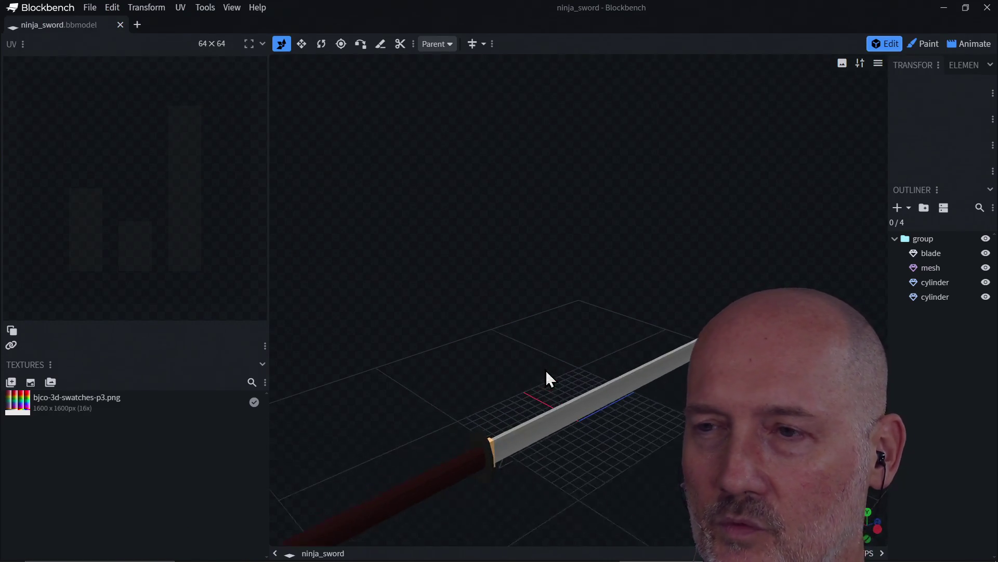
mouse_move(476, 391)
left_mouse_down()
mouse_move(507, 382)
mouse_move(642, 421)
mouse_move(721, 379)
mouse_move(618, 434)
mouse_move(609, 412)
mouse_move(498, 447)
mouse_move(462, 442)
mouse_move(603, 414)
mouse_move(661, 462)
mouse_move(632, 458)
mouse_move(726, 538)
left_mouse_up()
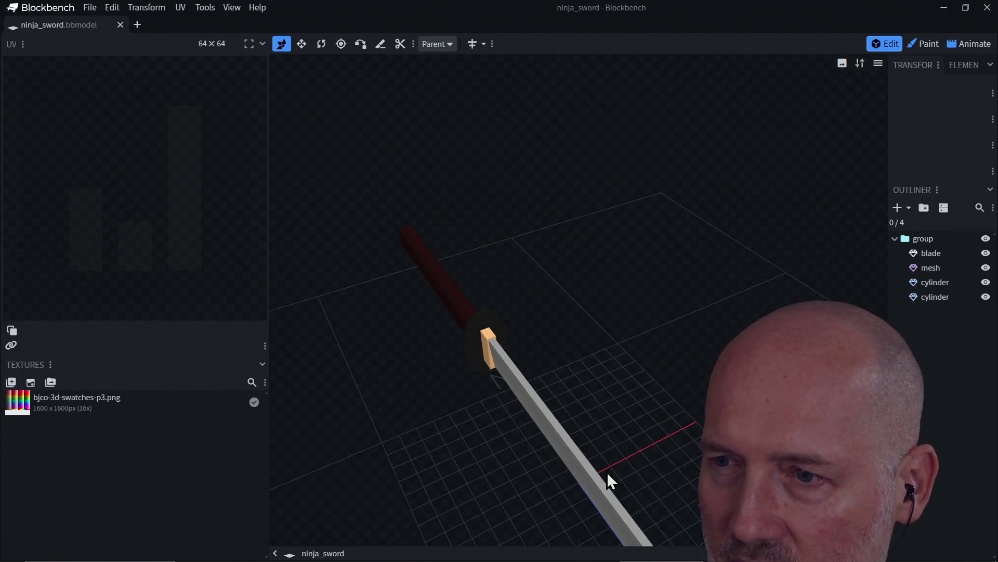
left_click(594, 482)
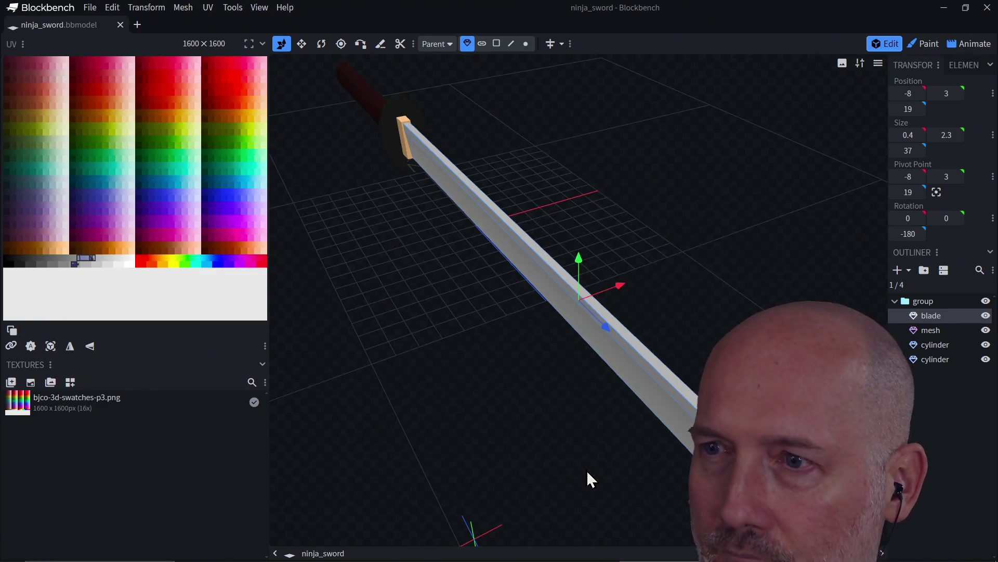
mouse_move(541, 418)
left_mouse_down()
mouse_move(654, 407)
mouse_move(537, 429)
mouse_move(635, 410)
mouse_move(543, 401)
mouse_move(624, 392)
mouse_move(539, 435)
mouse_move(616, 406)
left_mouse_up()
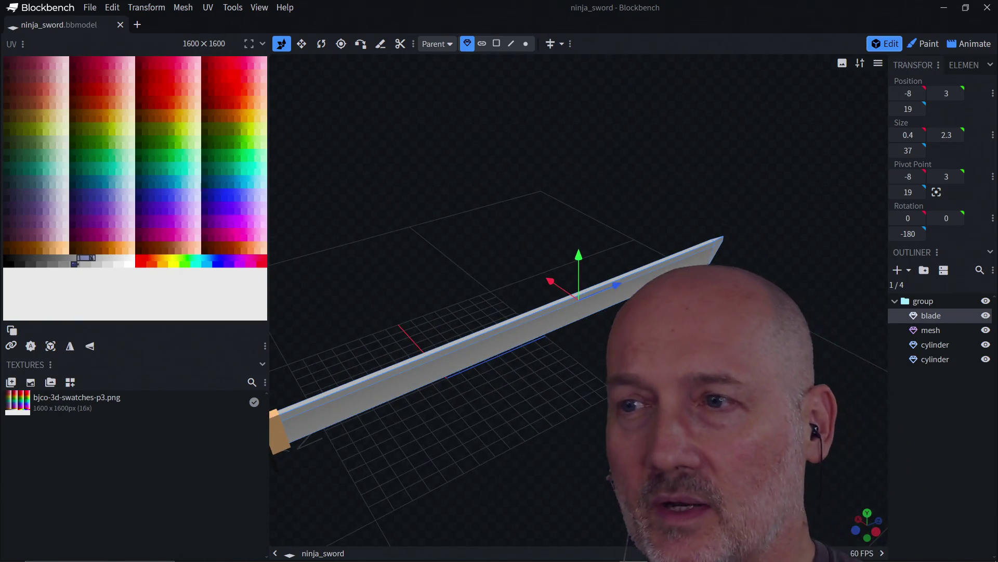
scroll(615, 406, "up", 1)
scroll(616, 406, "up", 1)
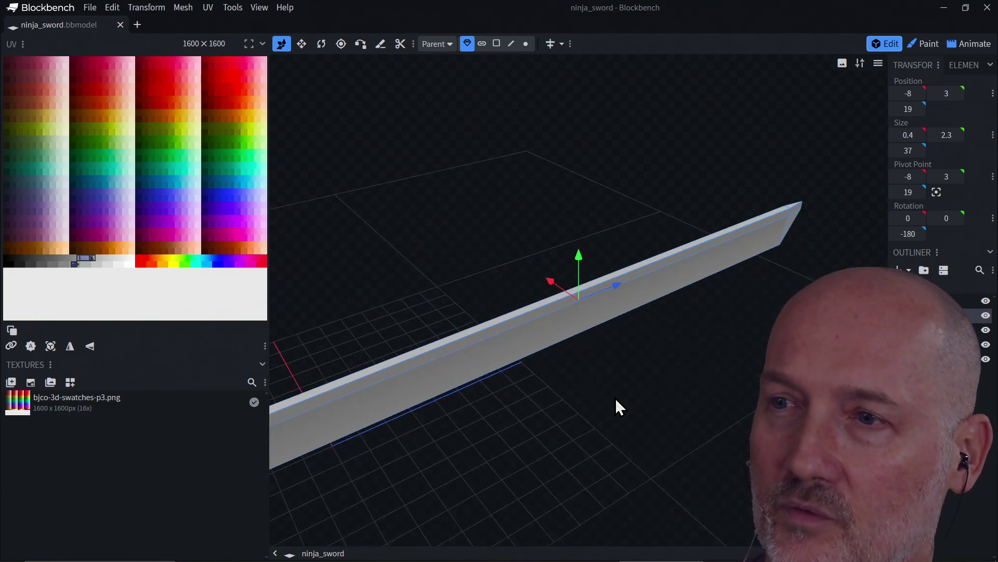
scroll(615, 406, "up", 1)
scroll(615, 406, "up", 1)
scroll(615, 406, "up", 1)
scroll(616, 405, "down", 1)
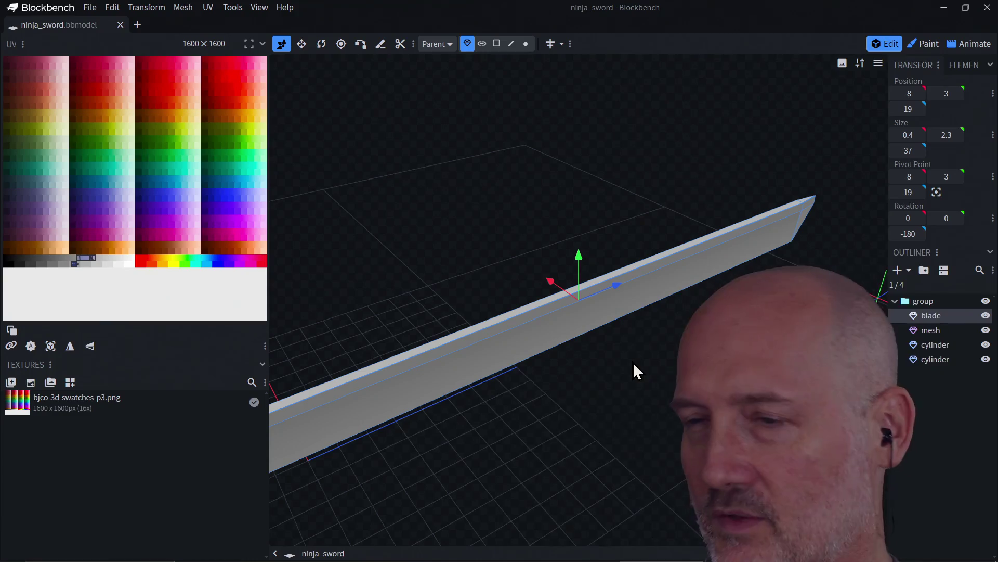
scroll(617, 356, "up", 2)
scroll(618, 365, "down", 2)
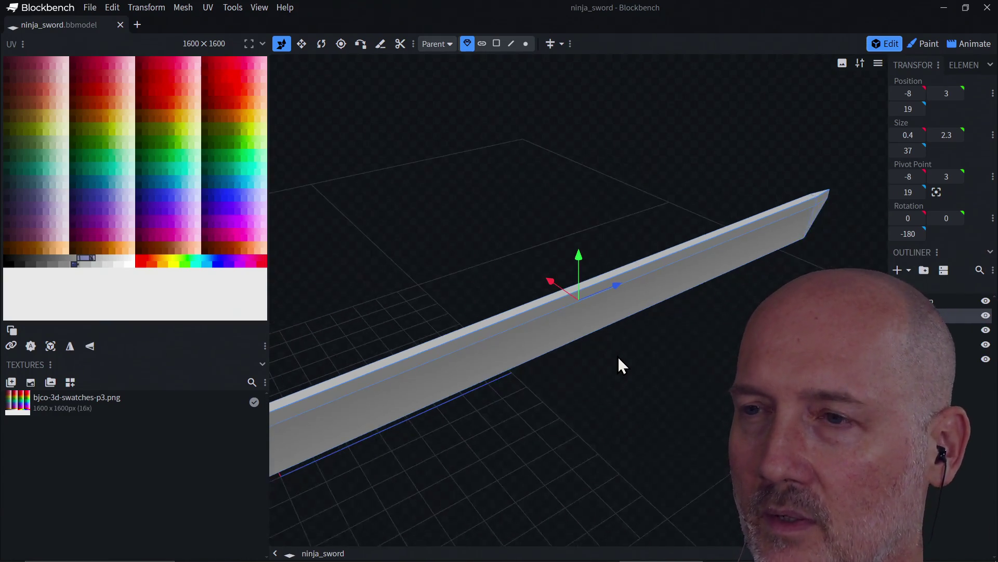
scroll(617, 366, "down", 2)
left_click_drag(576, 360, 694, 350)
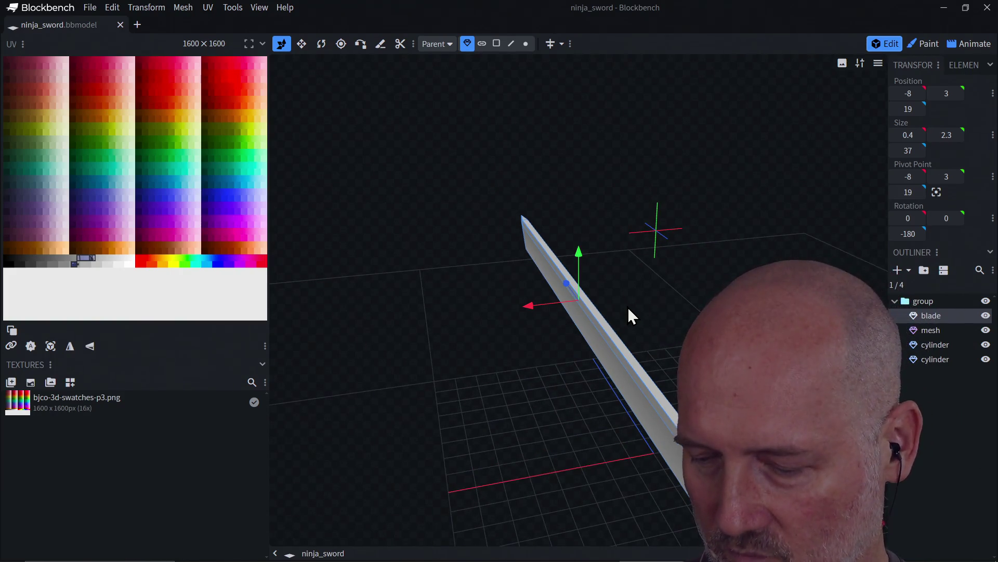
mouse_move(676, 281)
left_mouse_down()
mouse_move(464, 249)
mouse_move(423, 295)
mouse_move(606, 270)
mouse_move(521, 305)
mouse_move(557, 313)
mouse_move(463, 321)
left_mouse_up()
mouse_move(555, 379)
left_mouse_down()
mouse_move(528, 346)
mouse_move(513, 367)
mouse_move(446, 272)
left_mouse_up()
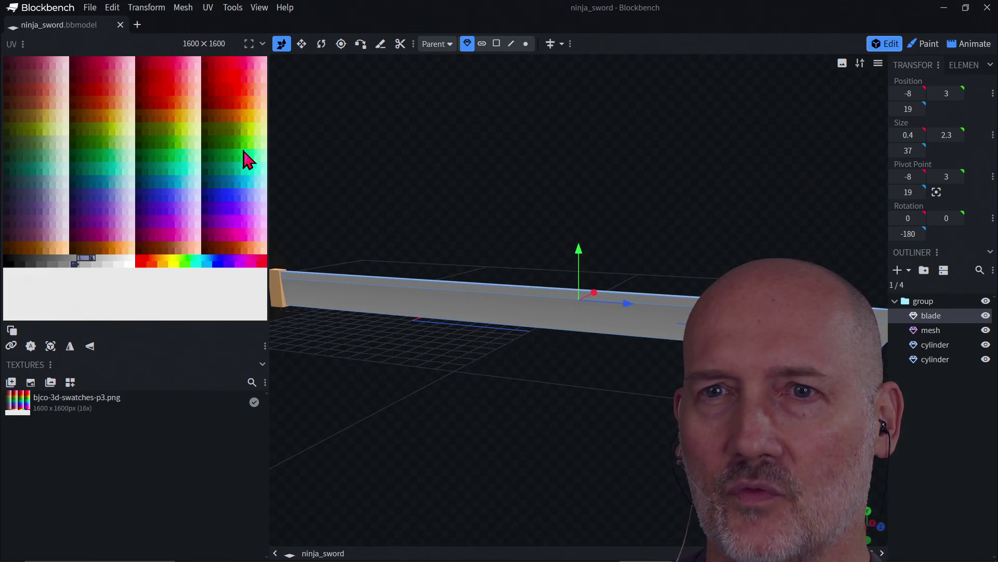
mouse_move(347, 357)
left_mouse_down()
mouse_move(426, 390)
mouse_move(419, 371)
left_mouse_up()
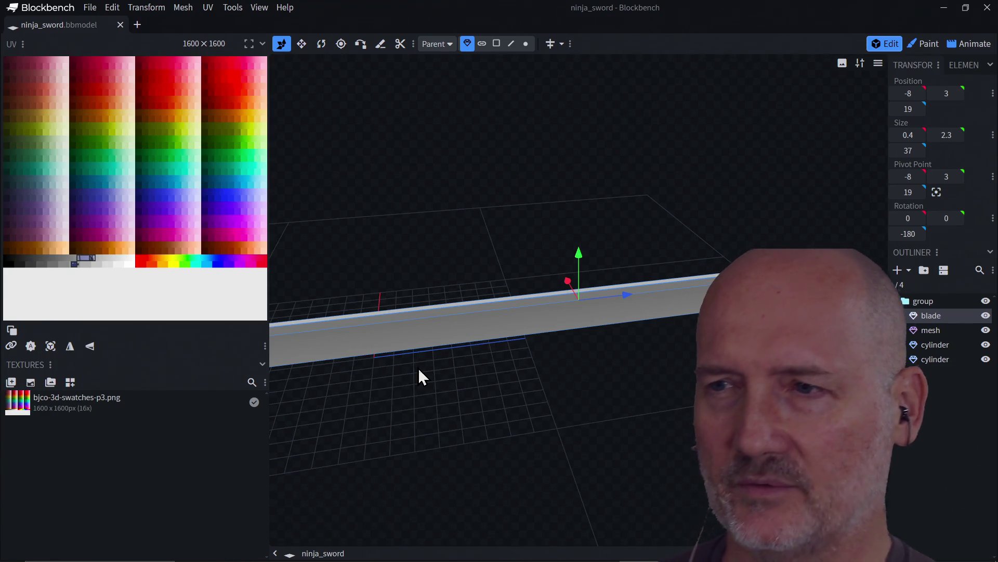
mouse_move(419, 368)
left_mouse_down()
mouse_move(559, 363)
mouse_move(420, 349)
left_mouse_up()
mouse_move(553, 354)
left_mouse_down()
mouse_move(542, 383)
mouse_move(534, 364)
mouse_move(551, 397)
mouse_move(397, 424)
mouse_move(425, 399)
mouse_move(622, 305)
mouse_move(573, 311)
mouse_move(640, 286)
mouse_move(681, 312)
mouse_move(538, 292)
mouse_move(686, 268)
left_mouse_up()
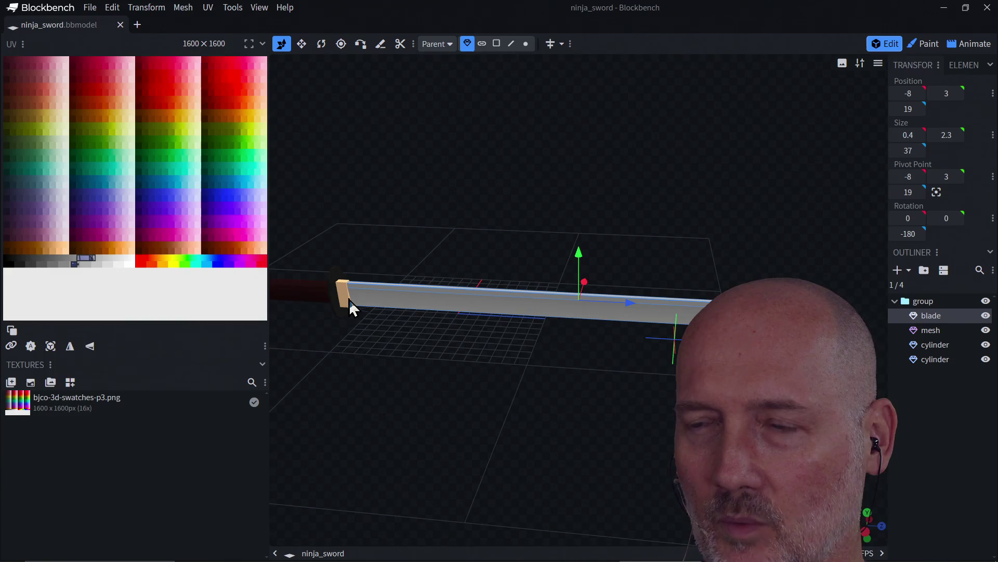
left_click_drag(442, 349, 491, 304)
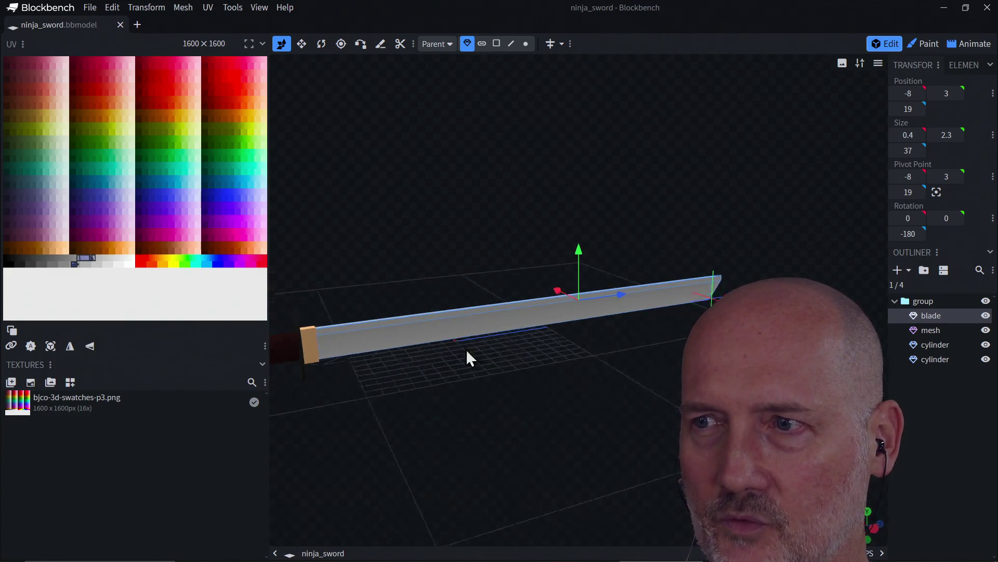
mouse_move(520, 252)
left_mouse_down()
mouse_move(425, 254)
mouse_move(448, 240)
mouse_move(486, 328)
mouse_move(557, 335)
mouse_move(486, 357)
mouse_move(664, 264)
mouse_move(553, 261)
mouse_move(494, 229)
left_mouse_up()
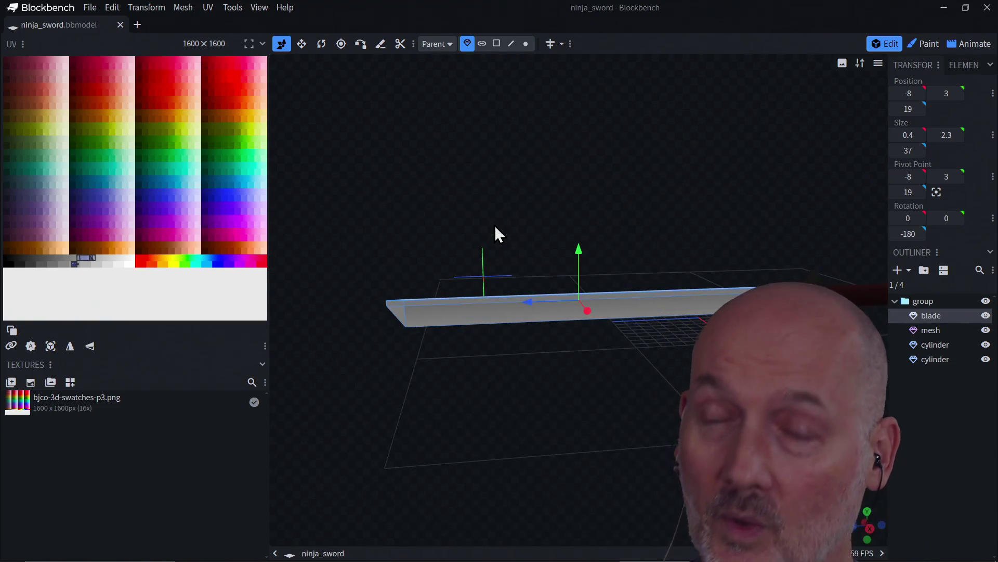
mouse_move(523, 336)
left_mouse_down()
mouse_move(608, 351)
mouse_move(529, 392)
mouse_move(621, 387)
mouse_move(639, 376)
mouse_move(512, 344)
mouse_move(595, 364)
mouse_move(553, 398)
mouse_move(543, 383)
left_mouse_up()
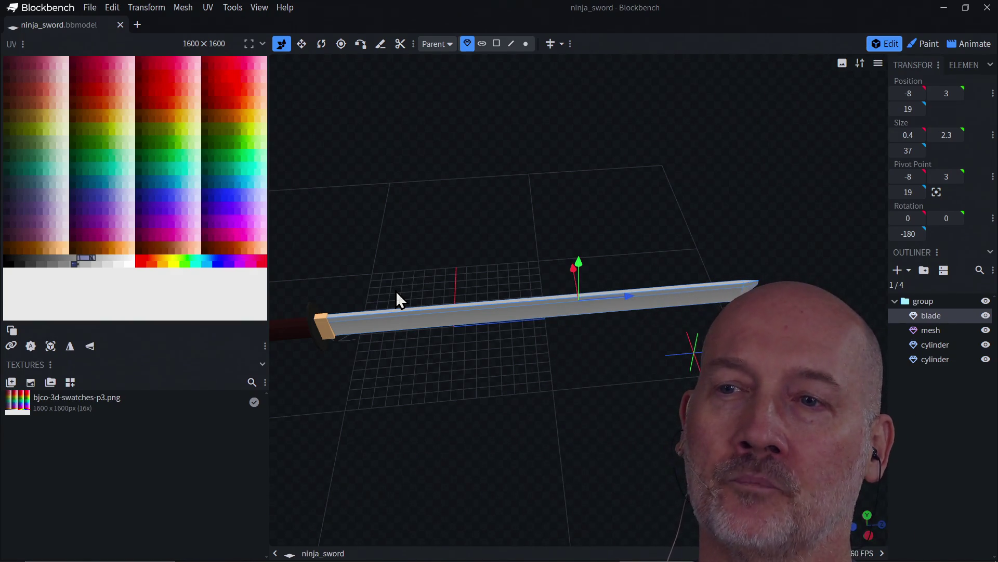
left_click_drag(396, 291, 469, 259)
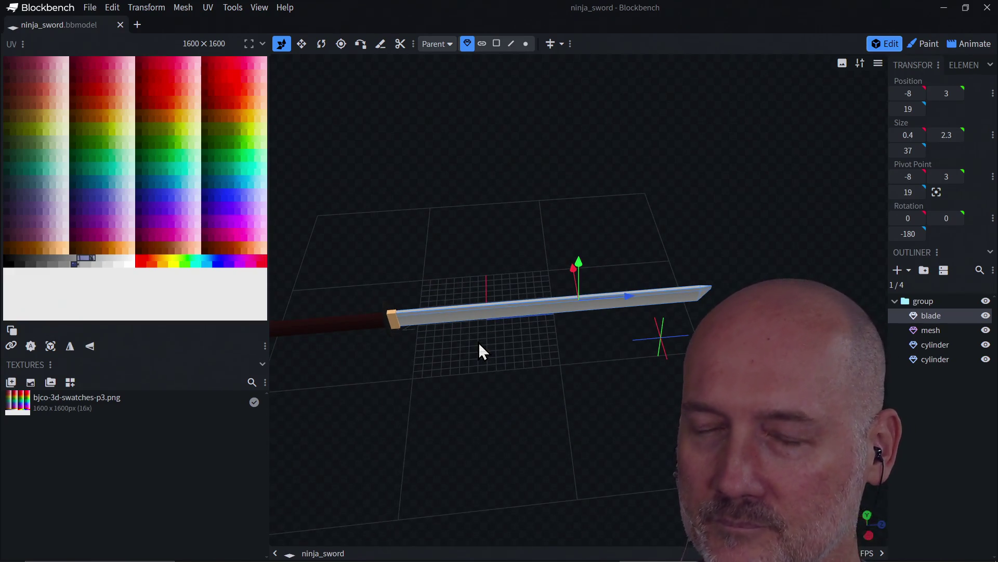
mouse_move(478, 342)
left_mouse_down()
mouse_move(561, 327)
mouse_move(487, 355)
left_mouse_up()
scroll(495, 383, "up", 2)
scroll(495, 382, "up", 2)
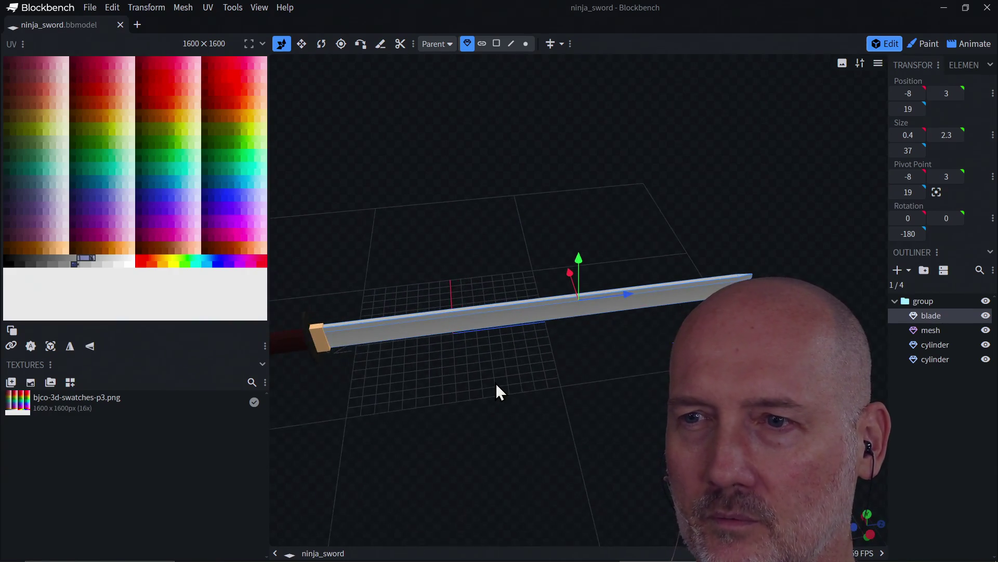
scroll(496, 382, "up", 2)
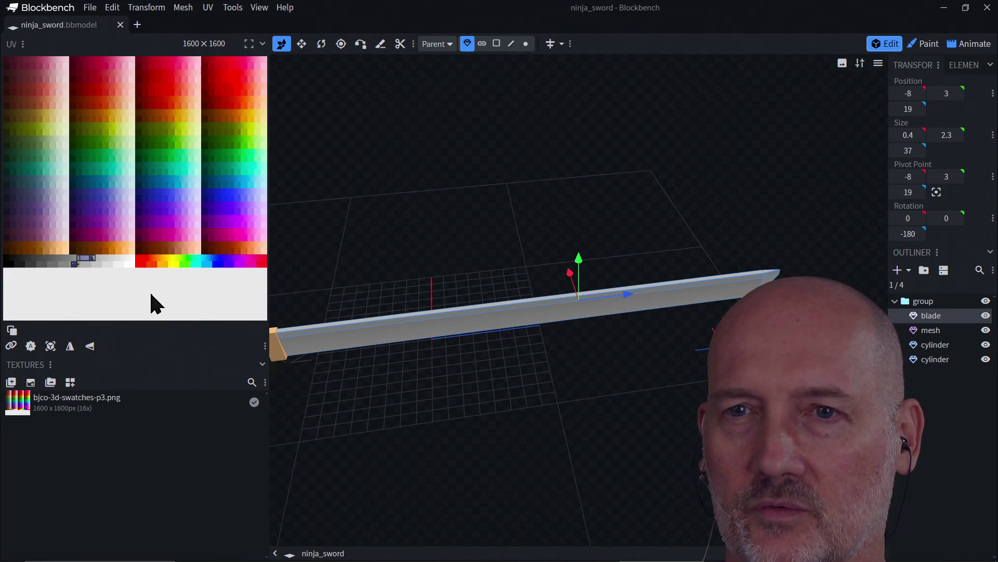
mouse_move(379, 383)
left_mouse_down()
mouse_move(372, 393)
mouse_move(562, 324)
left_mouse_up()
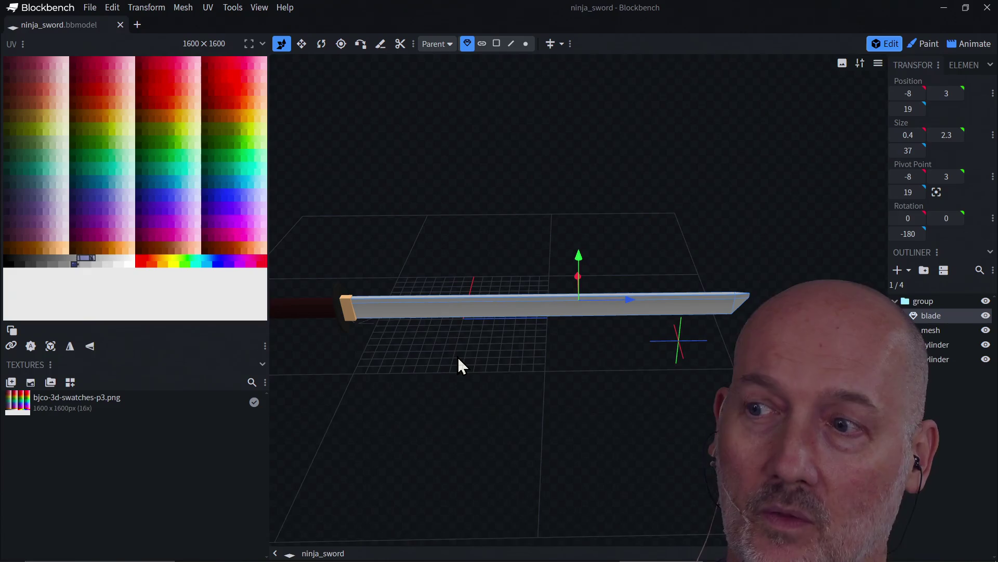
left_click_drag(426, 347, 474, 336)
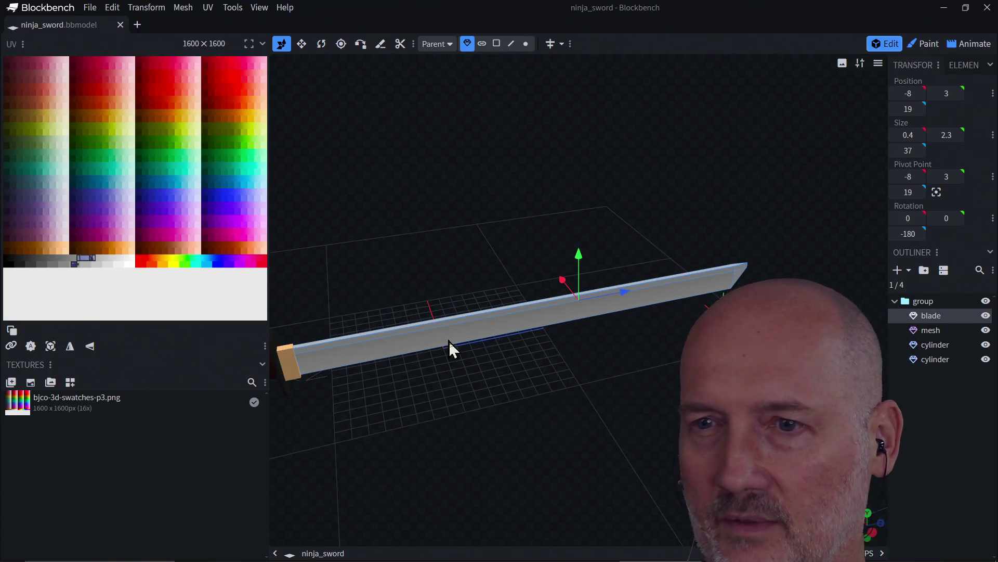
Orbit around the ninja sword to inspect the blade from low and crosswise angles
left_click_drag(293, 375, 303, 388)
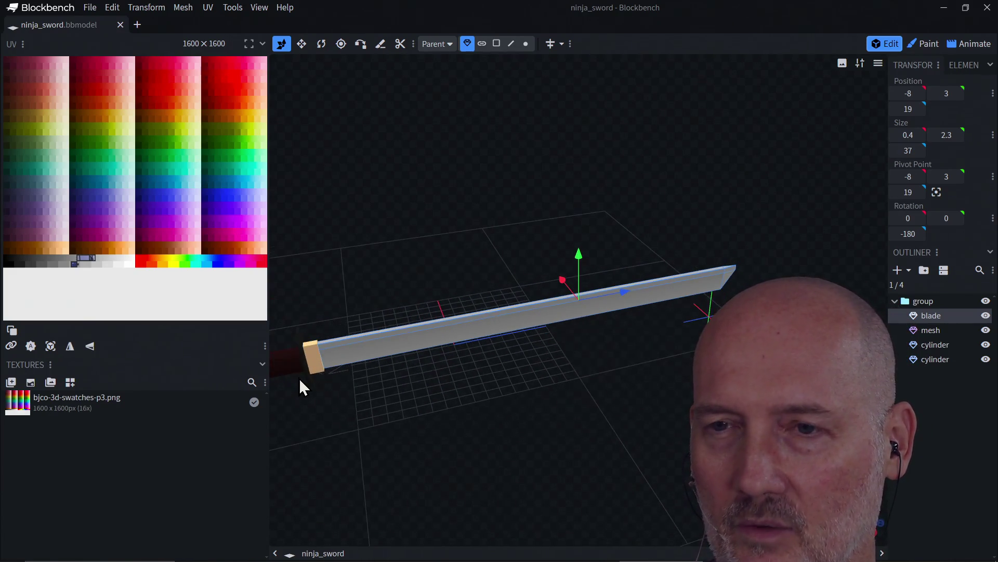
scroll(416, 379, "down", 1)
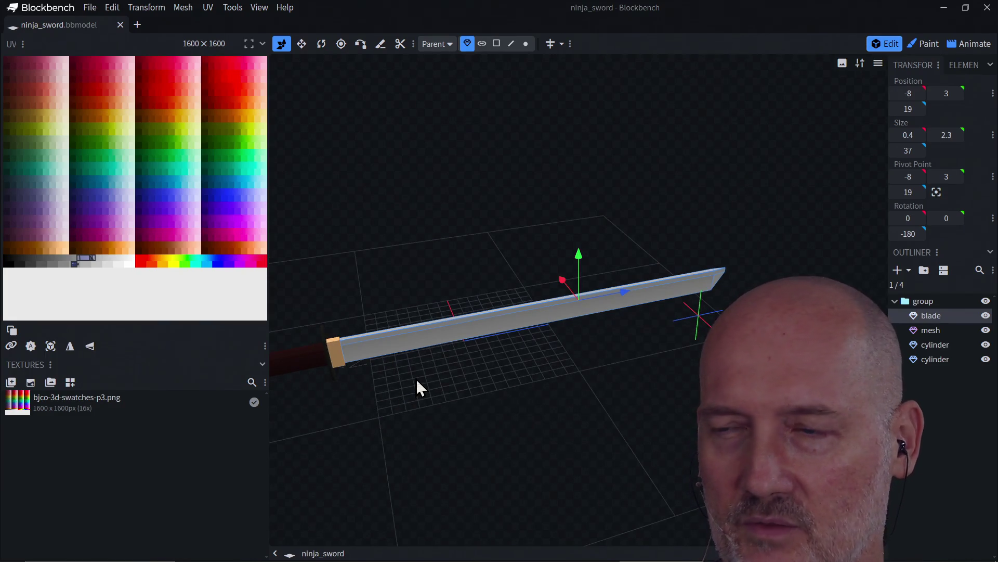
scroll(416, 378, "up", 2)
scroll(416, 379, "up", 2)
scroll(416, 382, "up", 1)
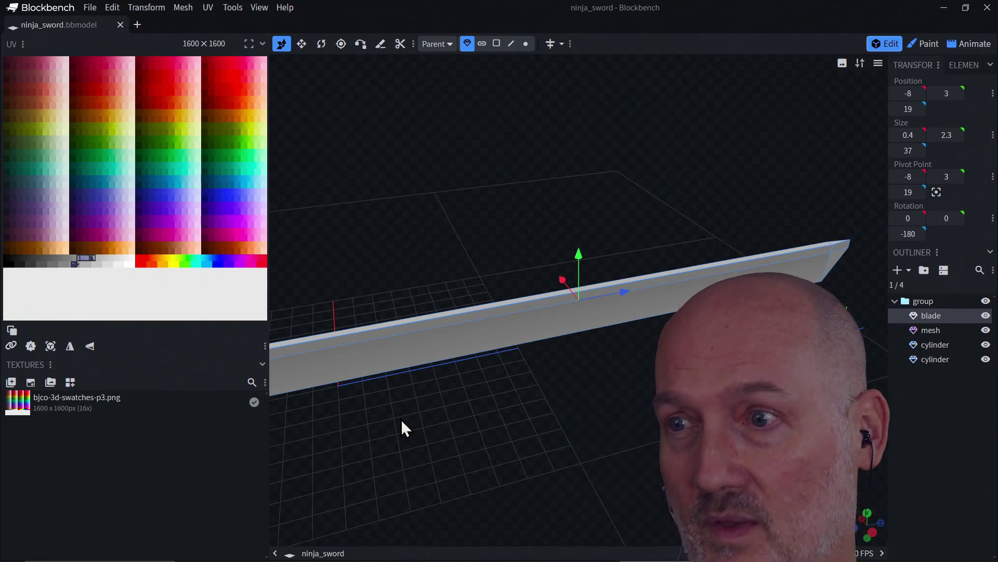
scroll(426, 414, "down", 1)
scroll(426, 414, "down", 1)
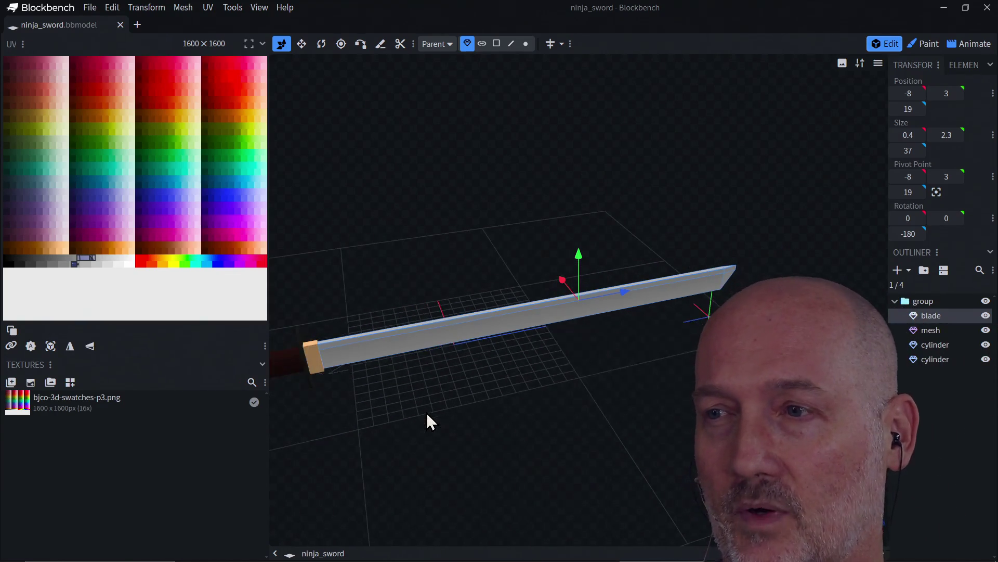
mouse_move(426, 403)
left_mouse_down()
mouse_move(421, 411)
mouse_move(343, 365)
mouse_move(415, 399)
mouse_move(381, 328)
mouse_move(457, 339)
mouse_move(348, 349)
mouse_move(475, 326)
mouse_move(478, 337)
left_mouse_up()
scroll(481, 334, "up", 1)
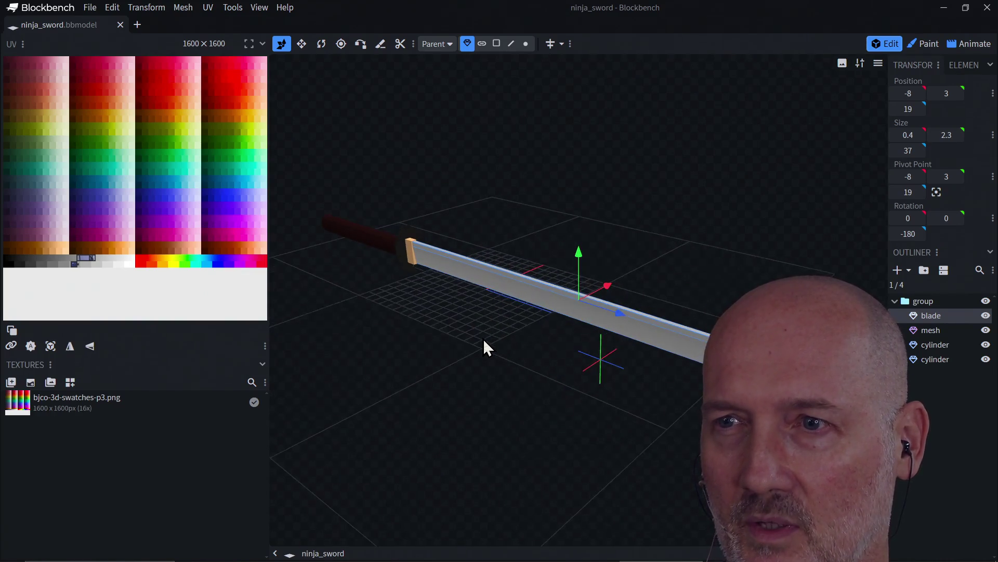
scroll(483, 339, "up", 1)
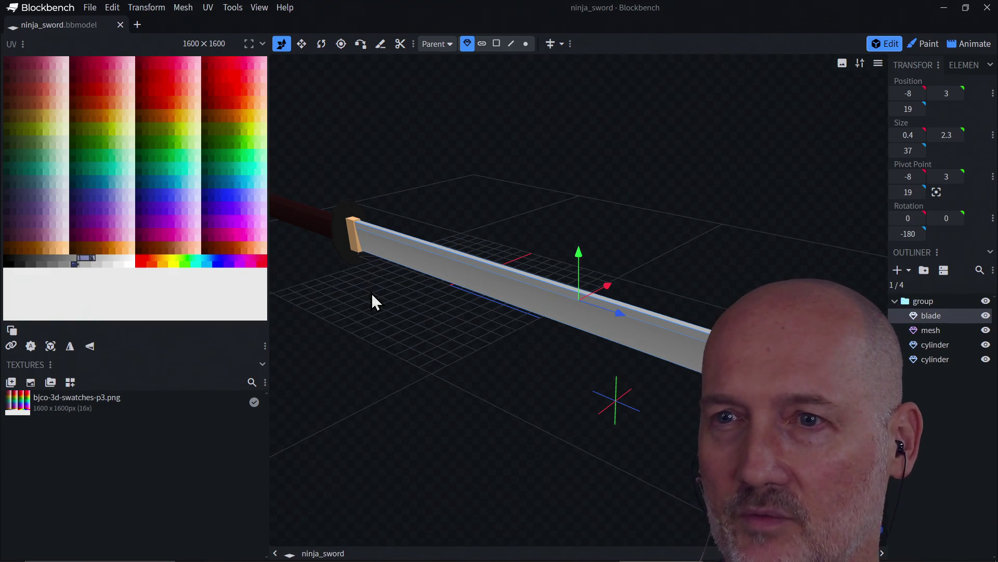
mouse_move(359, 310)
left_mouse_down()
mouse_move(406, 328)
mouse_move(414, 346)
left_mouse_up()
mouse_move(421, 386)
left_mouse_down()
mouse_move(530, 361)
mouse_move(428, 363)
mouse_move(504, 387)
mouse_move(536, 334)
left_mouse_up()
mouse_move(486, 392)
left_mouse_down()
mouse_move(528, 403)
mouse_move(527, 349)
mouse_move(453, 322)
mouse_move(368, 329)
mouse_move(278, 270)
left_mouse_up()
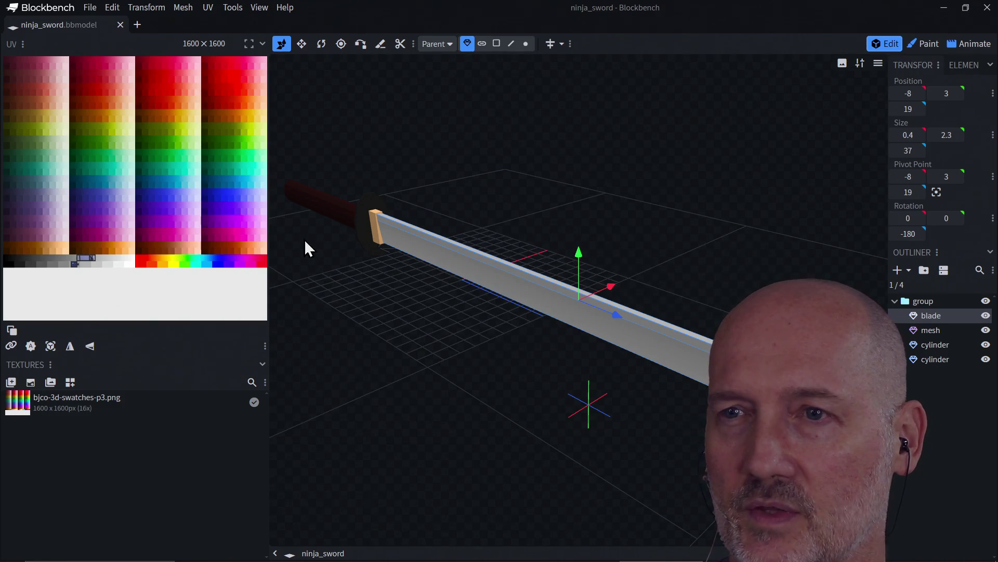
scroll(422, 300, "up", 2)
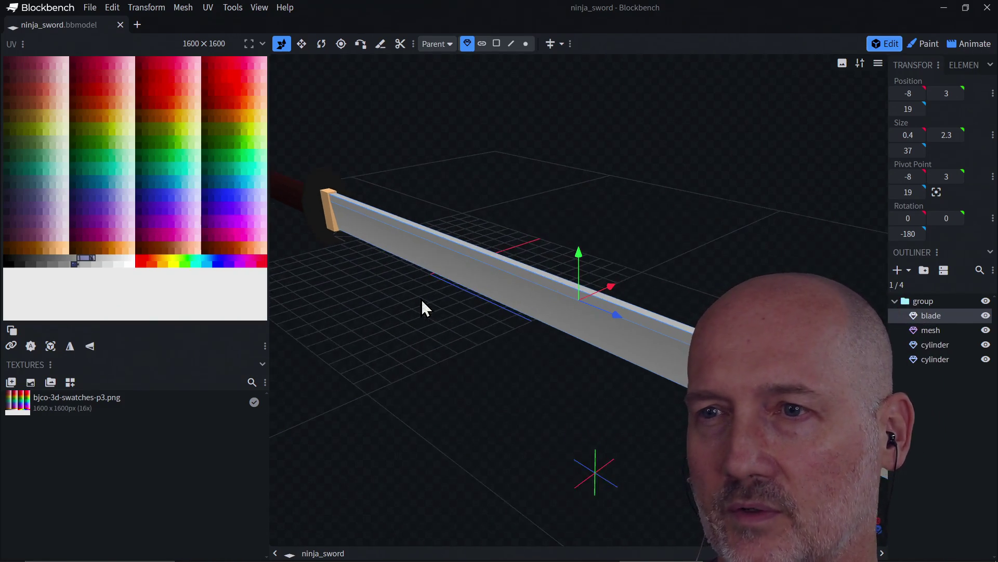
scroll(421, 301, "up", 1)
mouse_move(422, 301)
left_mouse_down()
mouse_move(658, 318)
mouse_move(420, 316)
mouse_move(366, 335)
mouse_move(377, 328)
left_mouse_up()
scroll(377, 327, "down", 1)
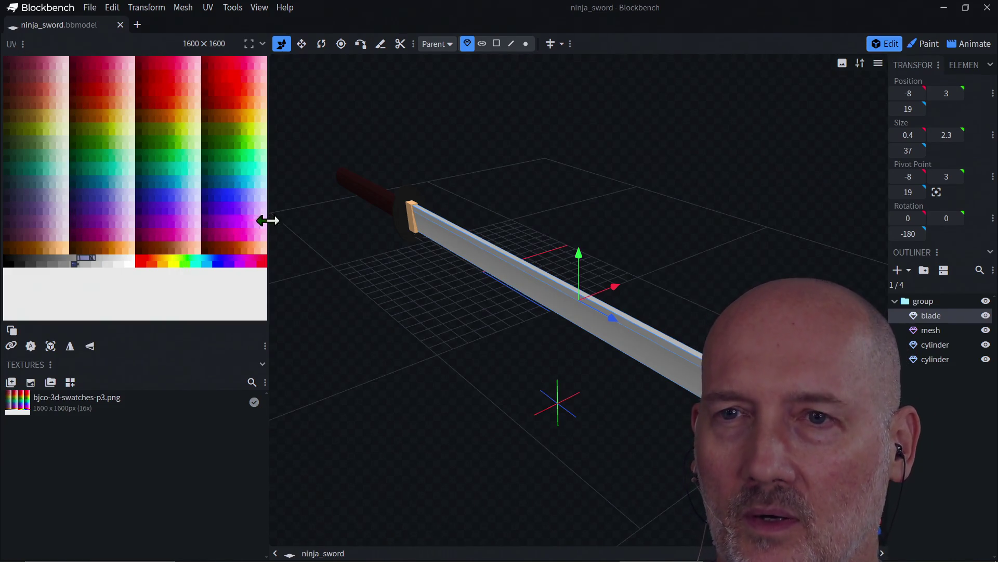
Close Blockbench, then close Blender discarding the unsaved torus scene
left_click(988, 7)
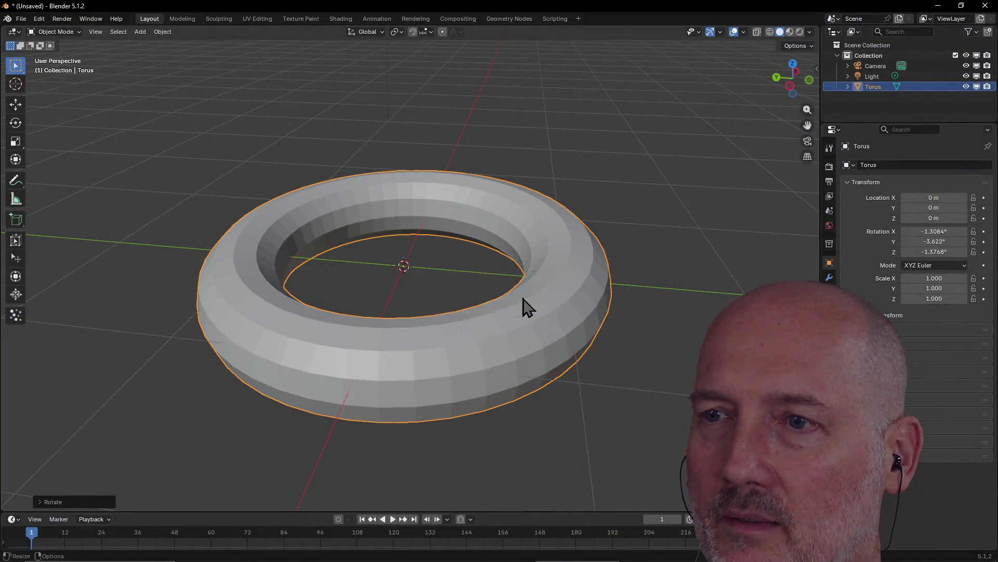
left_click(512, 302)
left_click(587, 156)
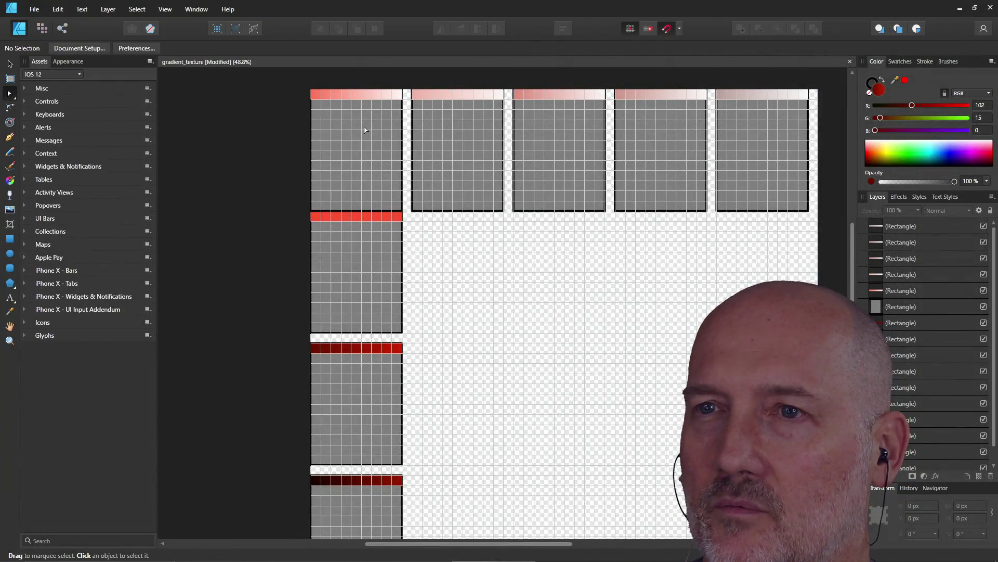
scroll(380, 82, "down", 1)
scroll(399, 102, "up", 3)
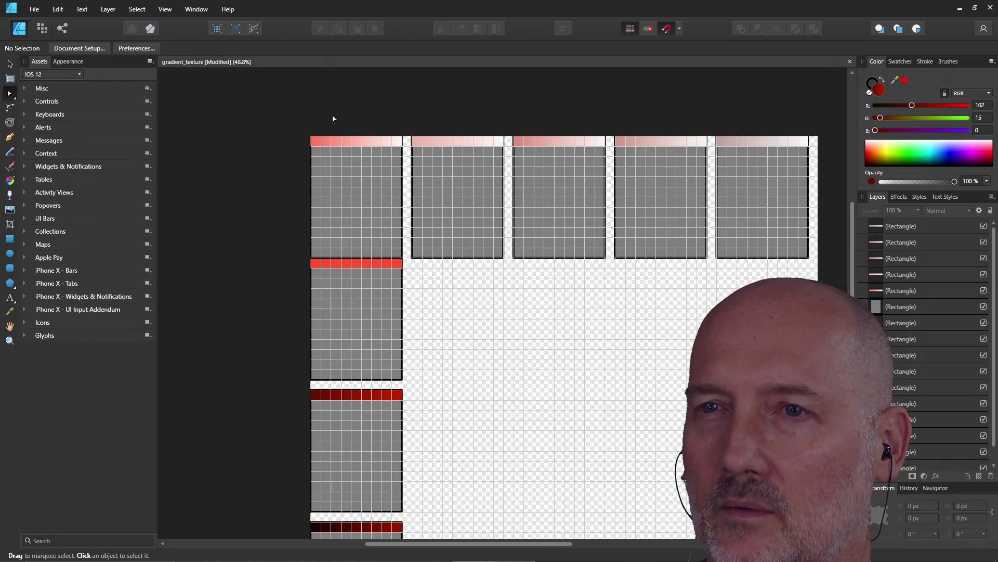
scroll(309, 139, "down", 2)
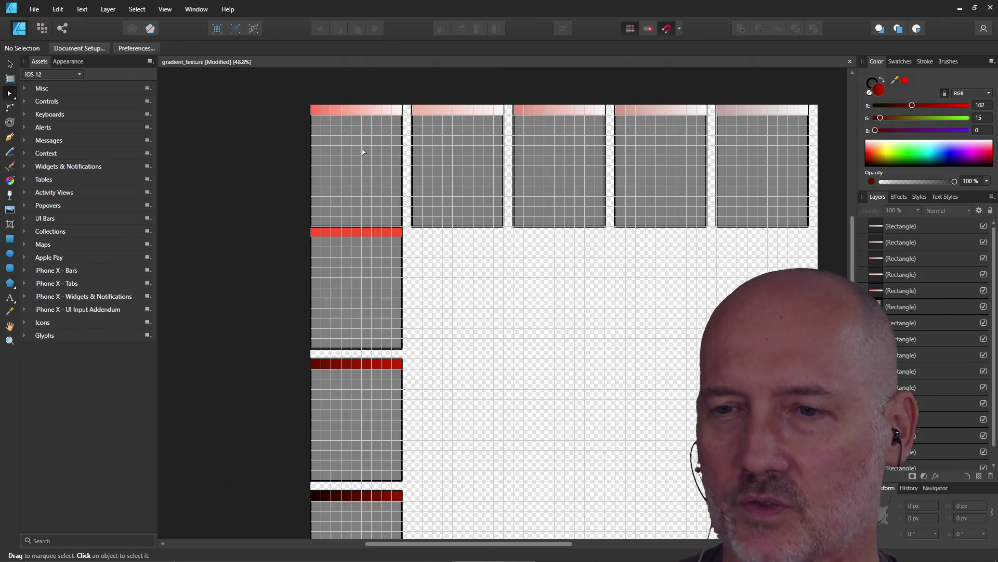
scroll(362, 151, "down", 3)
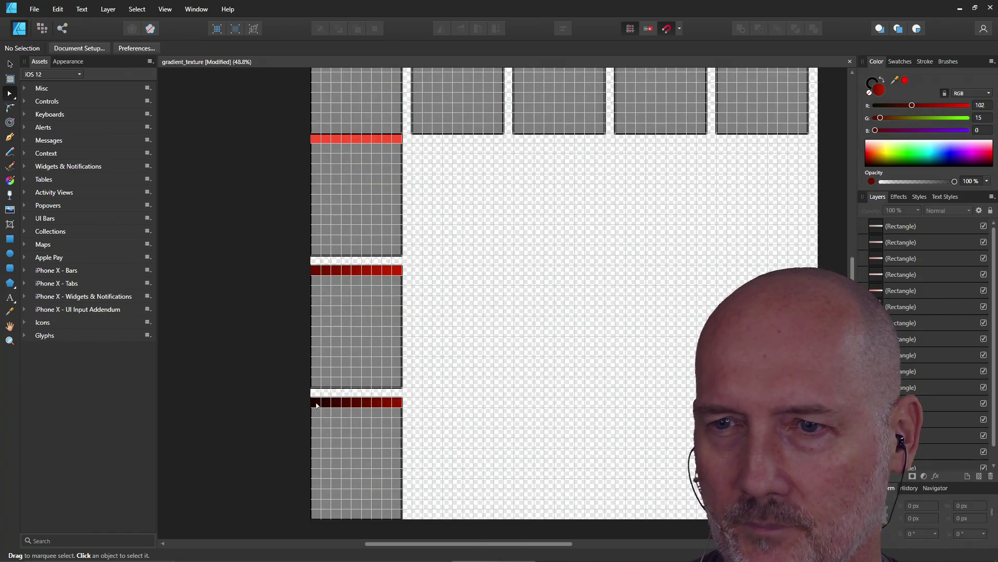
scroll(455, 323, "up", 3)
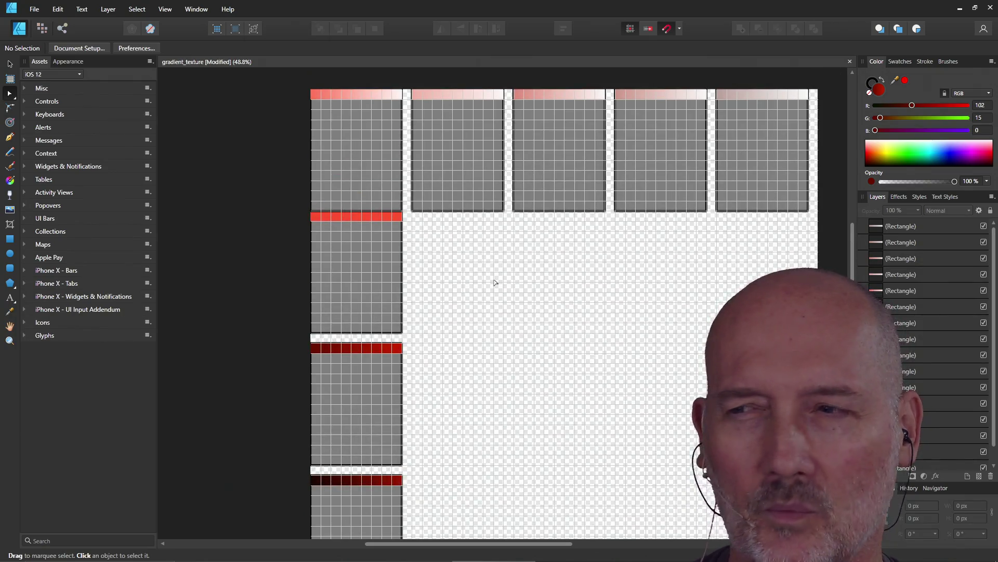
scroll(450, 328, "down", 2)
scroll(332, 417, "down", 2)
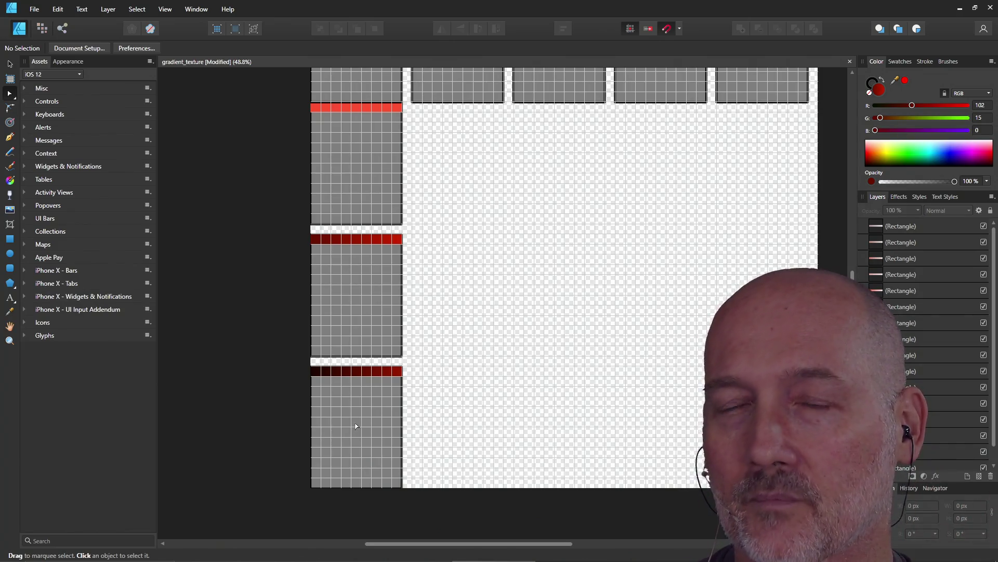
scroll(355, 427, "up", 3)
scroll(352, 422, "up", 3)
scroll(347, 413, "down", 2)
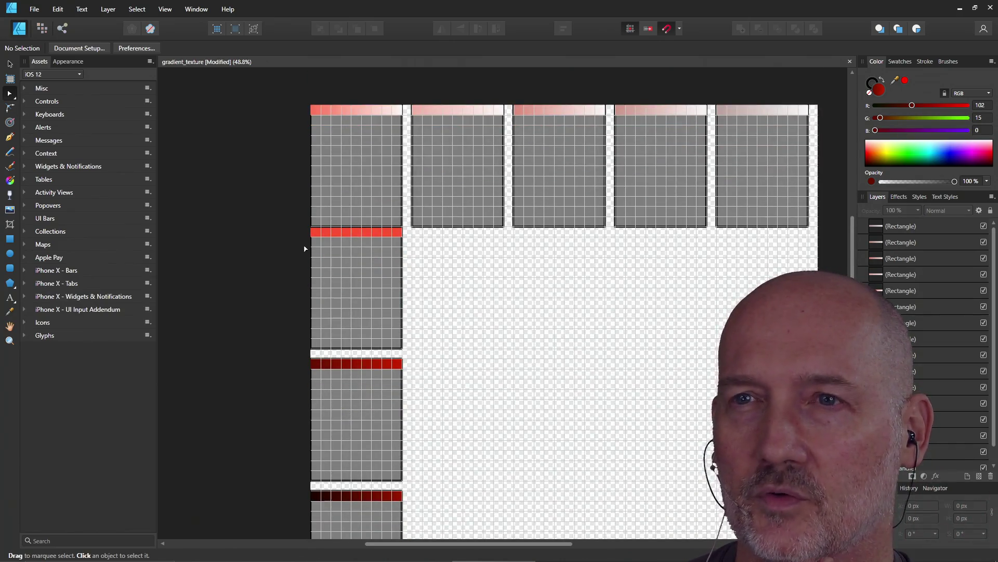
scroll(323, 182, "down", 1)
scroll(326, 182, "up", 1)
scroll(329, 181, "down", 1)
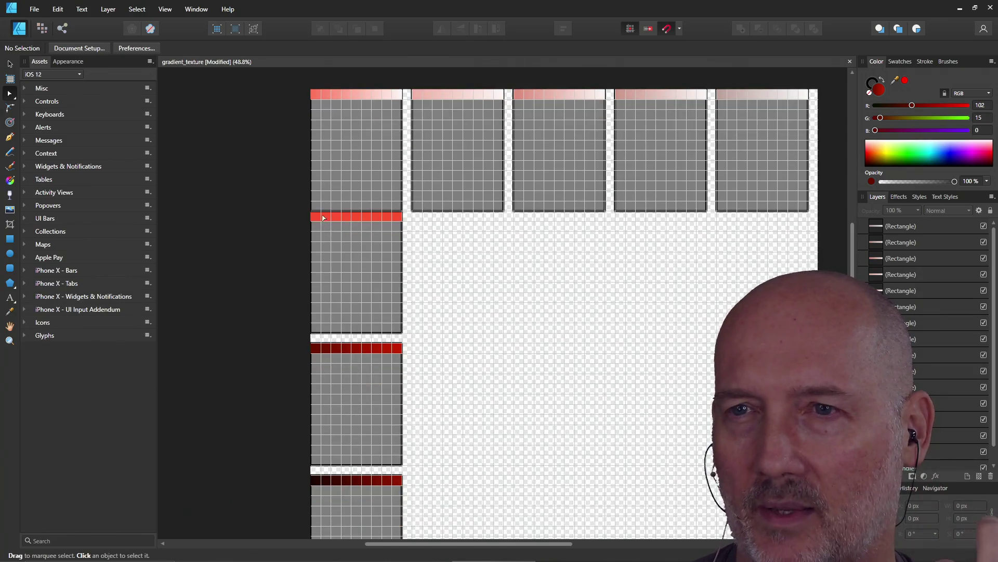
scroll(334, 181, "down", 2)
scroll(340, 425, "down", 1)
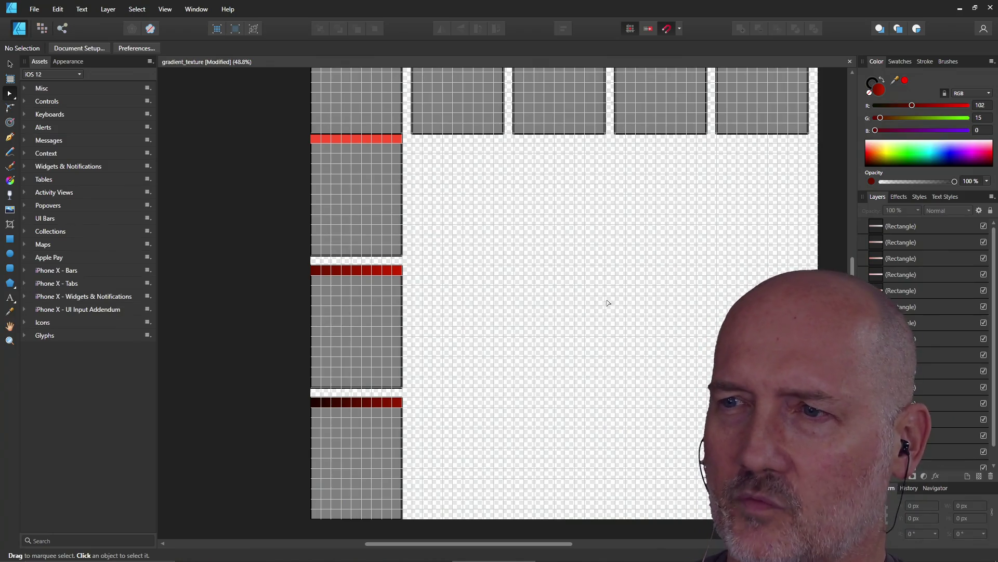
scroll(403, 328, "up", 1)
scroll(383, 297, "up", 3)
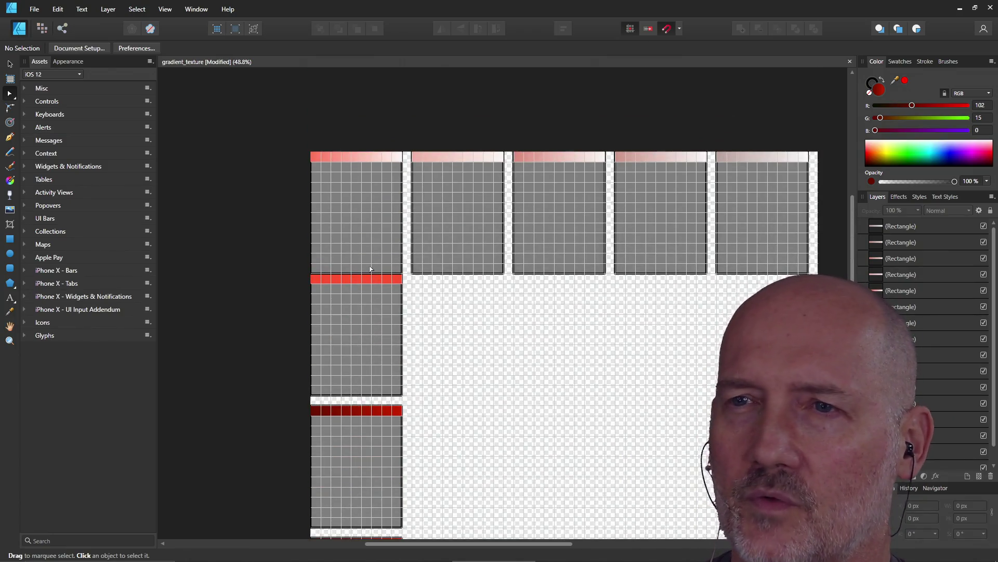
scroll(371, 243, "down", 1)
scroll(371, 243, "down", 1)
scroll(371, 244, "down", 1)
scroll(370, 244, "up", 1)
scroll(374, 218, "up", 1)
scroll(276, 421, "down", 1)
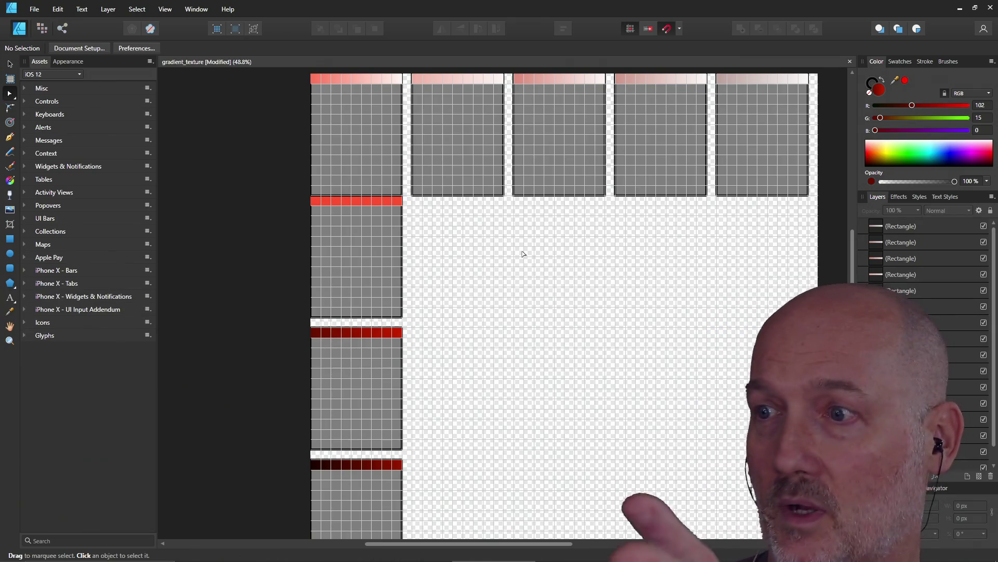
scroll(531, 265, "down", 1)
scroll(531, 265, "down", 1)
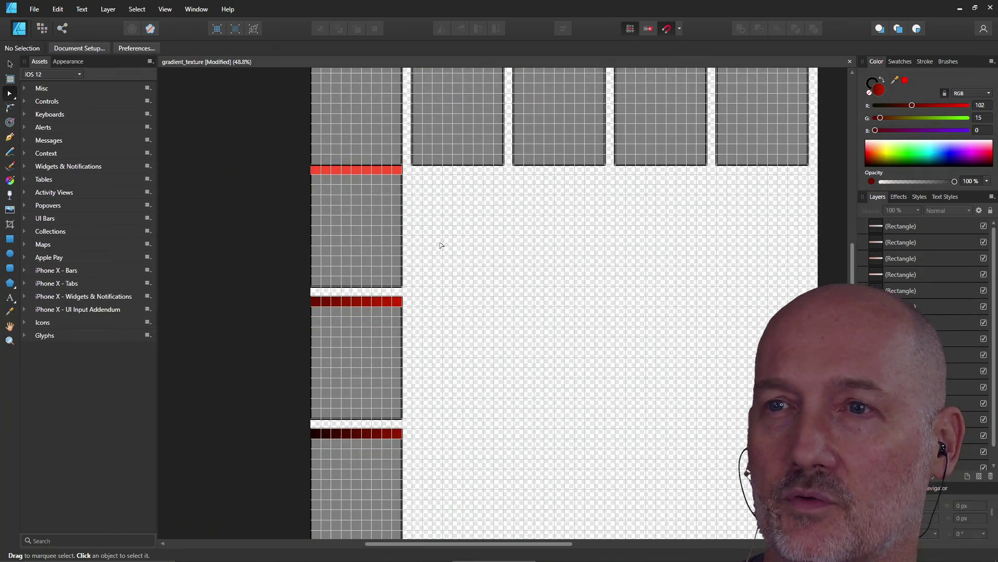
scroll(464, 226, "up", 2)
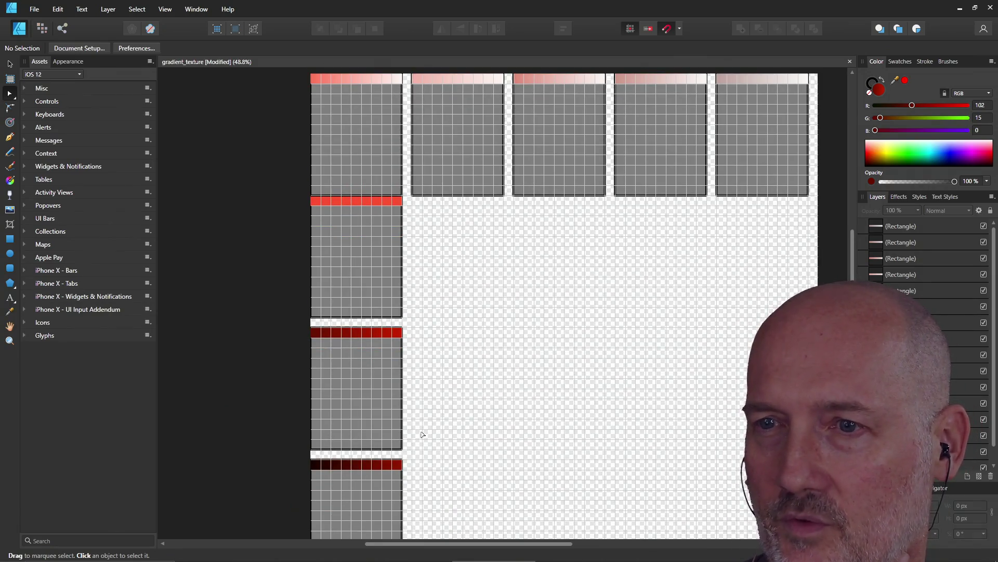
scroll(468, 304, "up", 3)
scroll(507, 322, "down", 2)
scroll(507, 322, "up", 1)
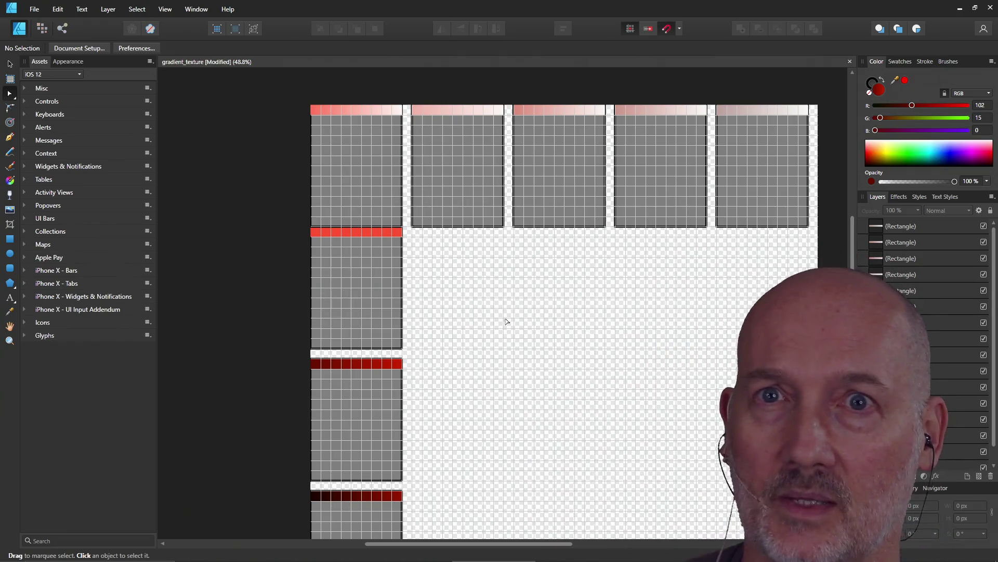
Compare the fill colours of the pink, bright red and dark red bars in the first column
left_click(350, 115)
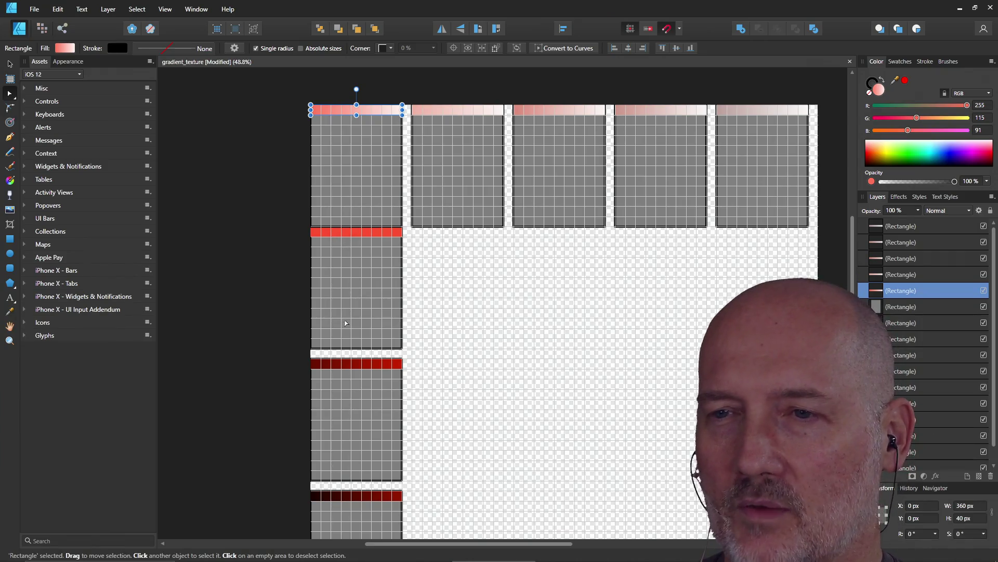
left_click(352, 232)
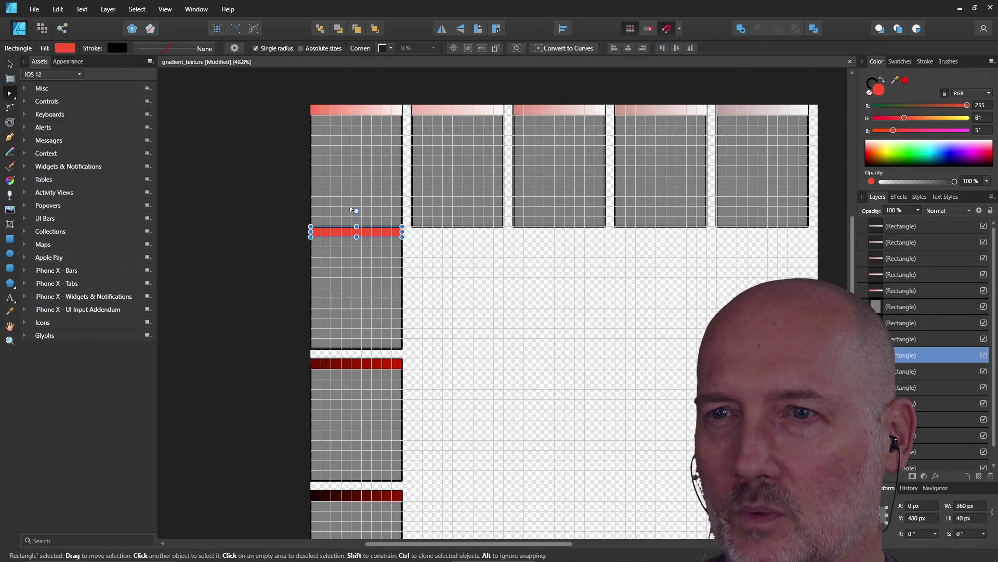
left_click(346, 114)
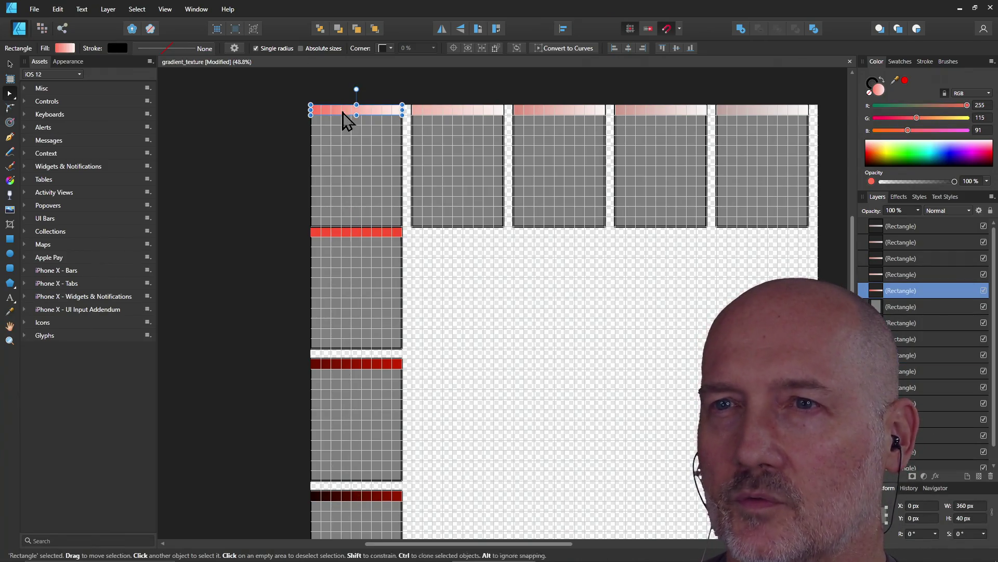
left_click(344, 233)
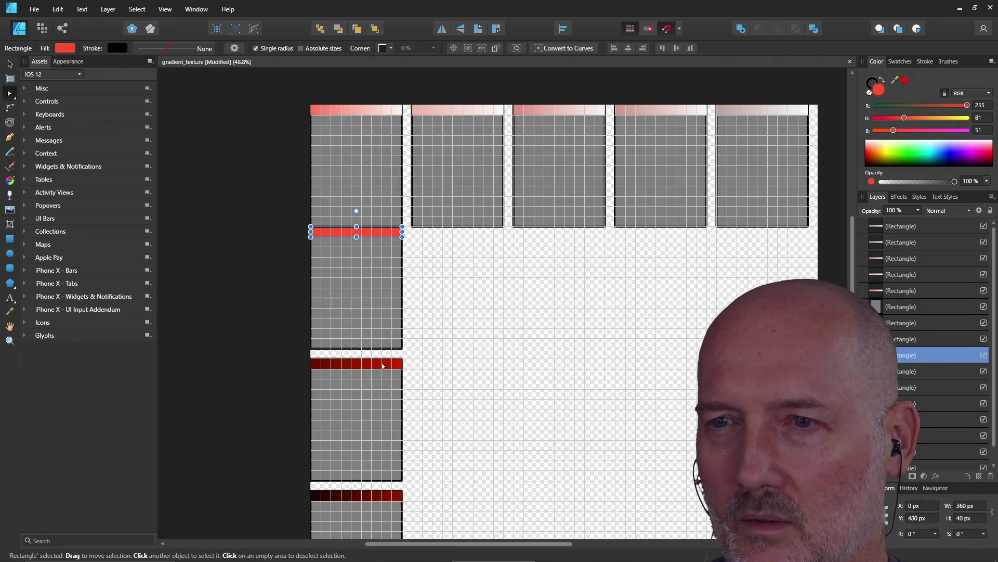
left_click(382, 365)
left_click(351, 233)
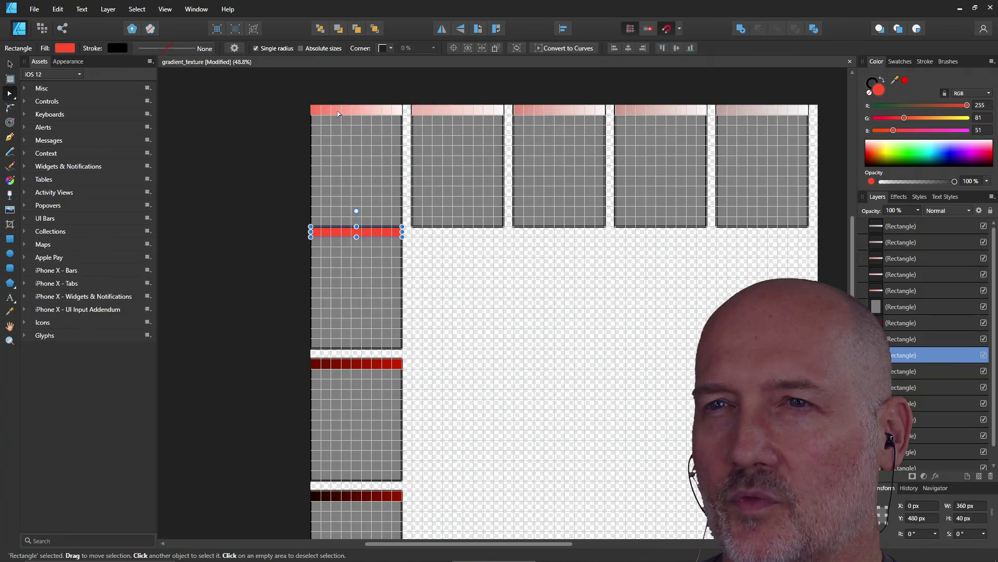
left_click(338, 112)
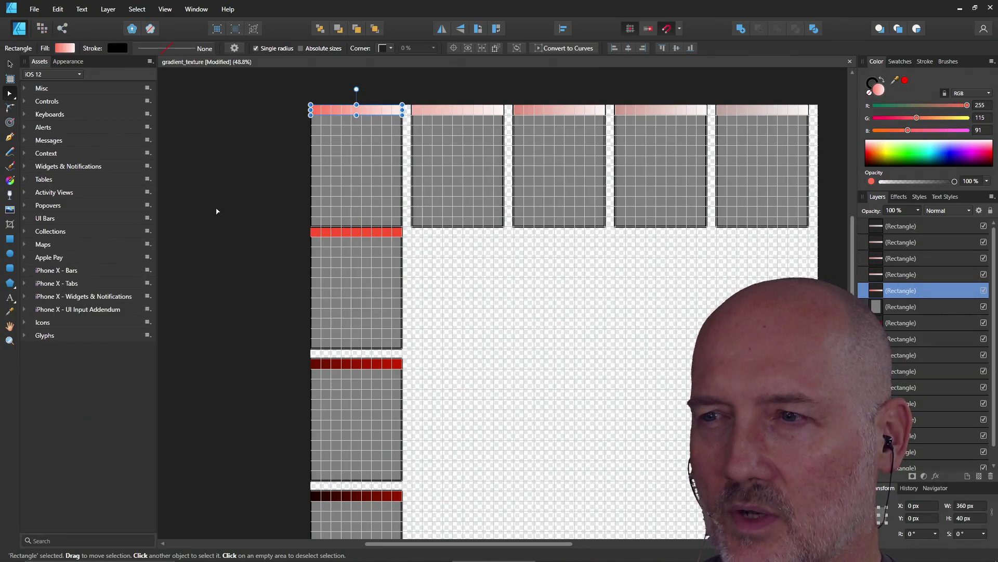
Check the bottom dark bar against the others, then bring up the bright red bar's Gradient fill settings
left_click(334, 365)
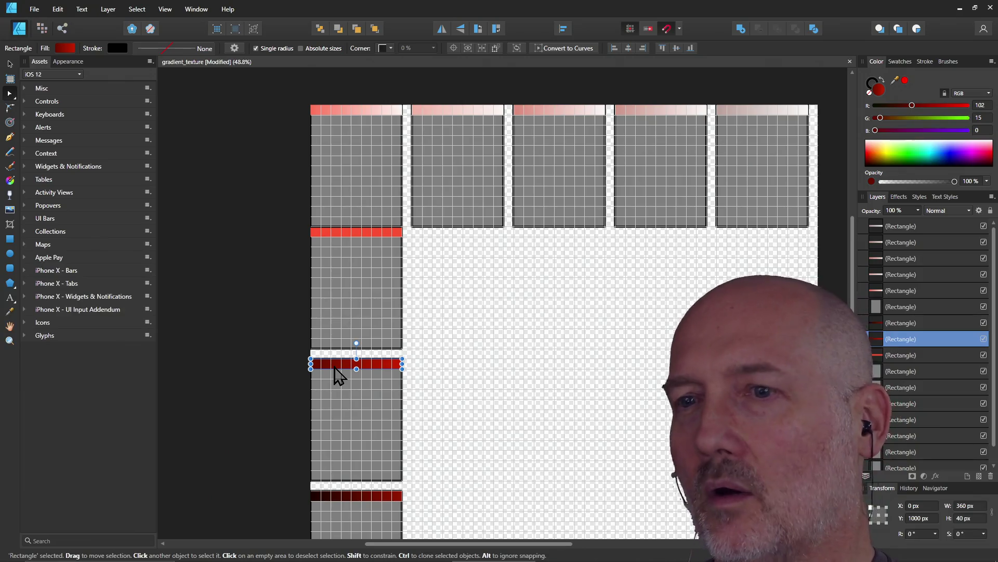
left_click(344, 497)
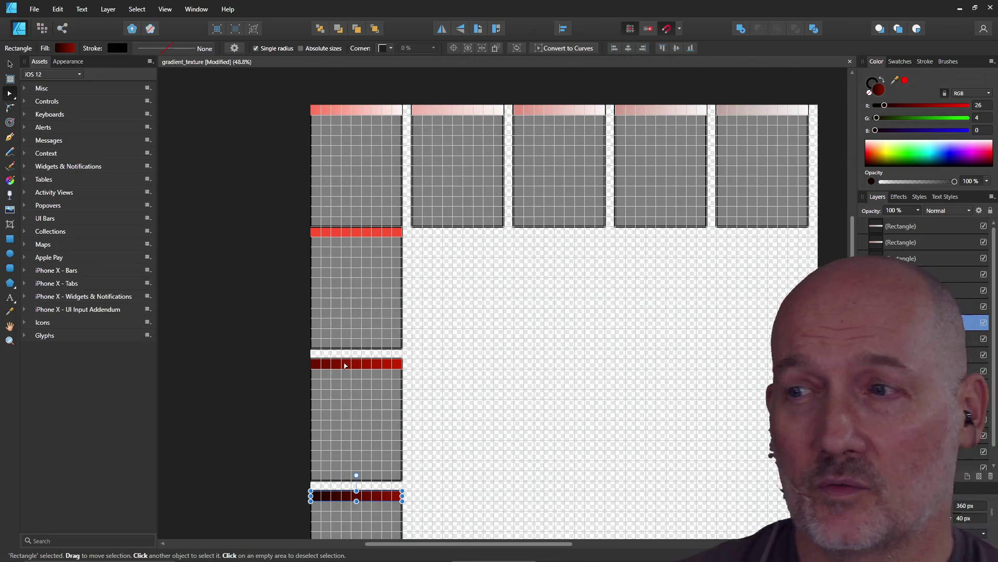
left_click(346, 365)
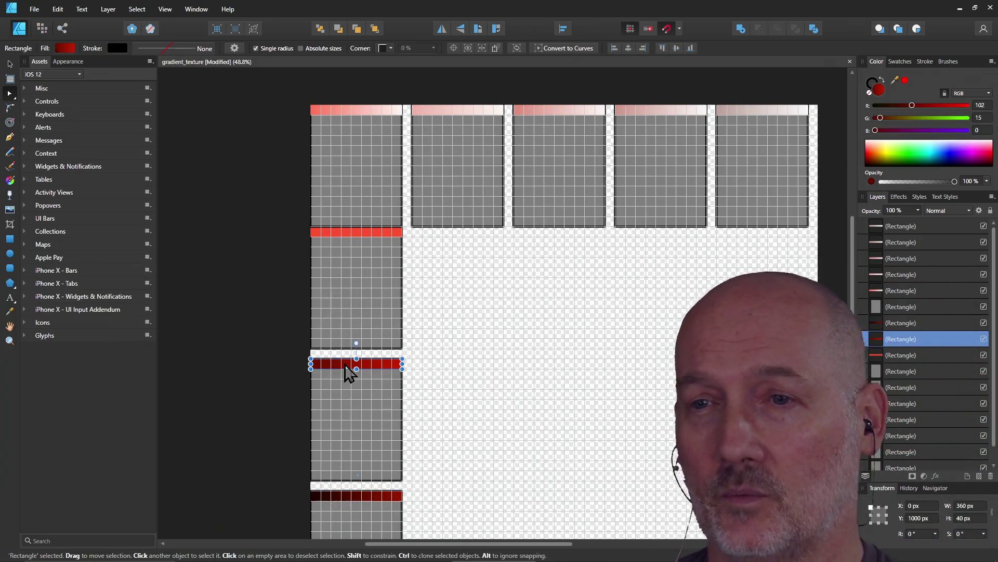
left_click(357, 232)
left_click(357, 111)
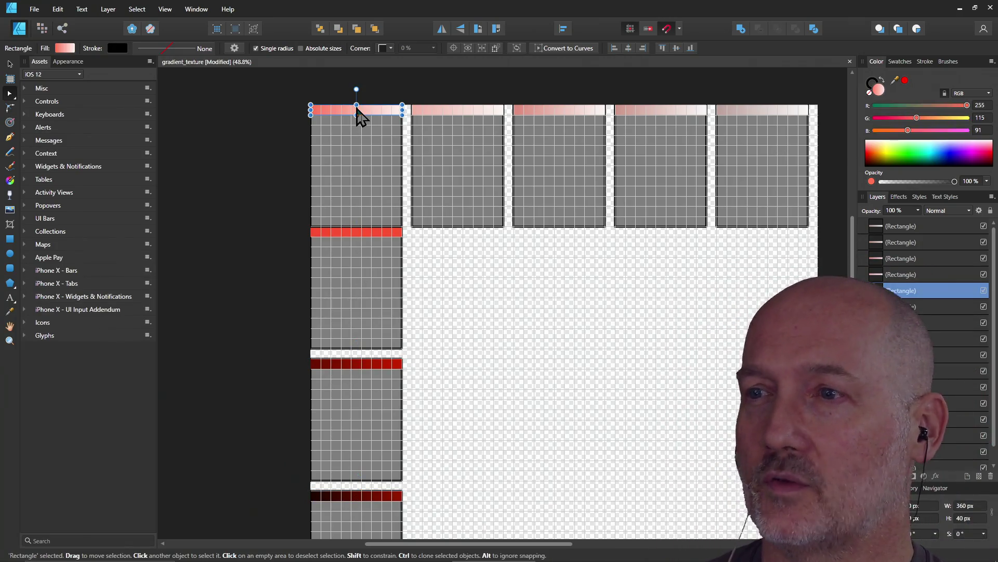
left_click(359, 365)
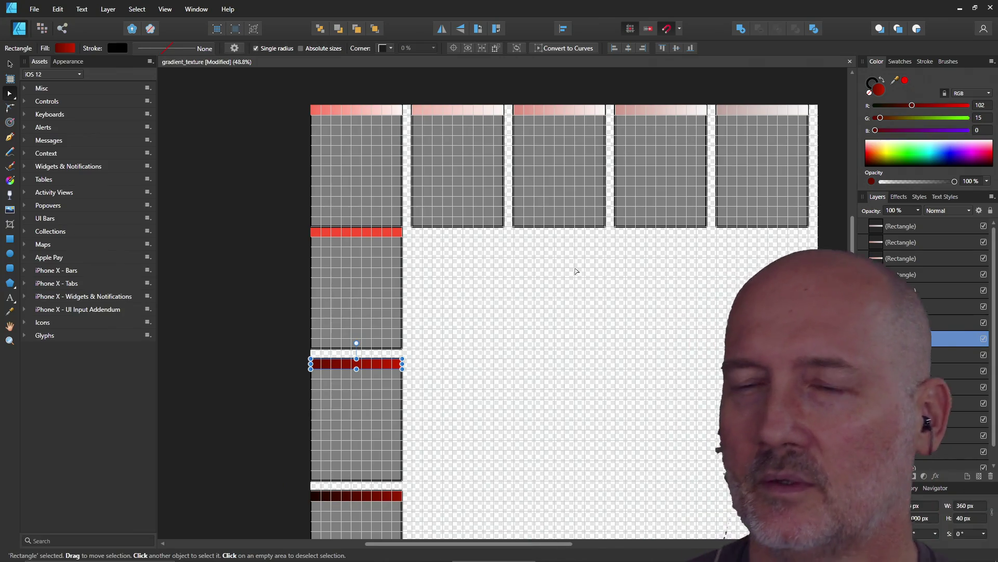
left_click(364, 233)
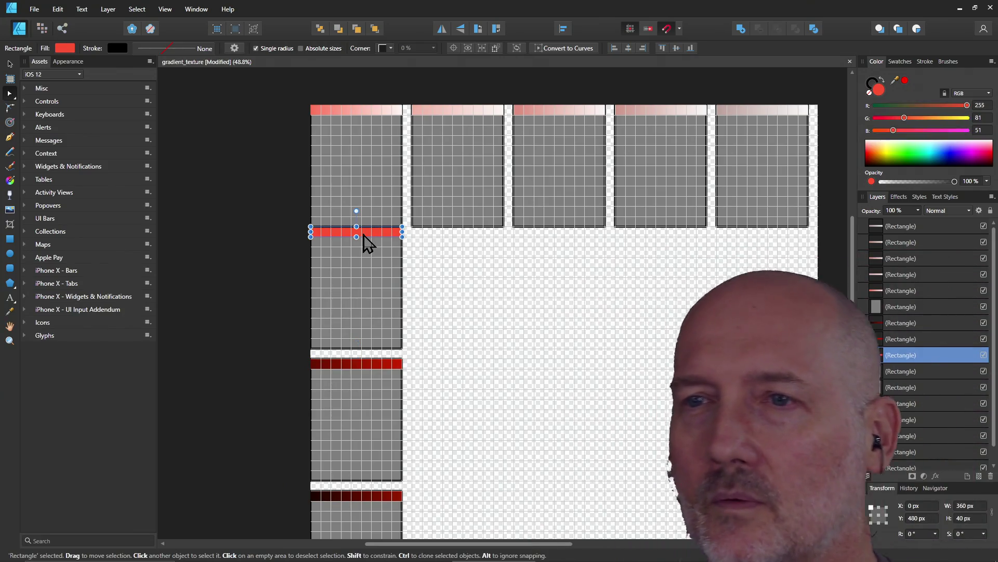
left_click(66, 49)
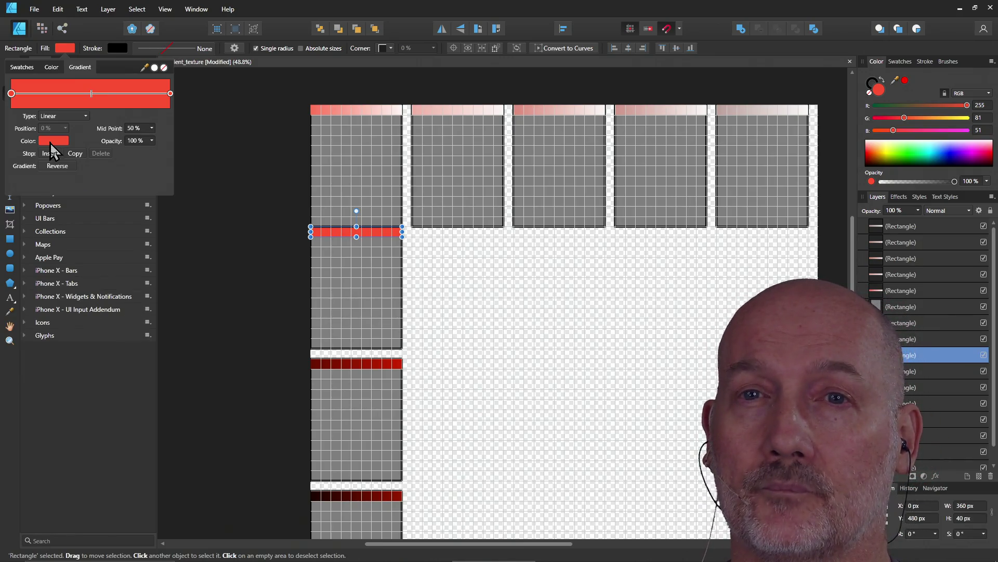
Set the red bar's right gradient stop to lightness 80 so it fades to pale pink
left_click(50, 144)
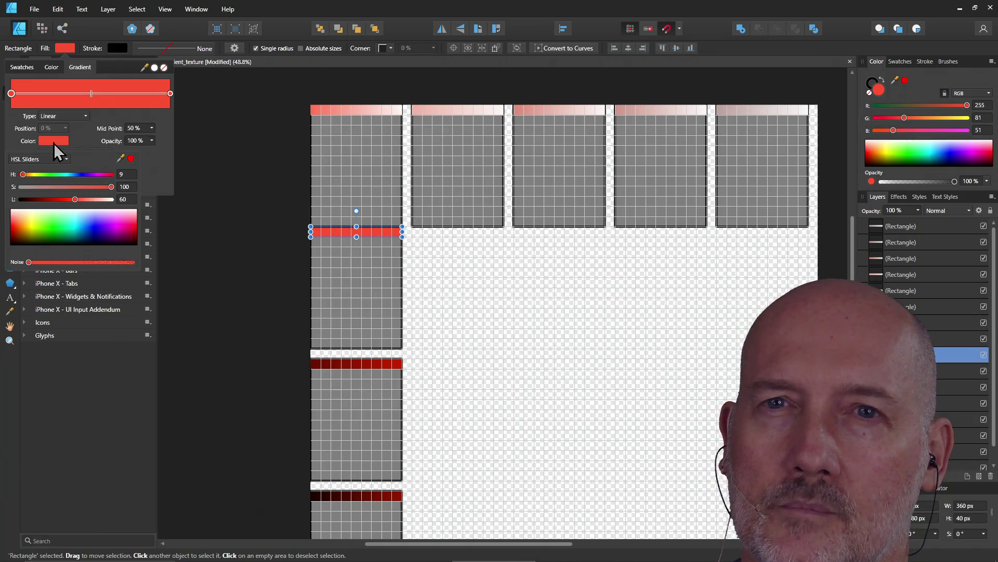
left_click(169, 94)
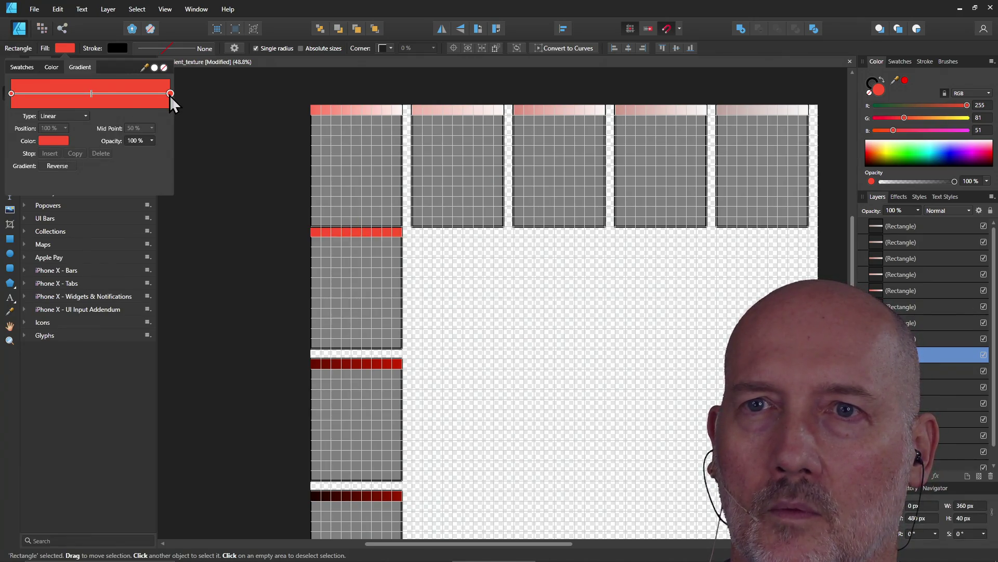
left_click(43, 142)
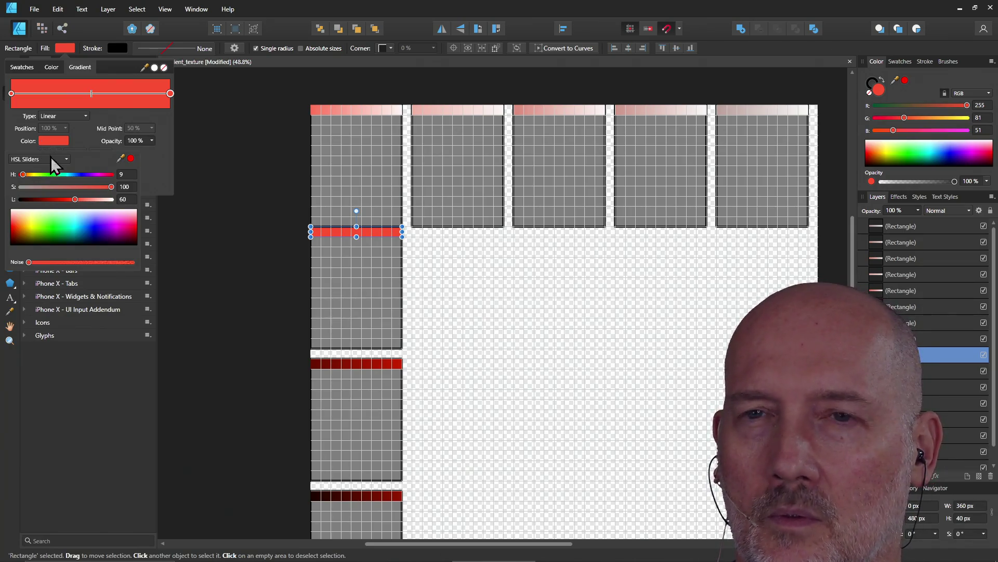
left_click(123, 199)
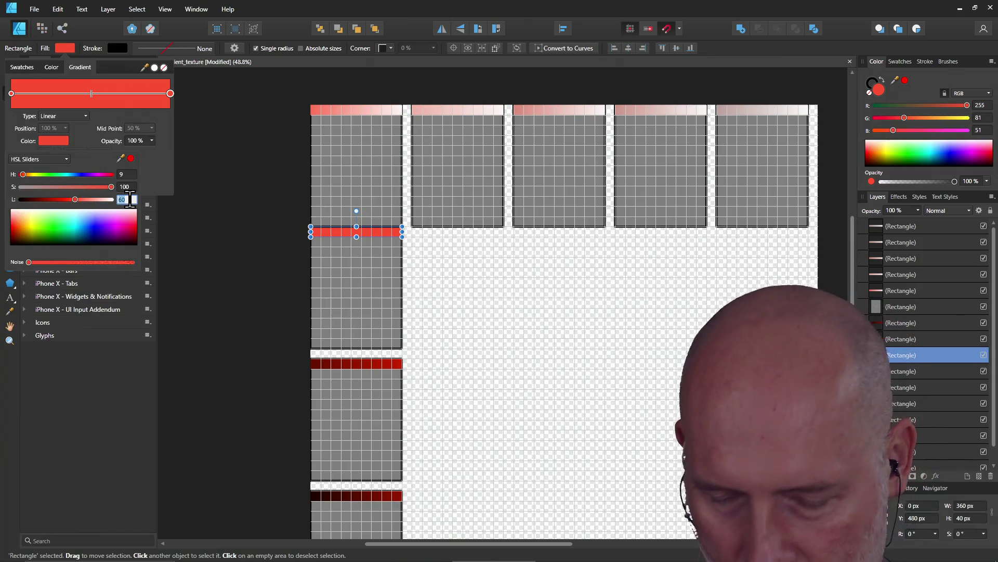
type("20")
key("Return")
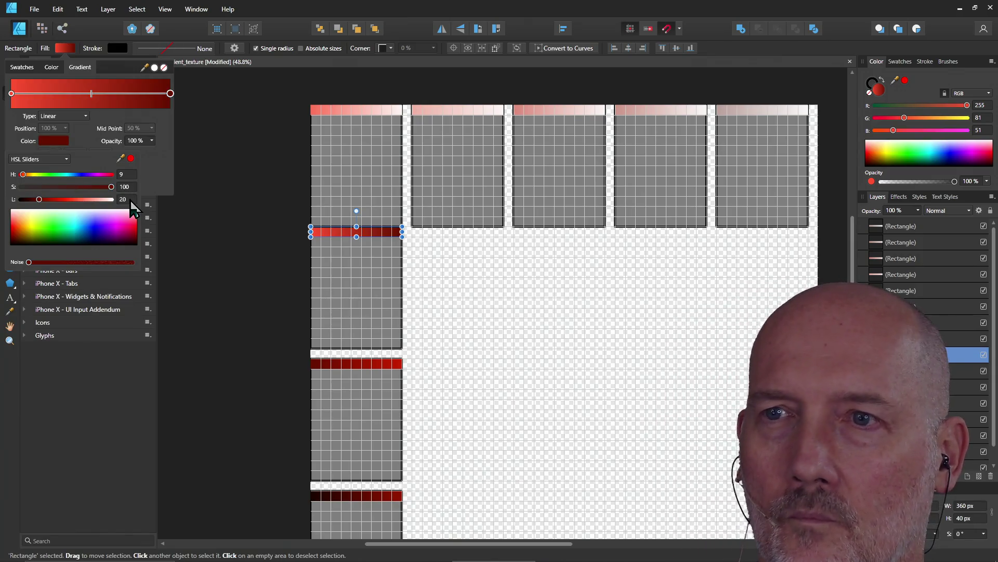
type("80")
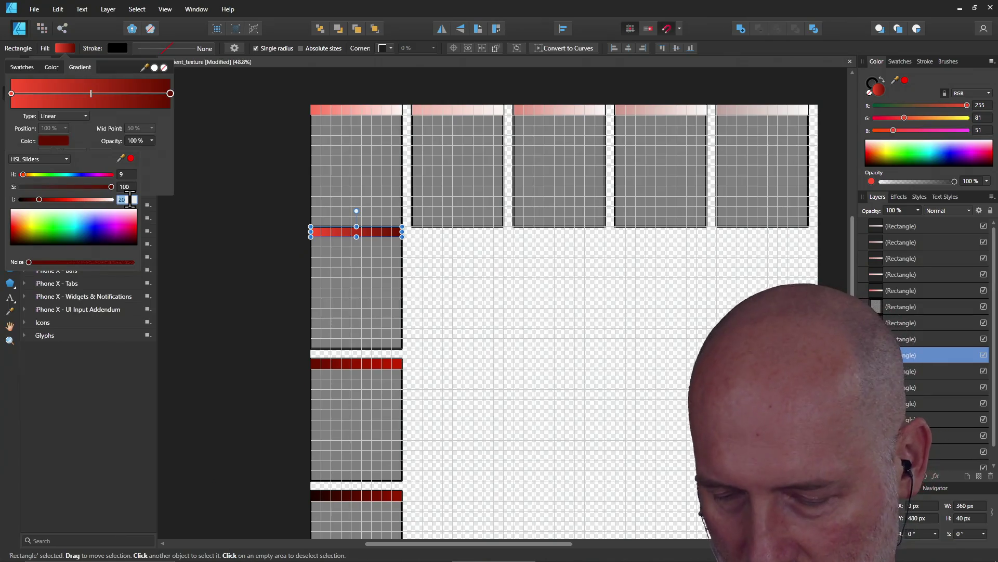
key("Return")
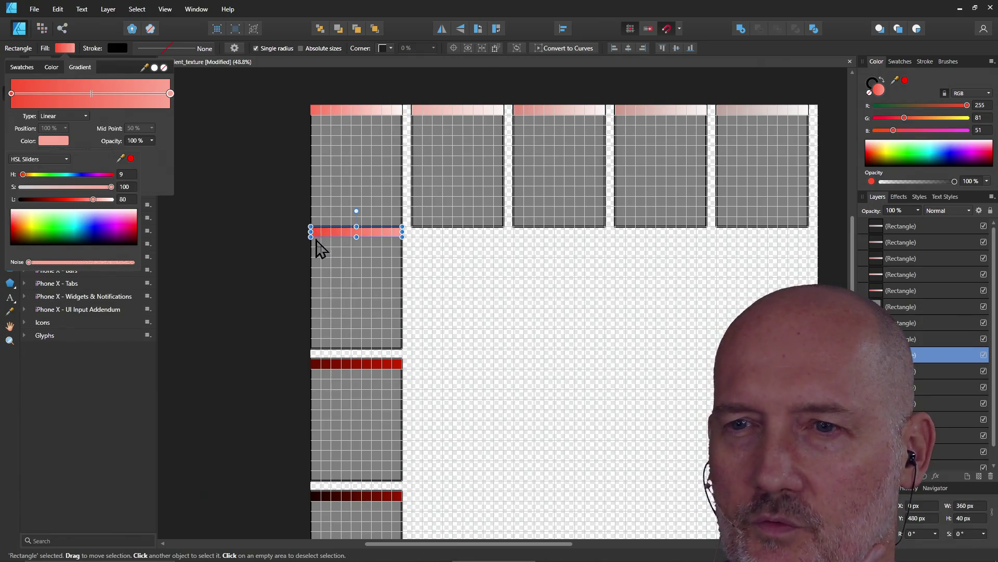
left_click(13, 100)
Set the red bar's left gradient stop to lightness 50 and deselect the bar
left_click(12, 94)
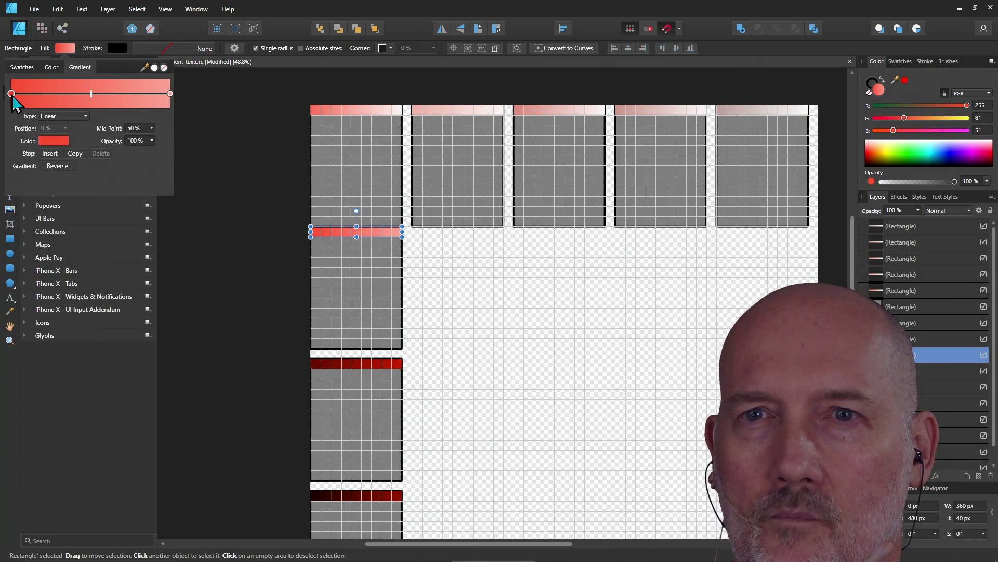
left_click(51, 142)
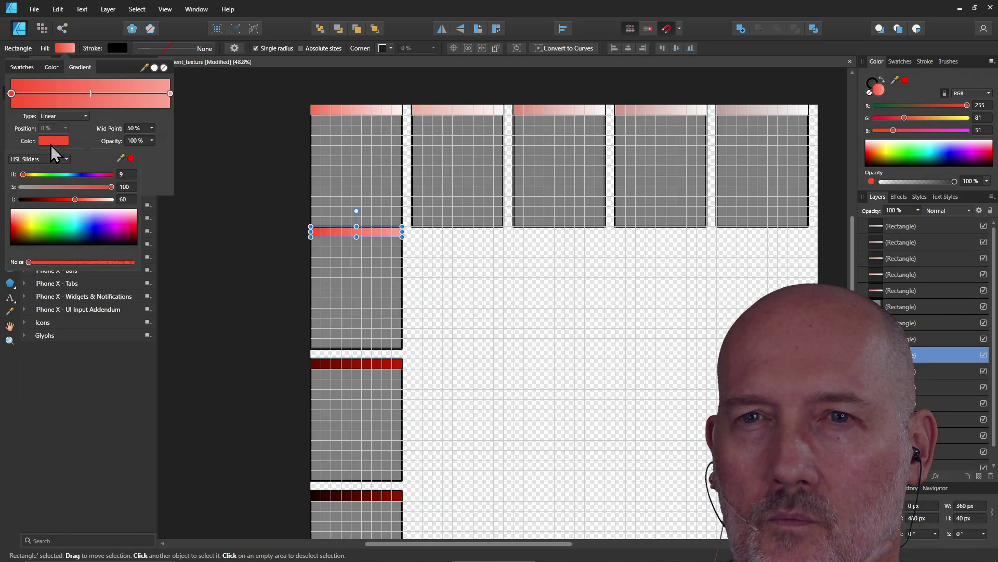
left_click(123, 199)
type("50")
key("Return")
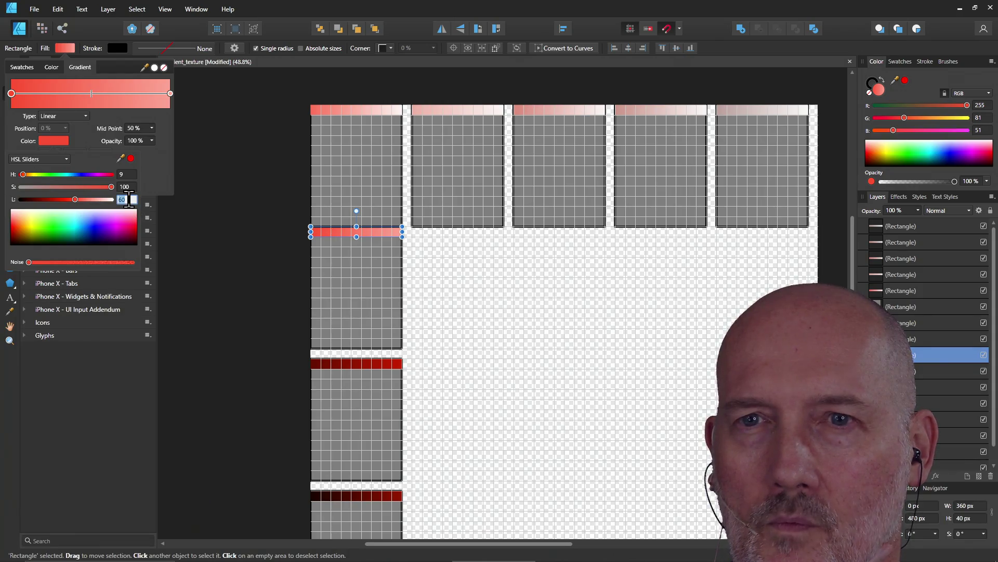
type("50")
key("Return")
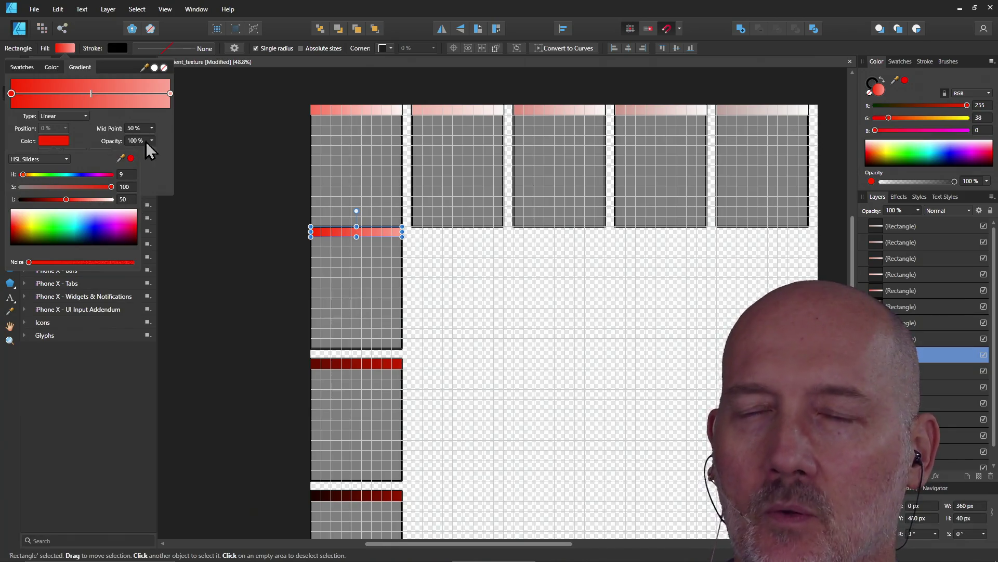
left_click(347, 362)
key("ctrl+d")
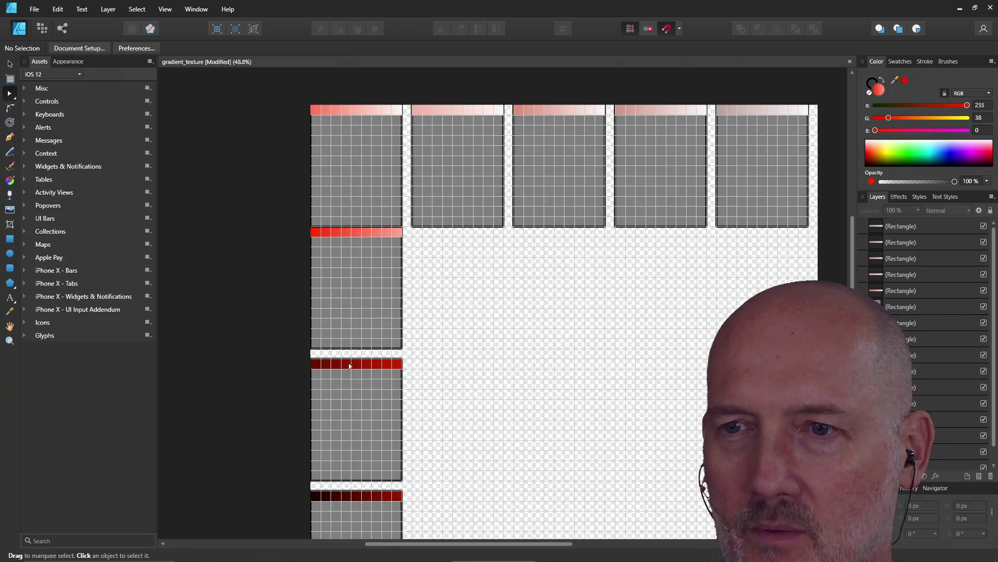
Brighten the dark red bar's right gradient stop to lightness 50 and deselect it
left_click(353, 370)
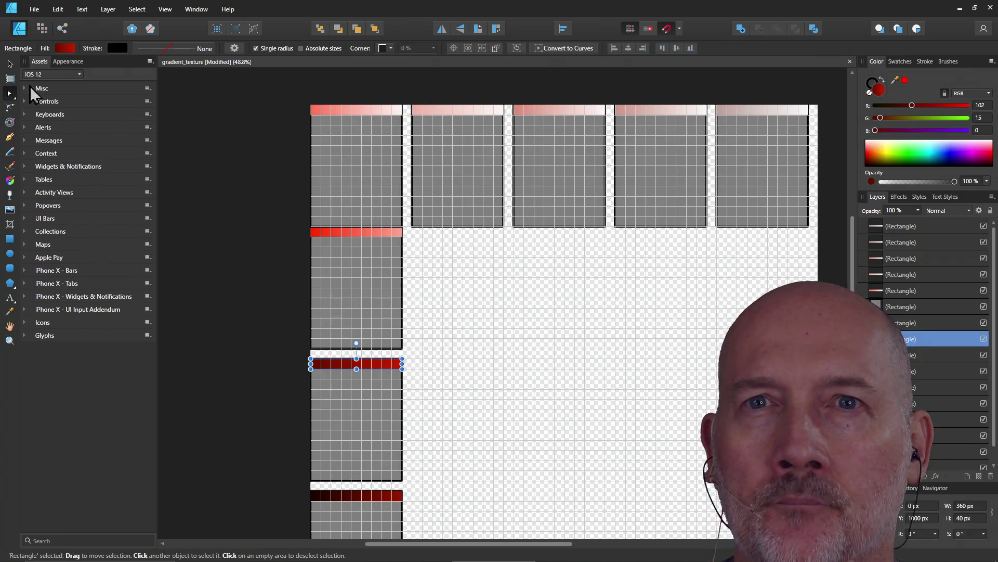
left_click(66, 48)
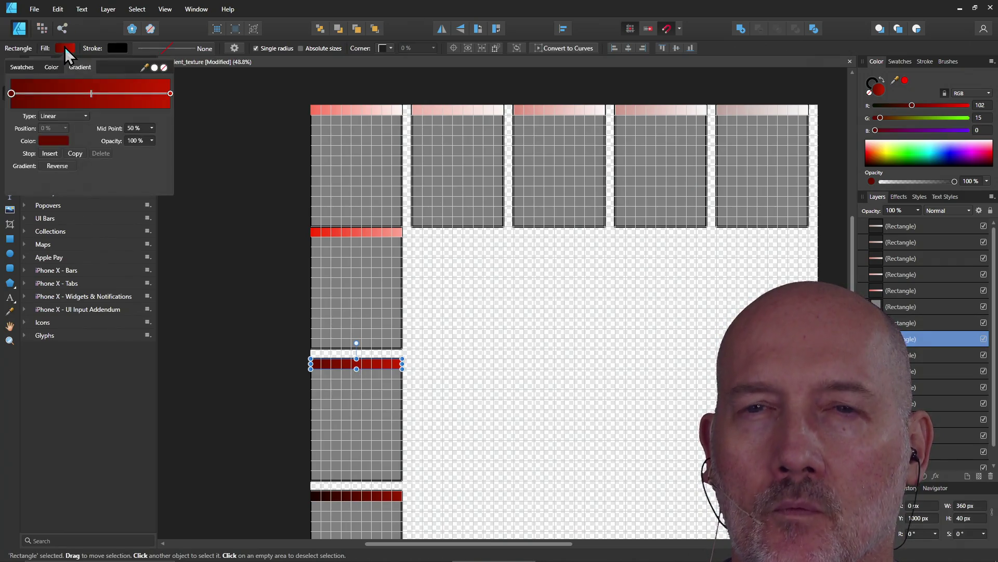
left_click(11, 96)
left_click(171, 95)
left_click(57, 142)
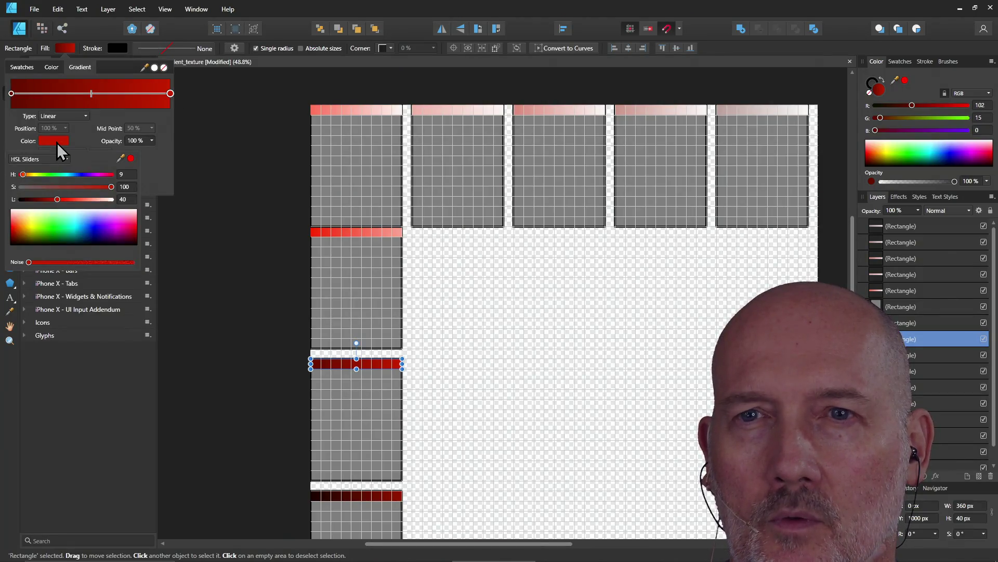
double_click(125, 199)
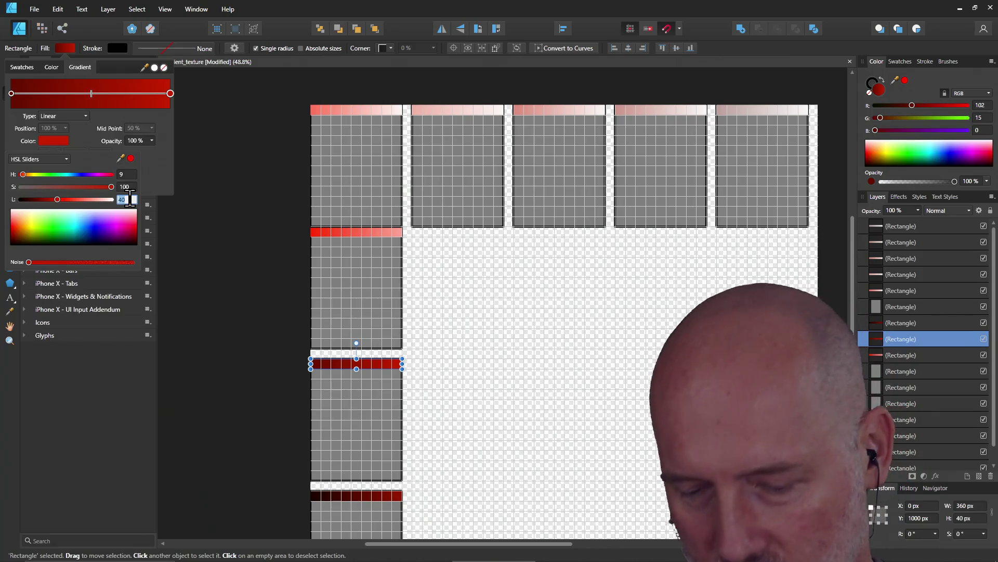
type("50")
key("Return")
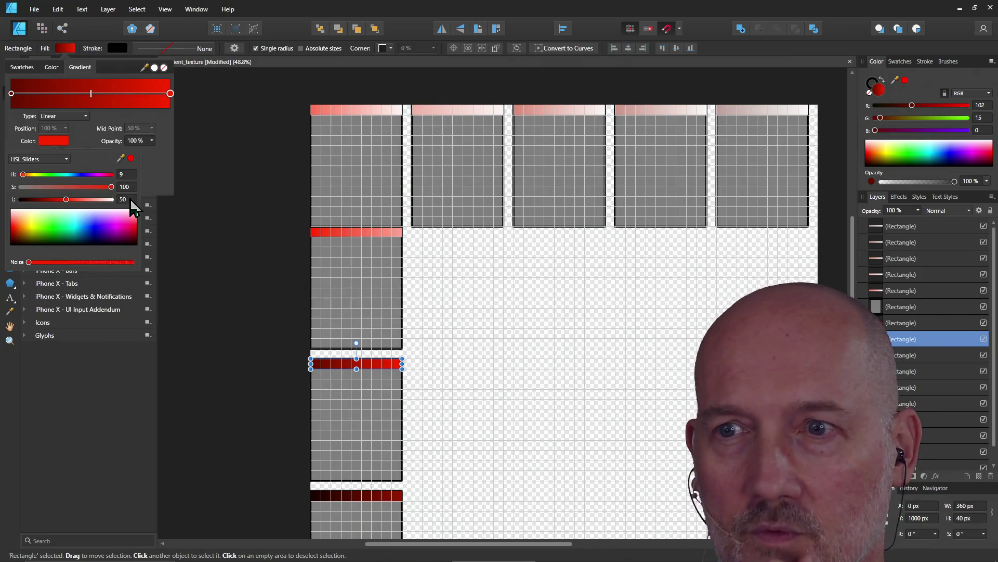
left_click(239, 182)
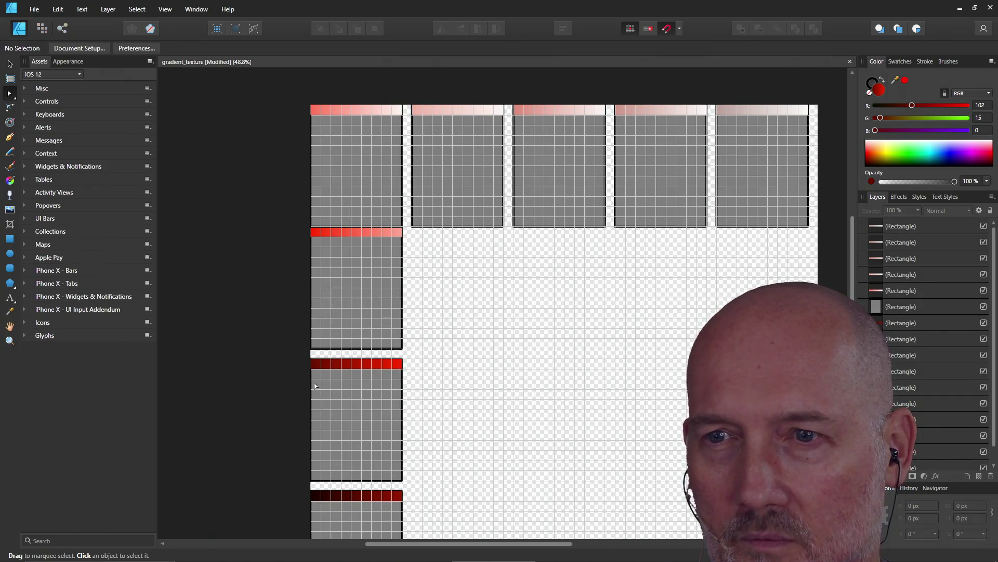
Review the dark red bar's left stop and the bottom maroon-to-red bar's right stop, then deselect
left_click(380, 496)
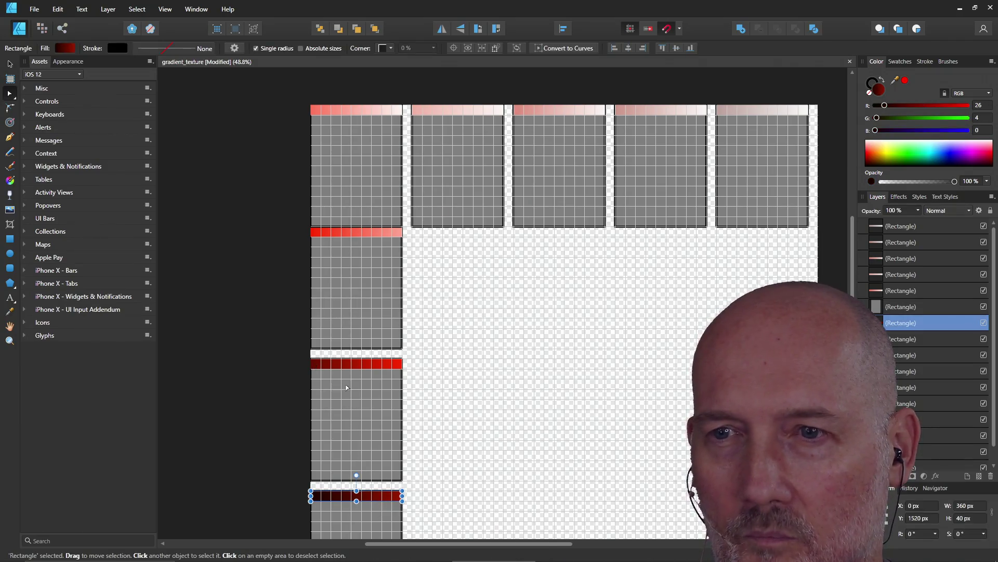
left_click(320, 365)
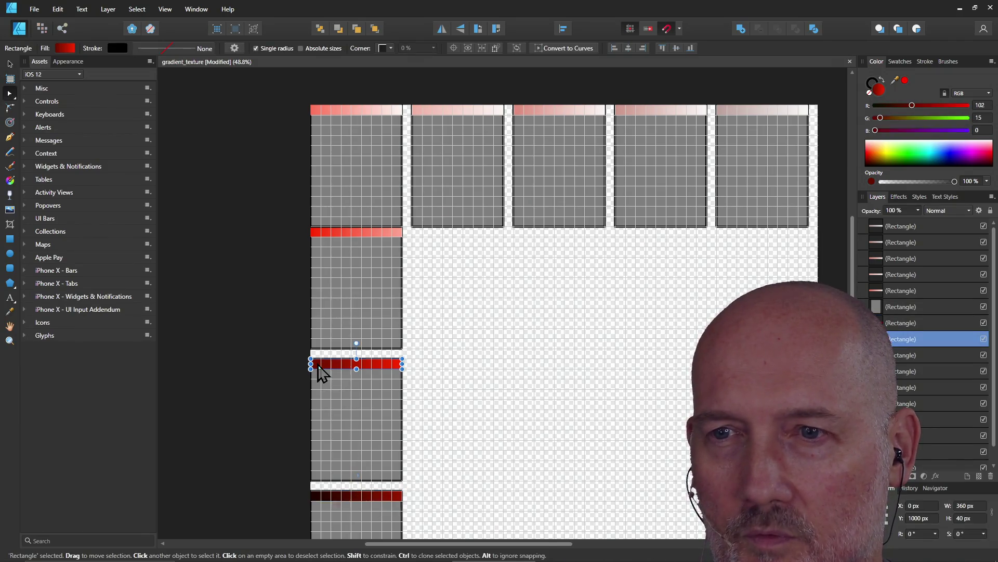
left_click(66, 47)
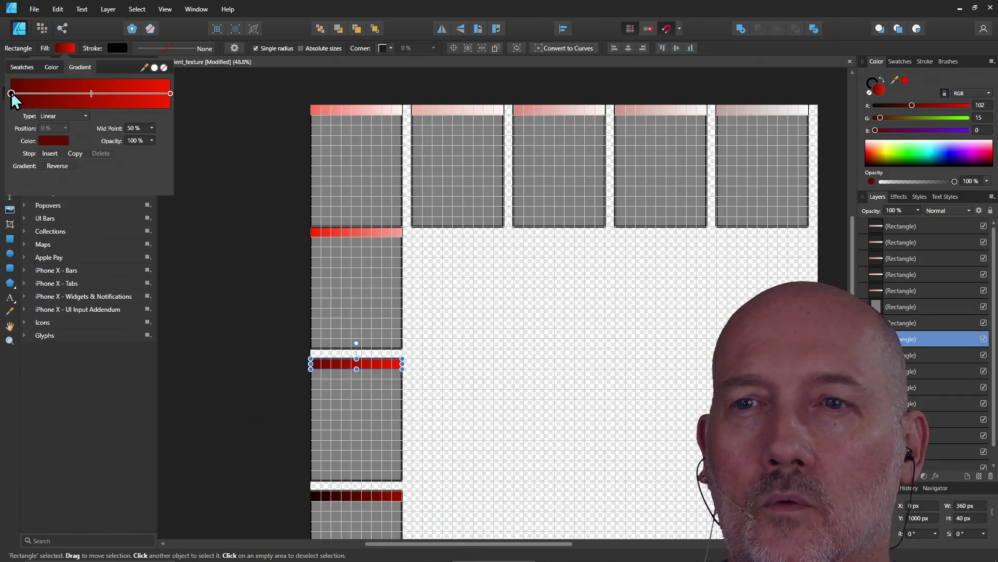
left_click(51, 139)
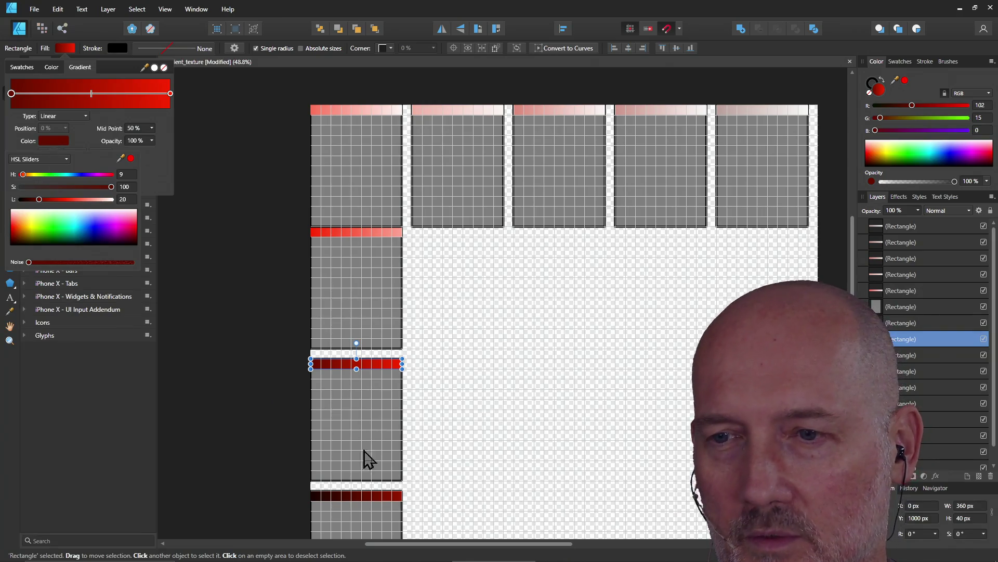
left_click(370, 499)
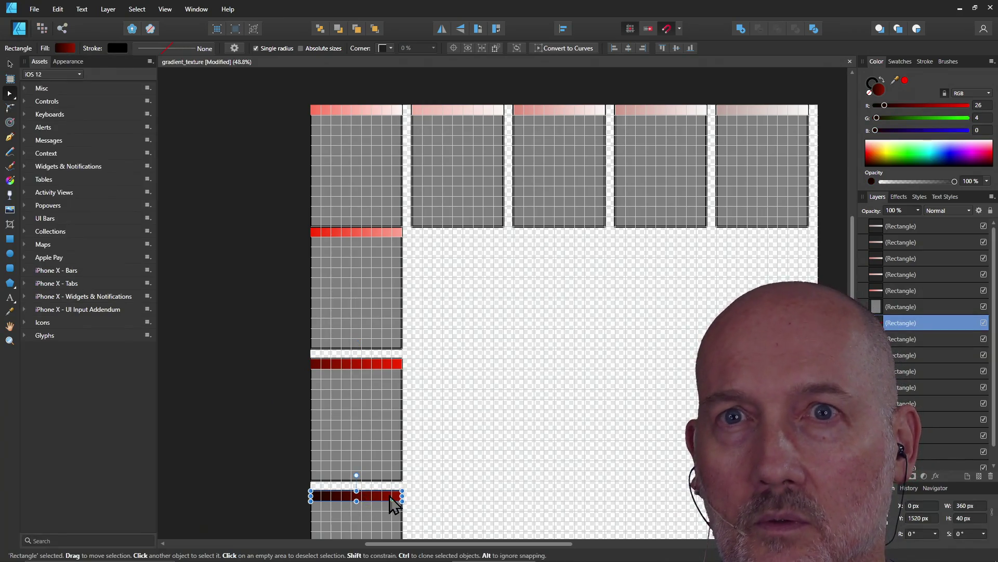
left_click(64, 48)
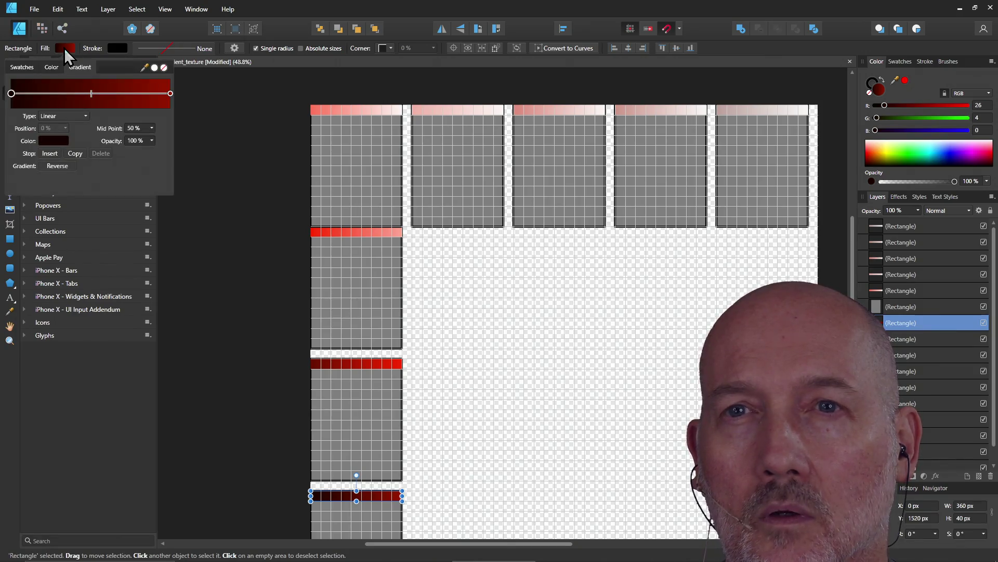
left_click(170, 94)
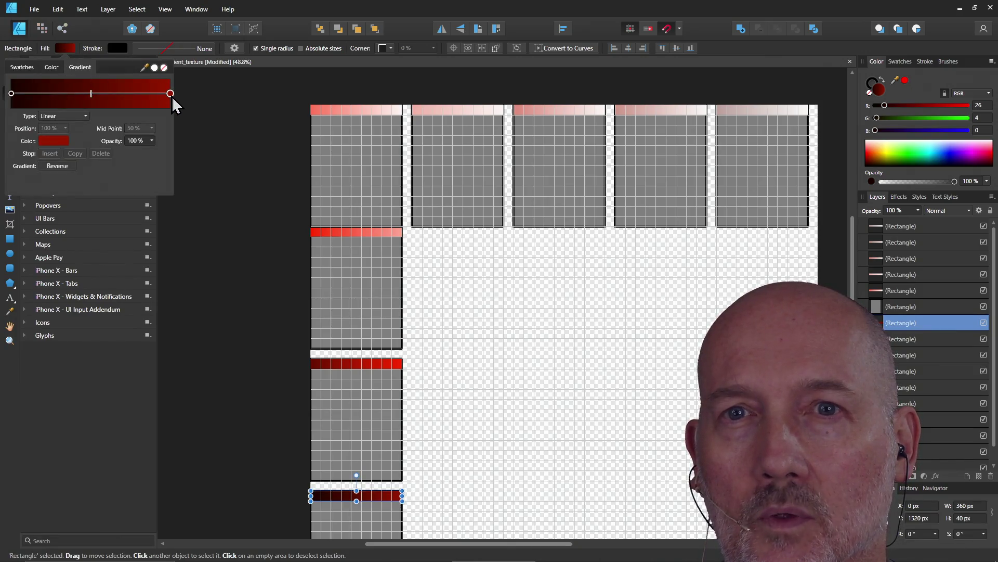
left_click(53, 142)
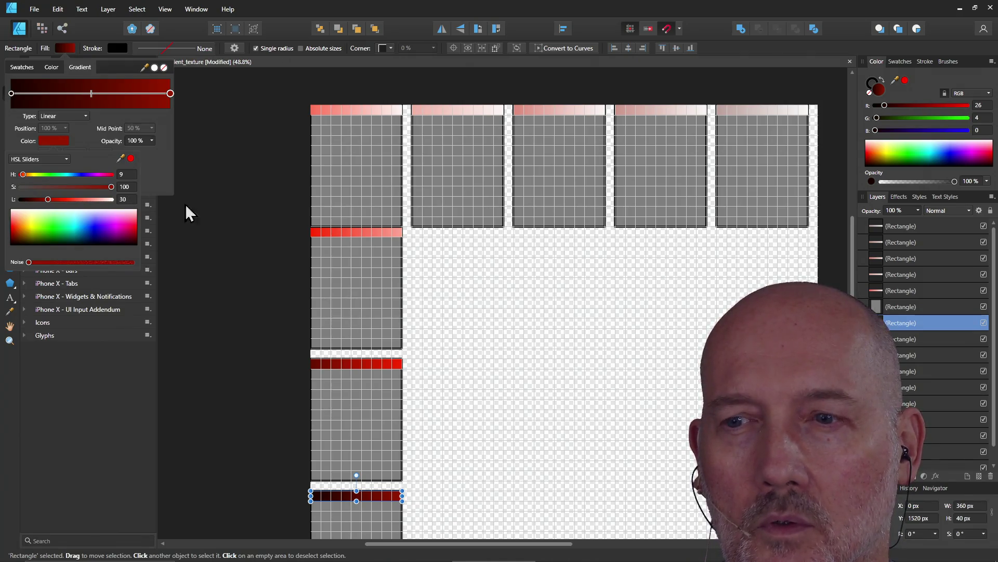
left_click(204, 201)
scroll(236, 351, "down", 2)
scroll(237, 351, "down", 3)
scroll(237, 351, "up", 3)
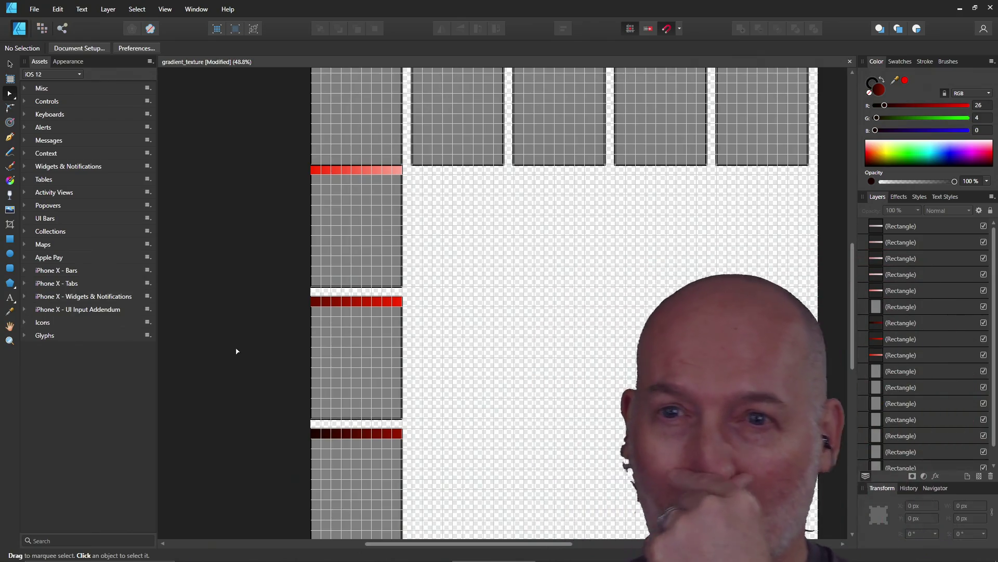
scroll(328, 317, "up", 1)
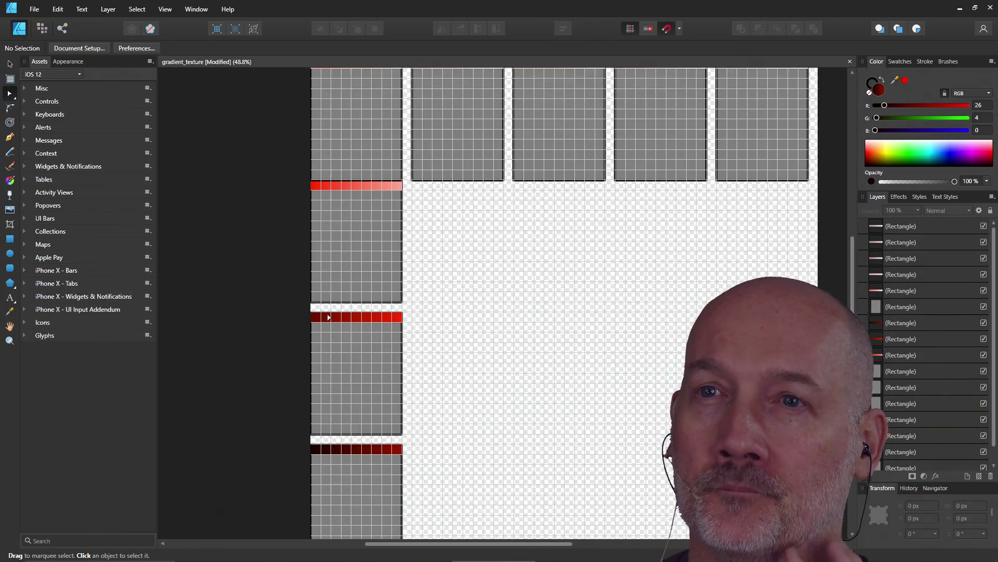
scroll(328, 316, "up", 2)
scroll(328, 317, "up", 2)
scroll(328, 317, "down", 1)
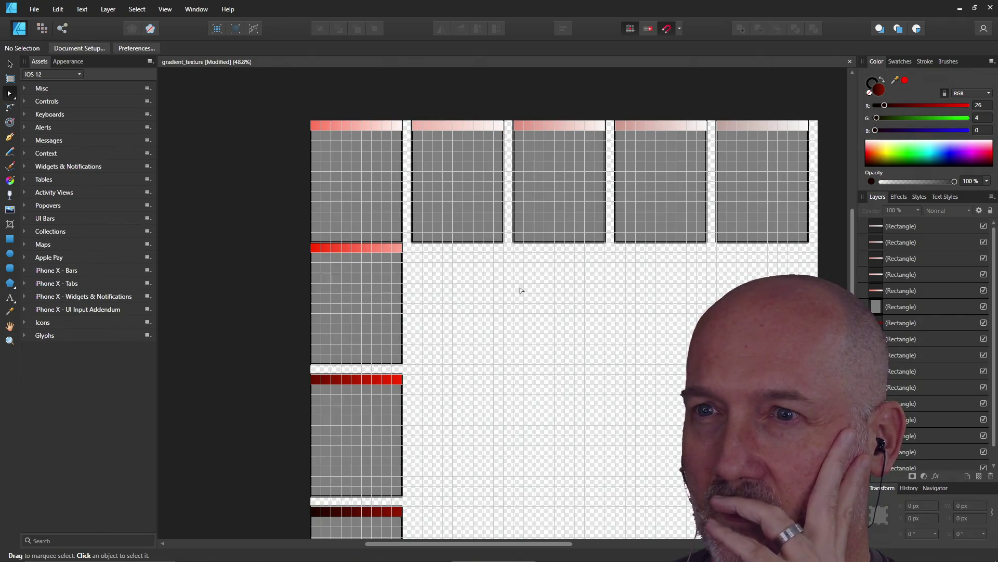
scroll(521, 290, "down", 2)
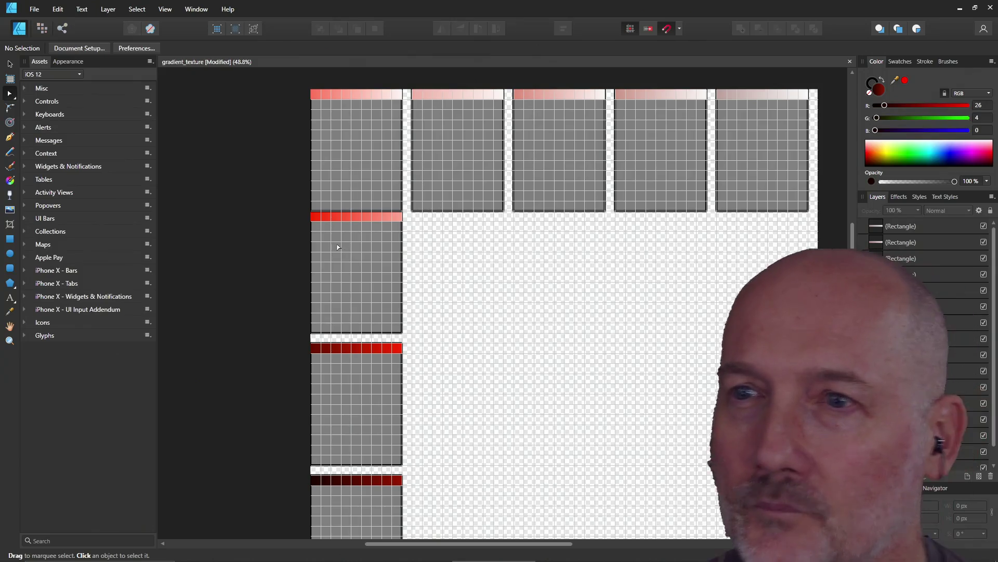
Ctrl-drag a copy of the red bar and its grey grid panel into the second column
left_click(342, 222)
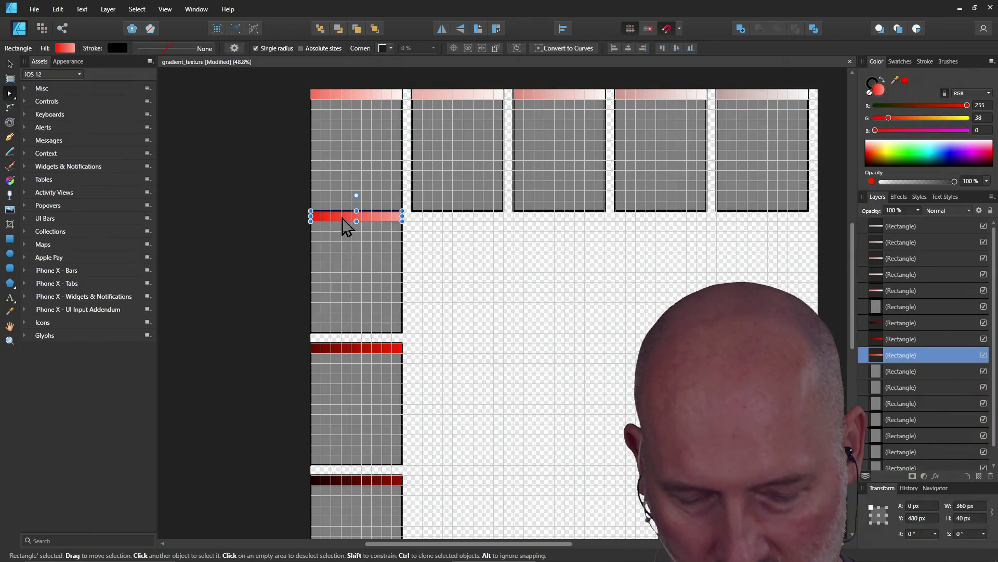
left_click(352, 272, "shift")
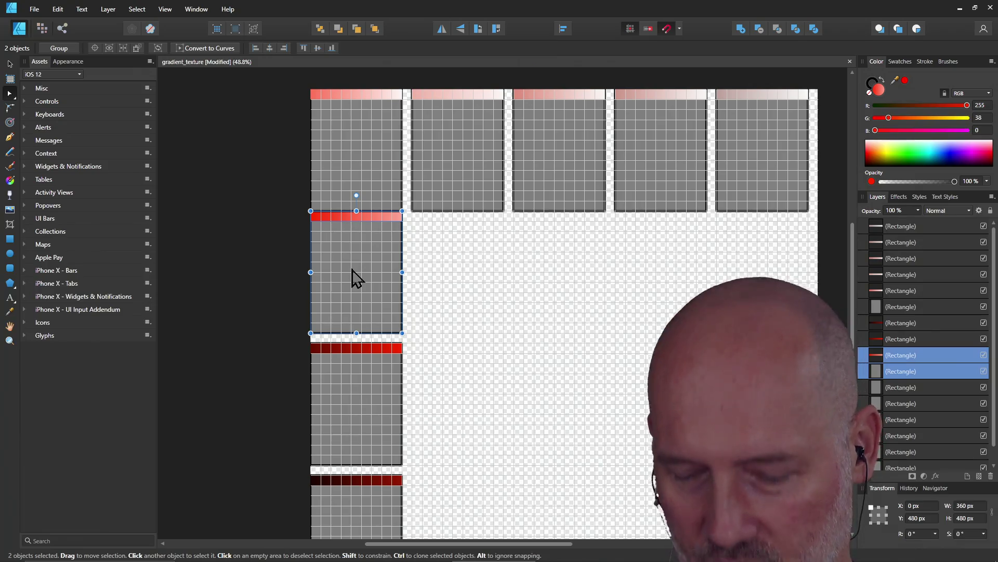
mouse_move(352, 270)
left_mouse_down("ctrl")
mouse_move(460, 270)
mouse_move(452, 255)
left_mouse_up("ctrl")
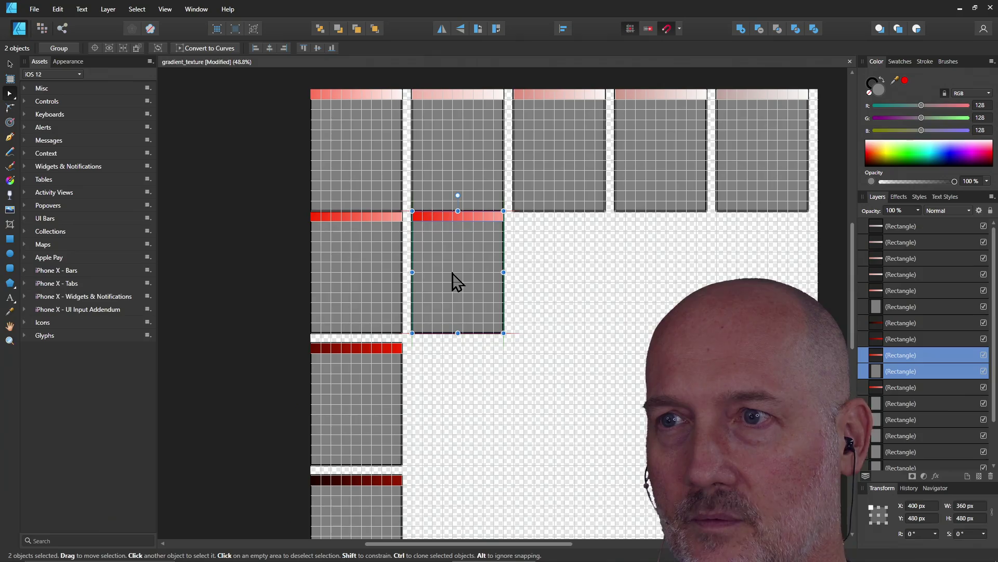
left_click(451, 217)
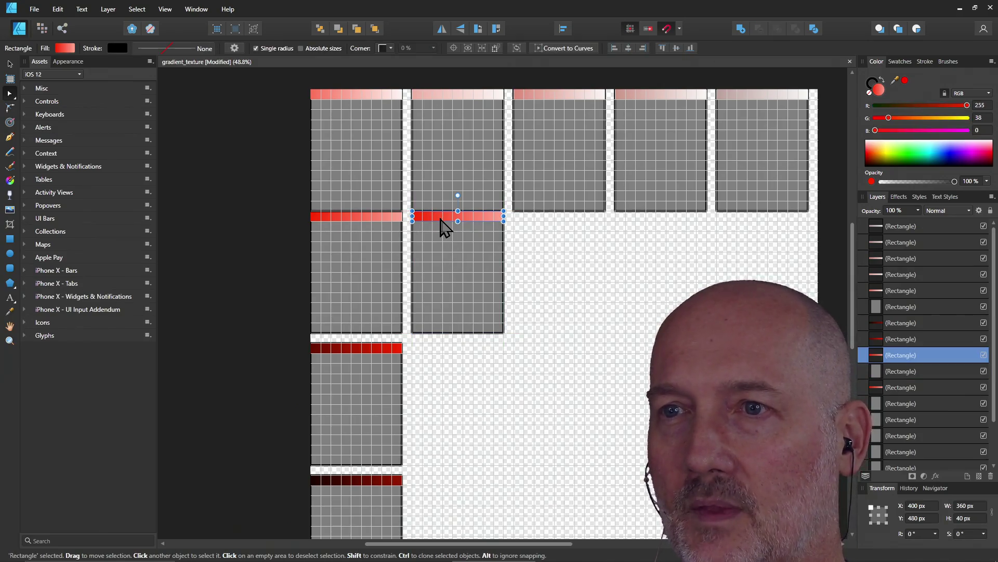
scroll(452, 144, "up", 2)
left_click(448, 126)
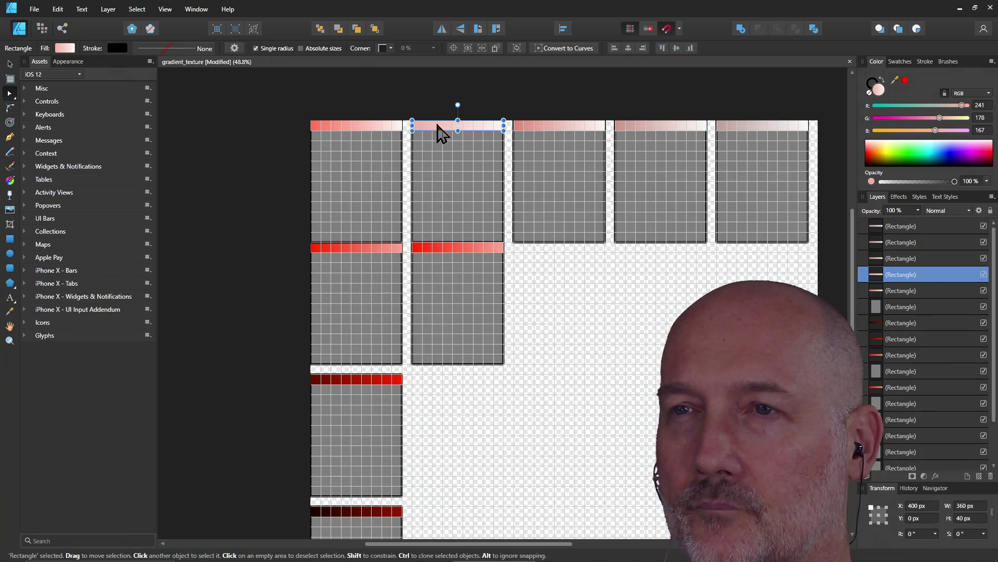
left_click(63, 49)
left_click(56, 141)
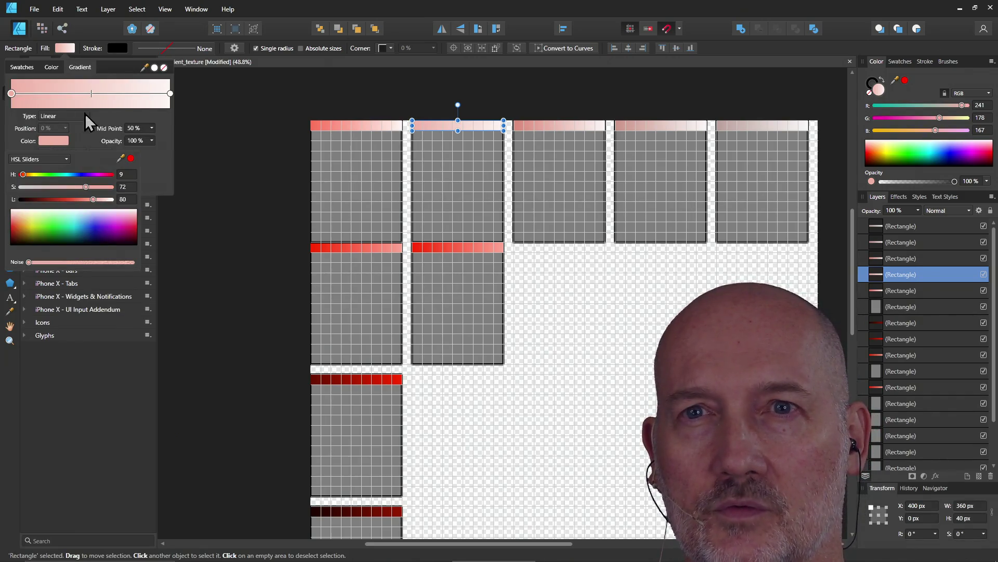
left_click(171, 94)
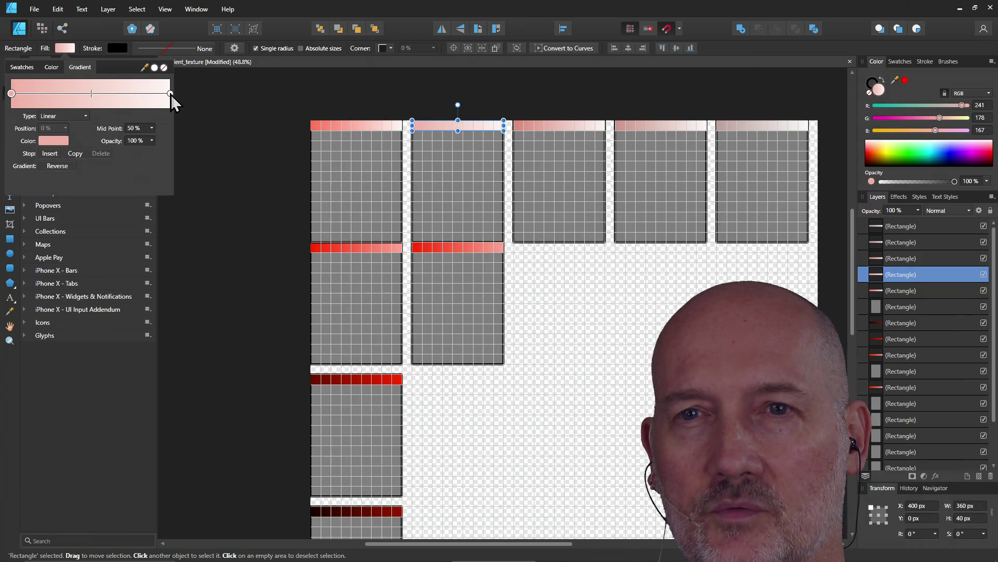
left_click(45, 142)
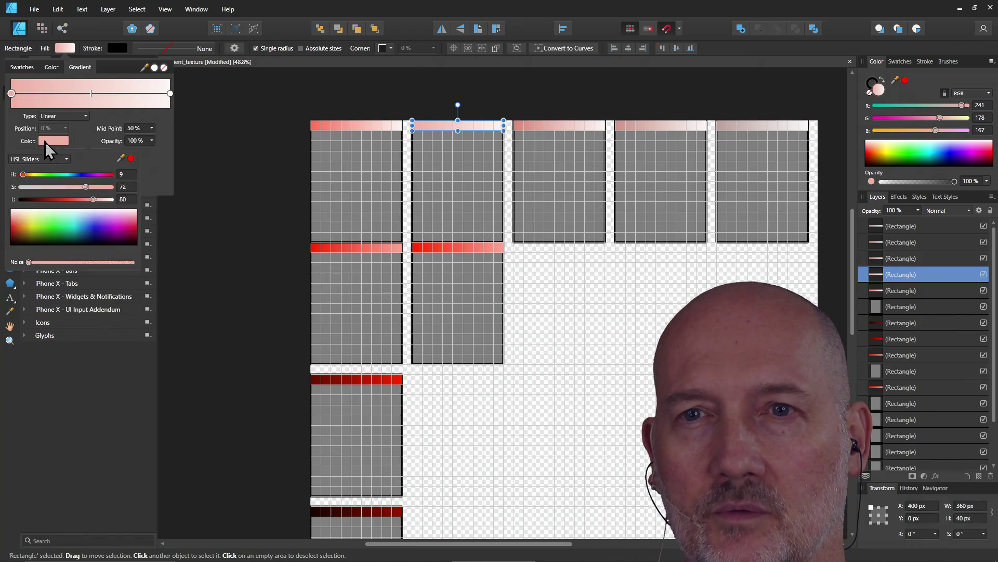
left_click(45, 141)
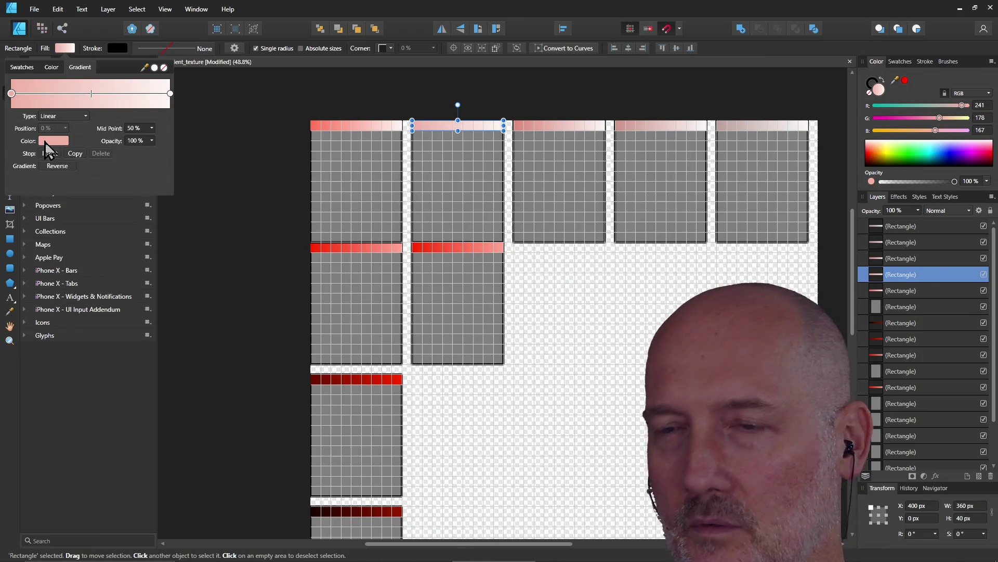
key("Escape")
left_click(443, 250)
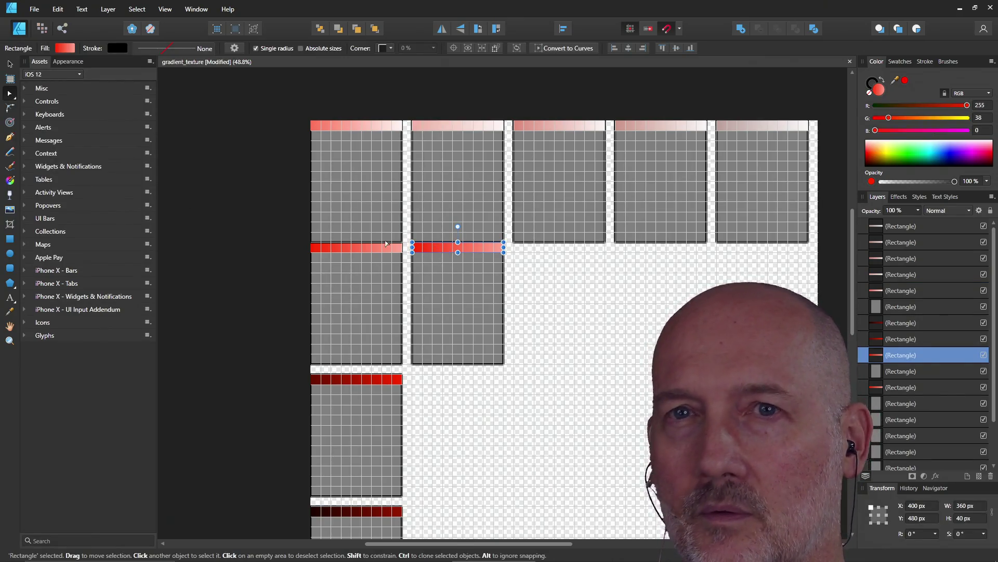
Set both gradient stops of the second column's red bar to HSL saturation 72, then deselect
left_click(65, 48)
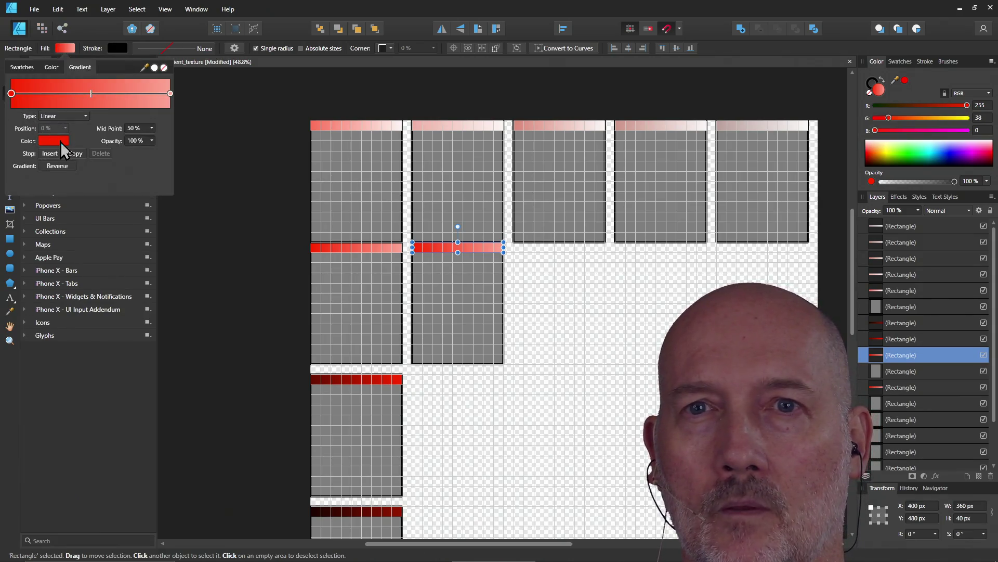
left_click(59, 141)
left_click(134, 187)
type("72")
key("Return")
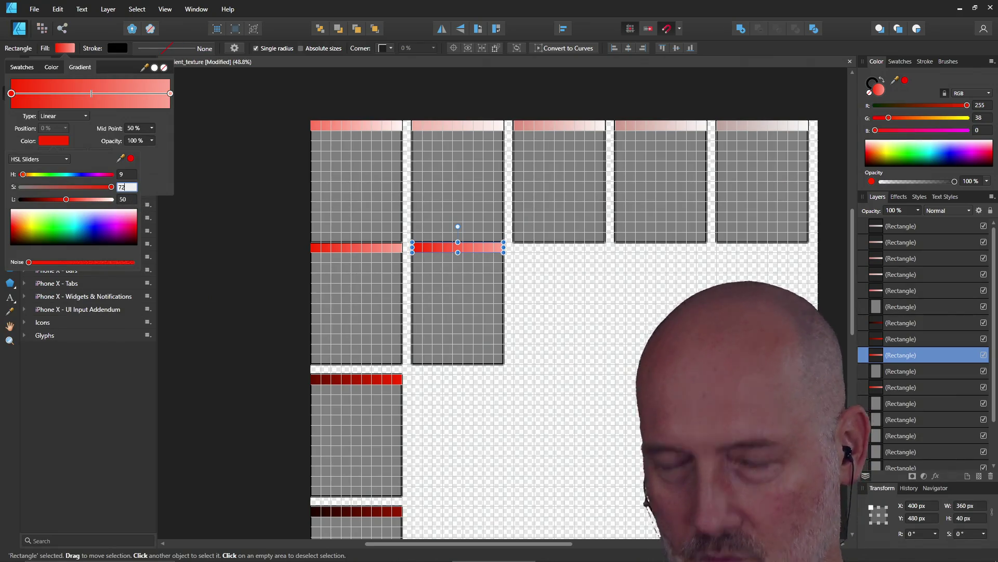
left_click(174, 100)
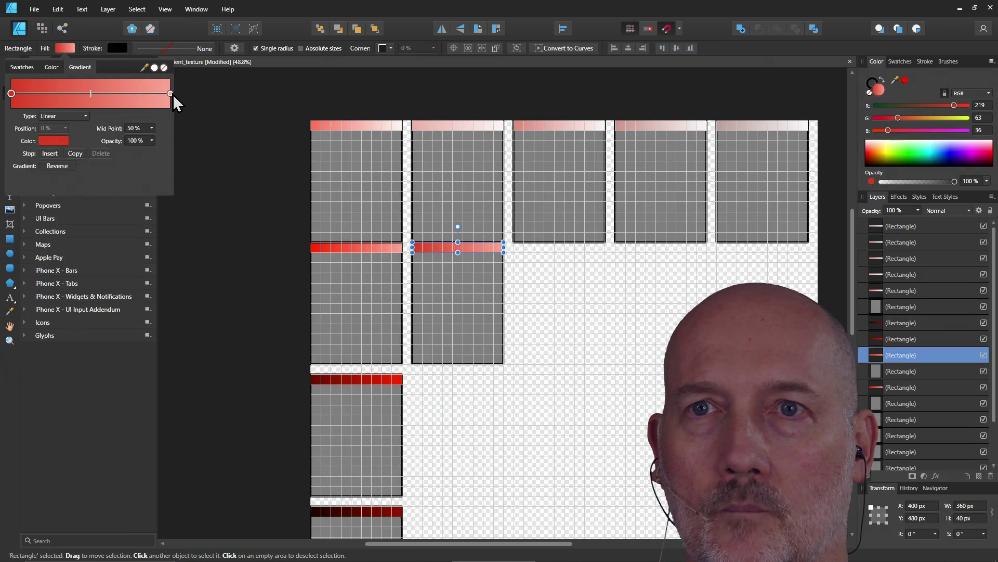
left_click(170, 94)
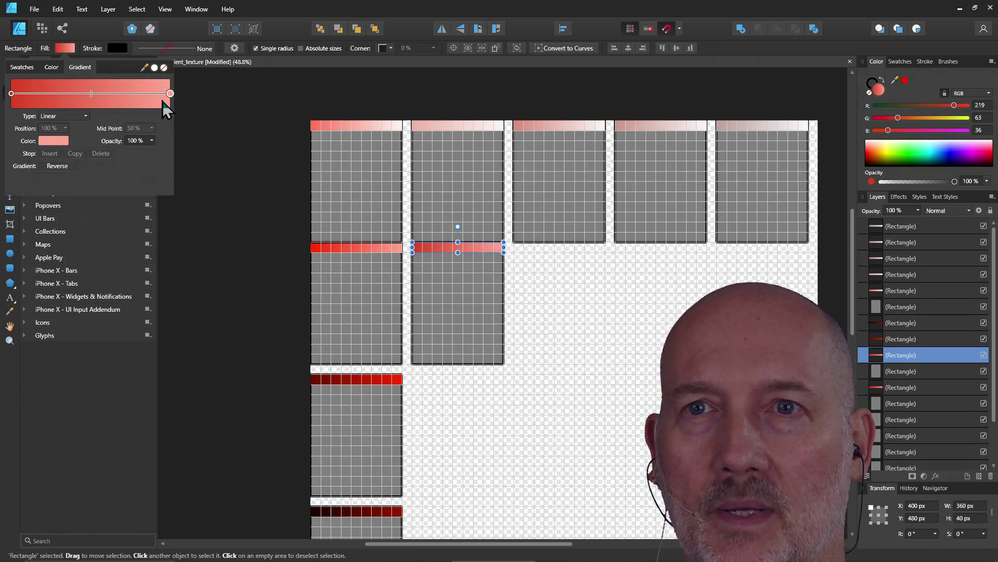
left_click(52, 141)
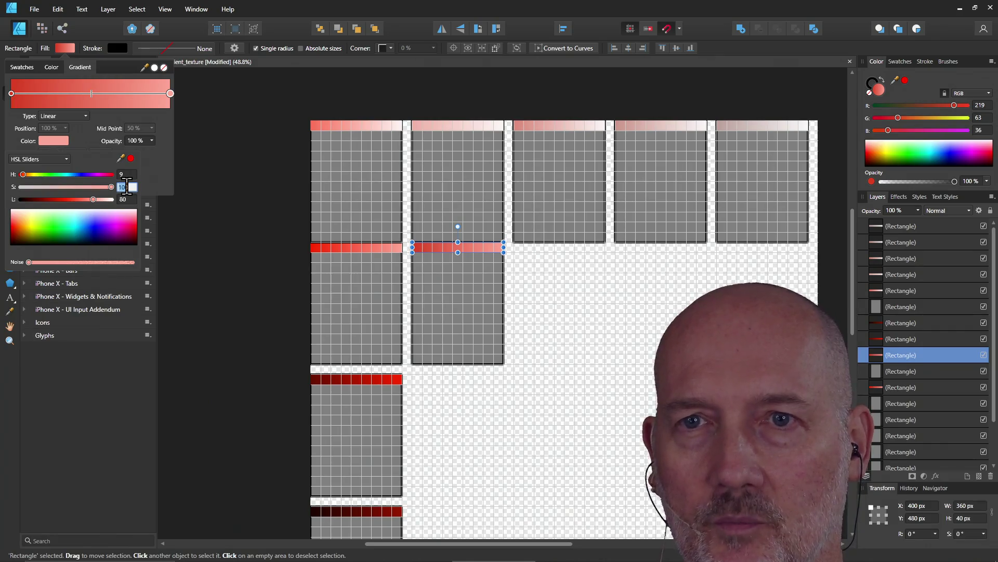
type("72")
key("Return")
left_click(217, 149)
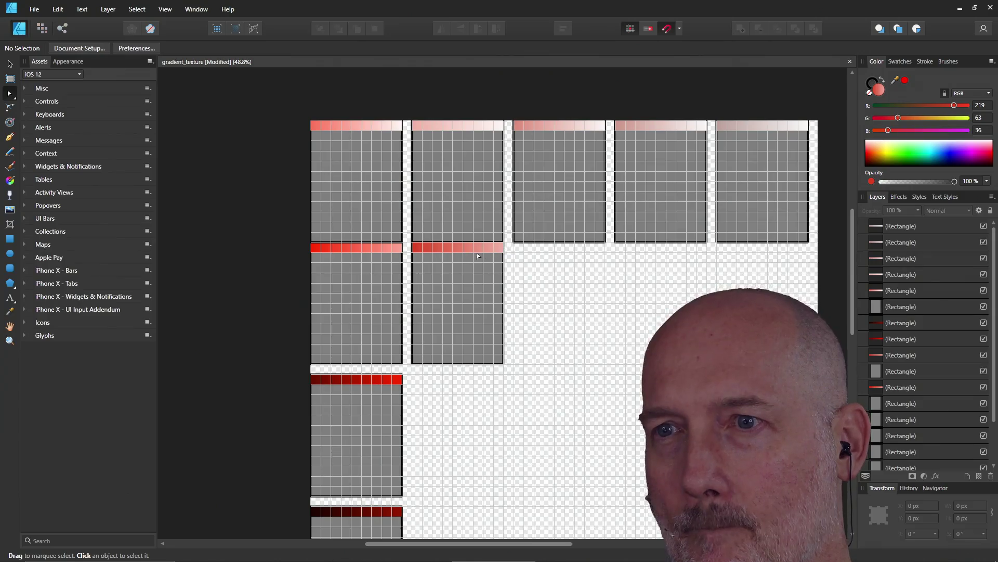
Ctrl-drag a copy of the second column's grey grid panel into the third column
left_click(473, 298)
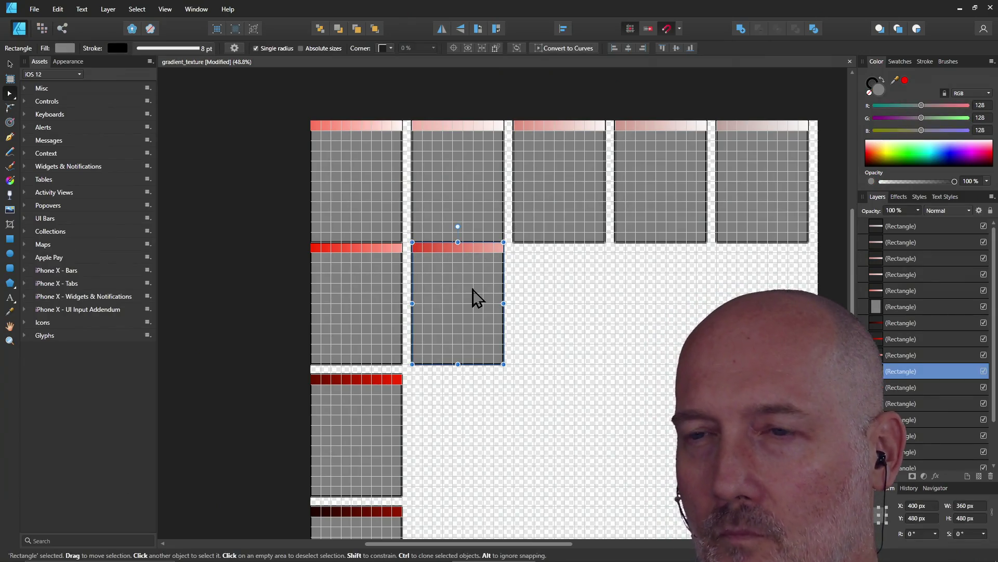
left_click(466, 250)
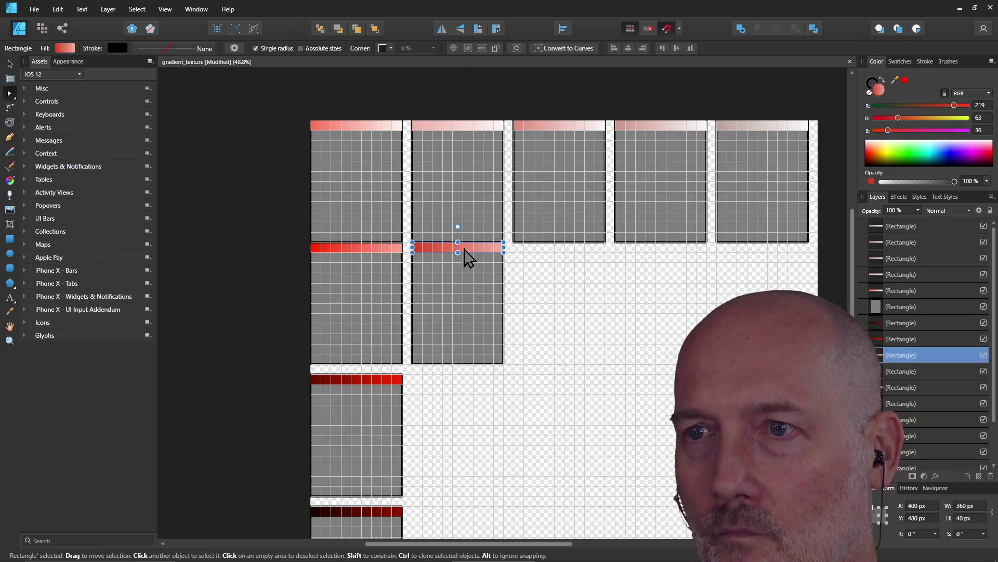
left_click(464, 322)
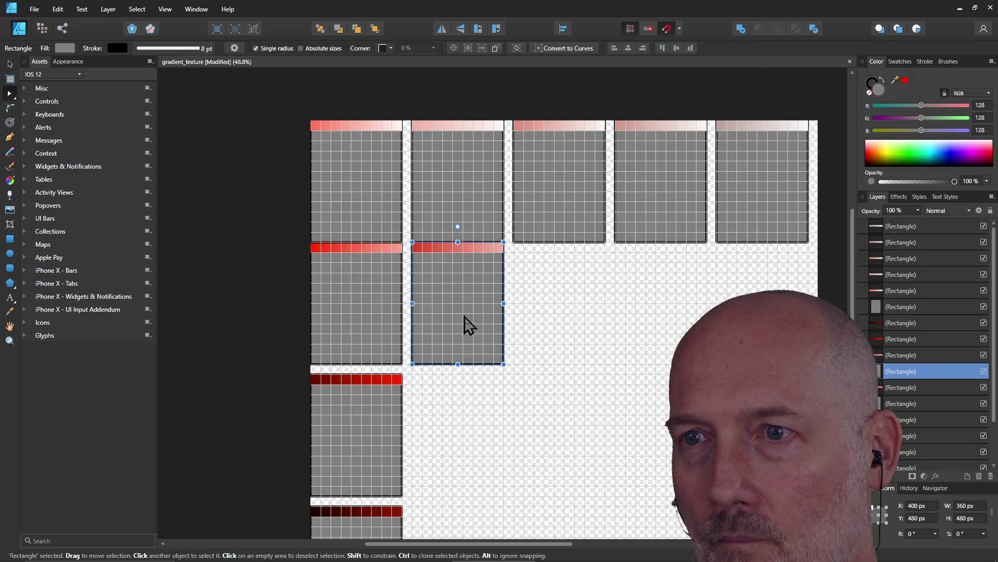
left_click_drag(465, 321, 557, 316)
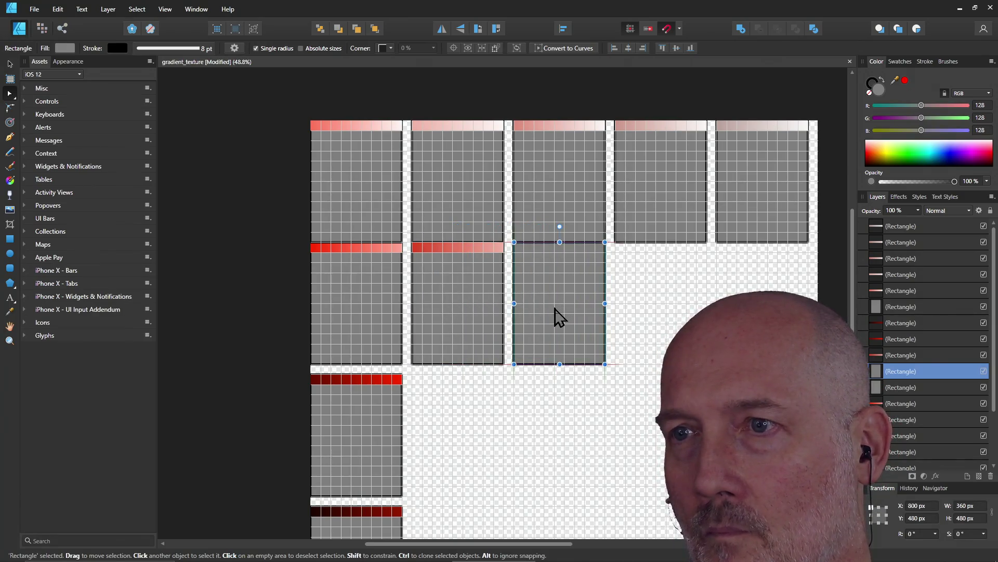
Put the desaturated red bar atop the third column's panel, undoing so column two keeps its bar
left_click(465, 248)
left_click_drag(460, 253, 561, 257)
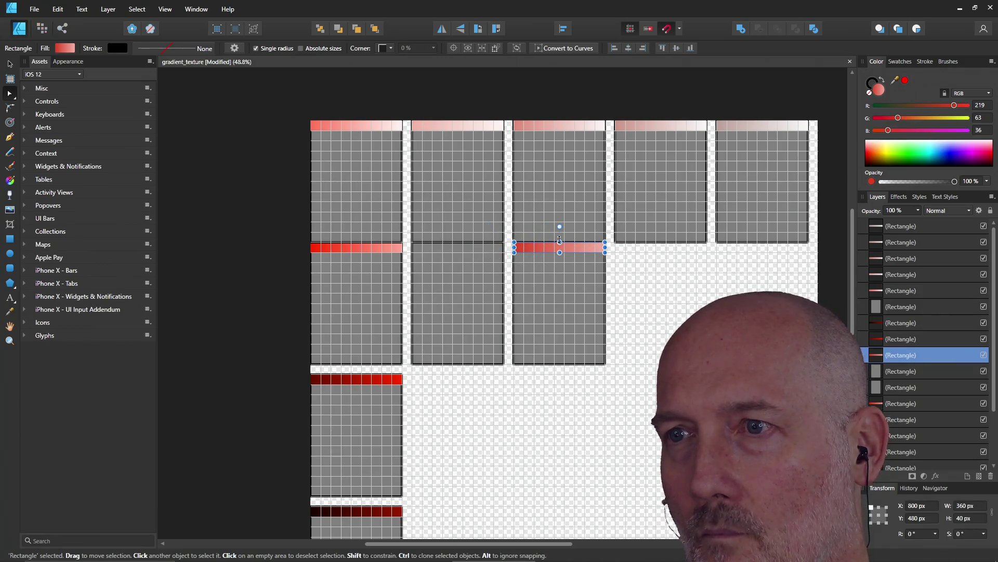
left_click(562, 211)
left_click(565, 247)
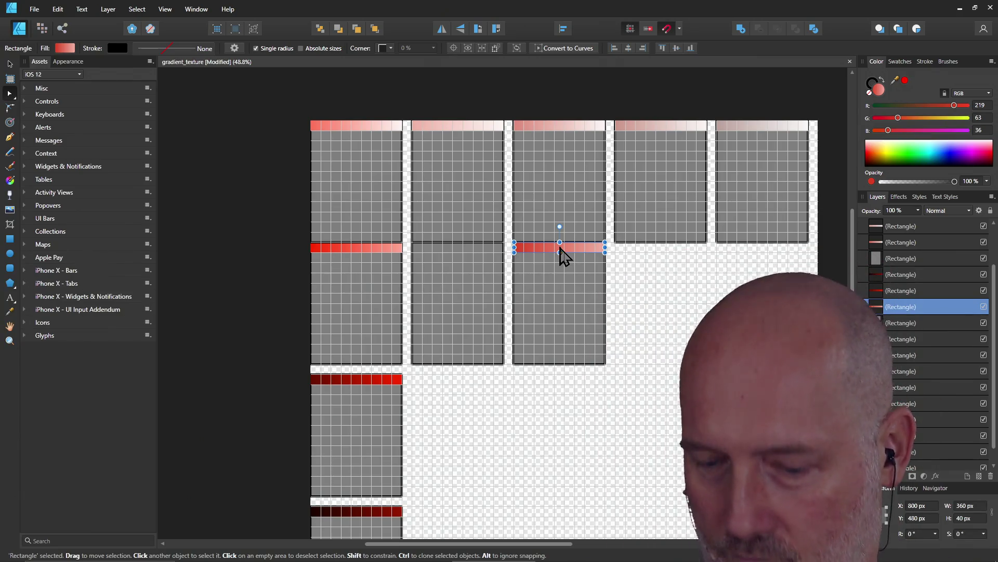
key("ctrl+z")
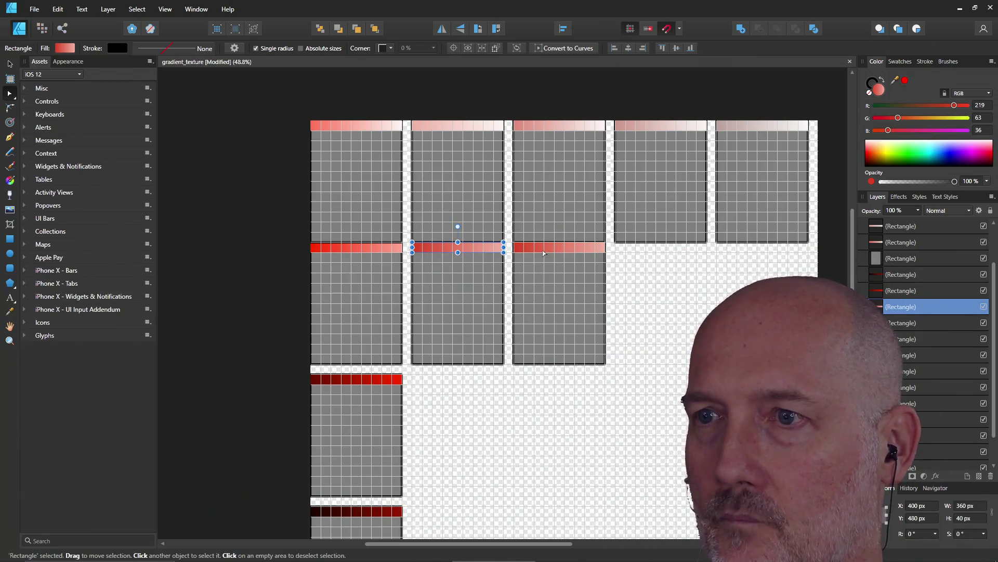
left_click(546, 250)
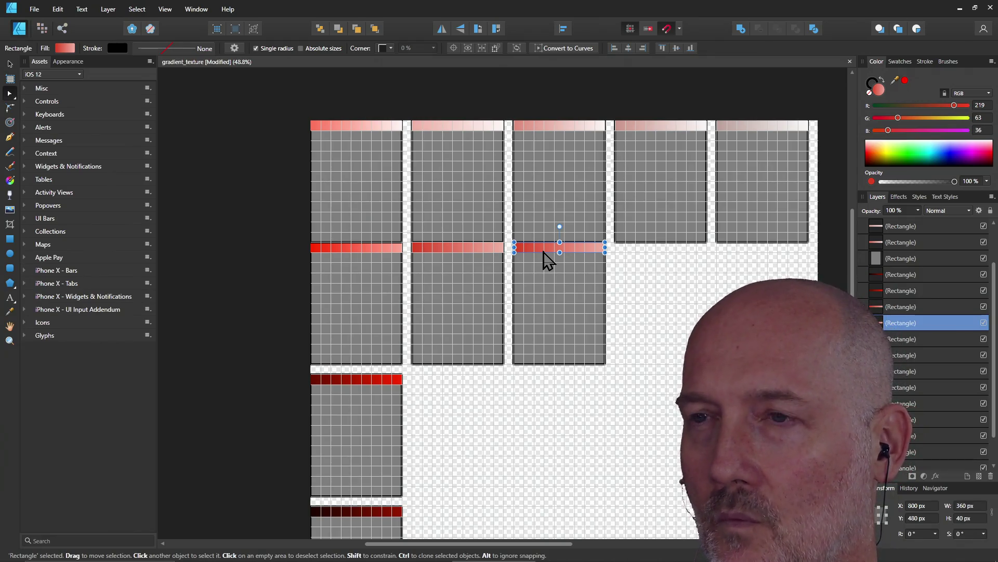
left_click(564, 127)
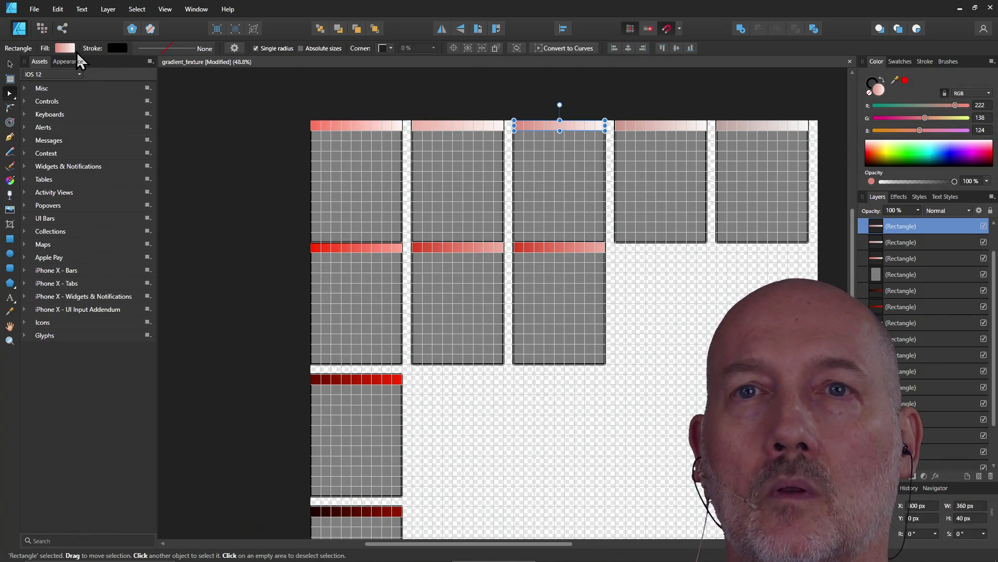
left_click(58, 49)
left_click(56, 140)
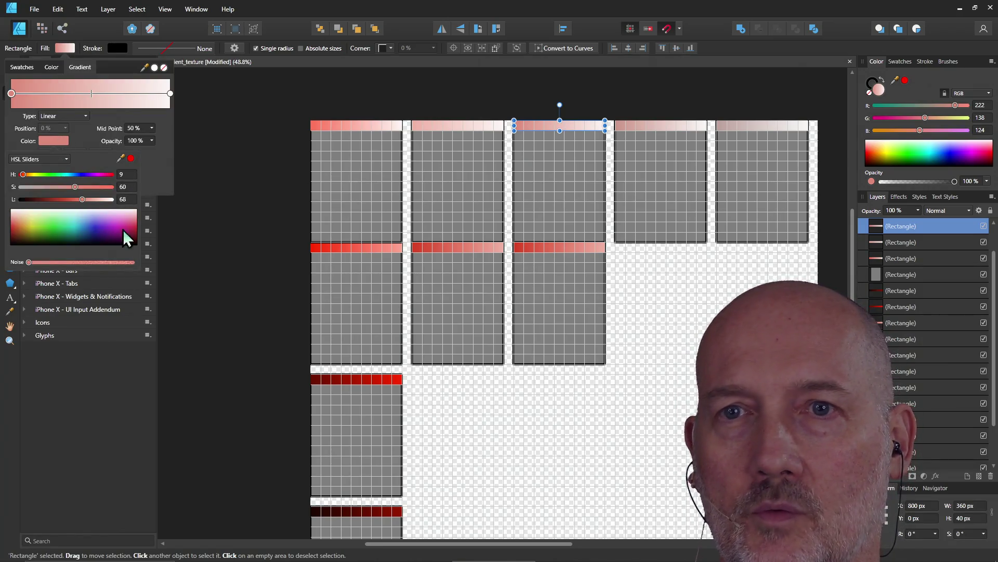
left_click(548, 251)
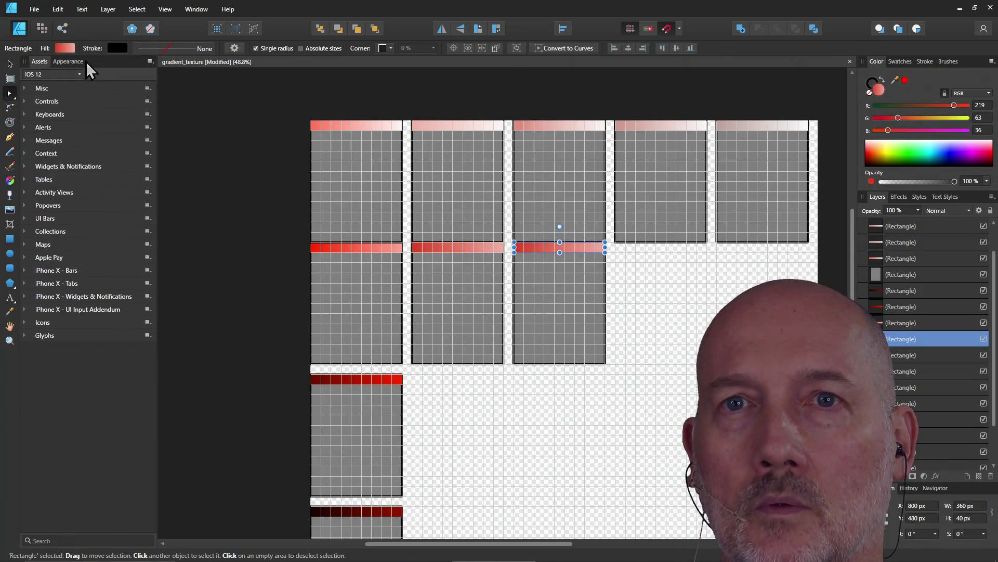
Set HSL saturation to 60 on both the red stop and the pale stop of the bar's fill gradient
left_click(61, 48)
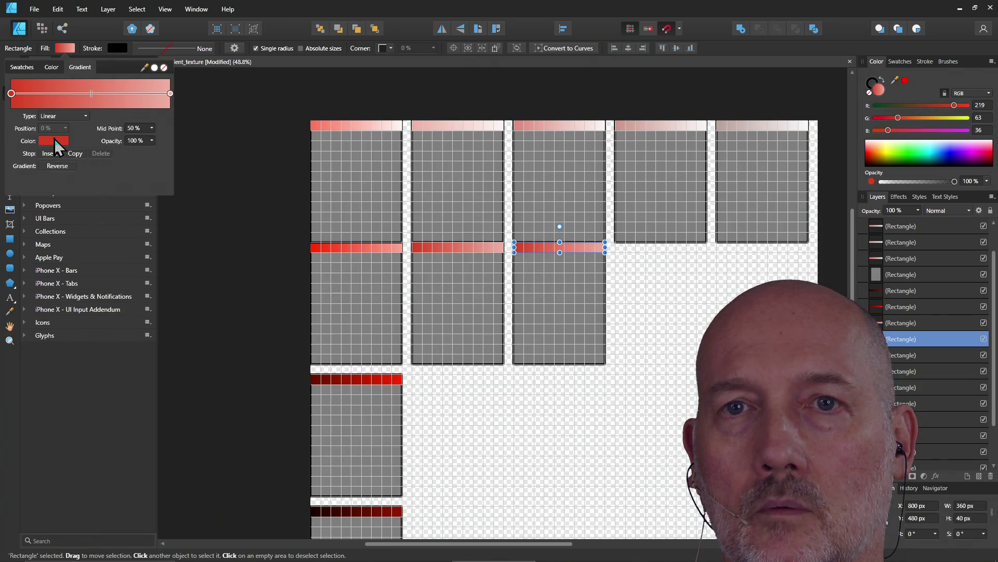
left_click(55, 141)
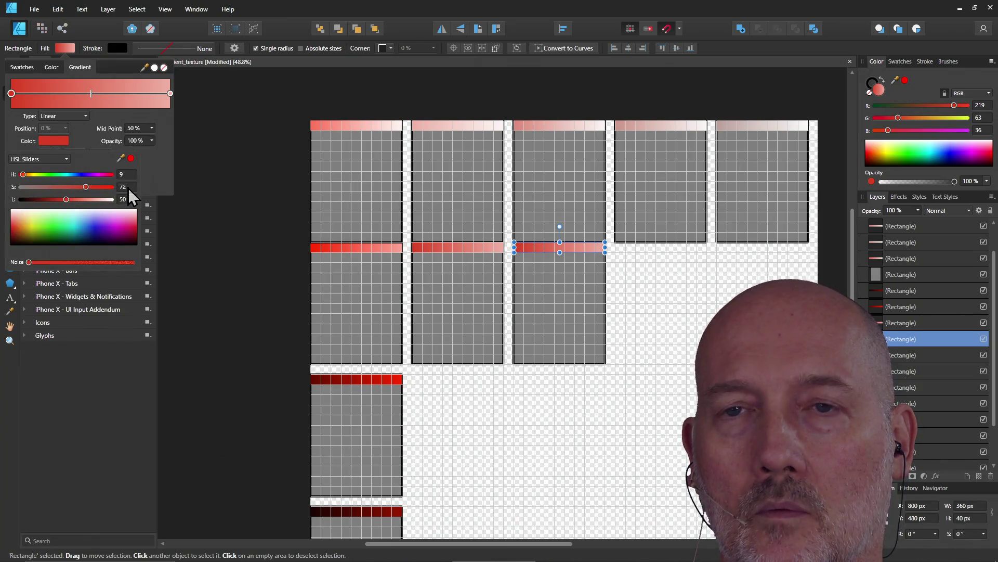
type("60")
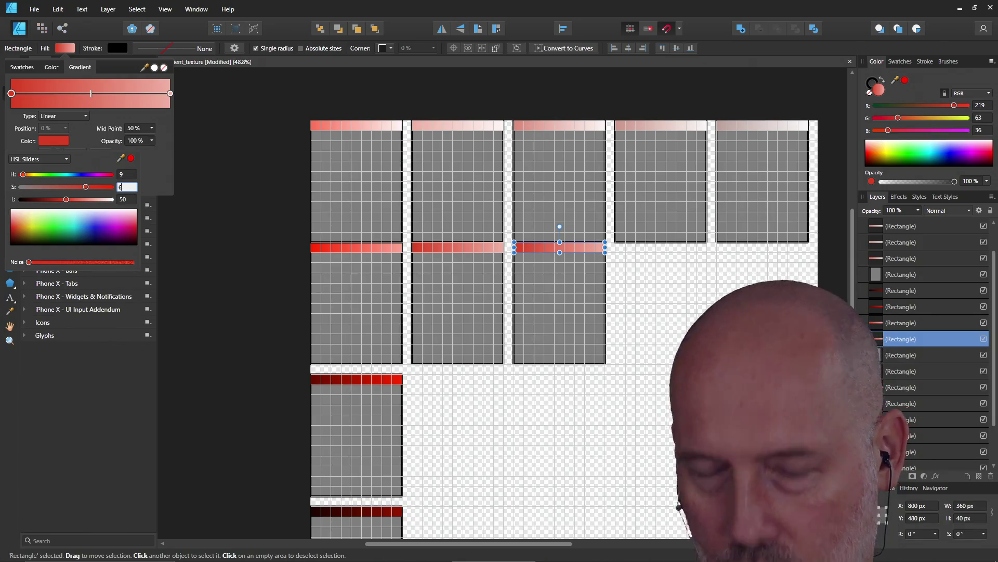
left_click(171, 97)
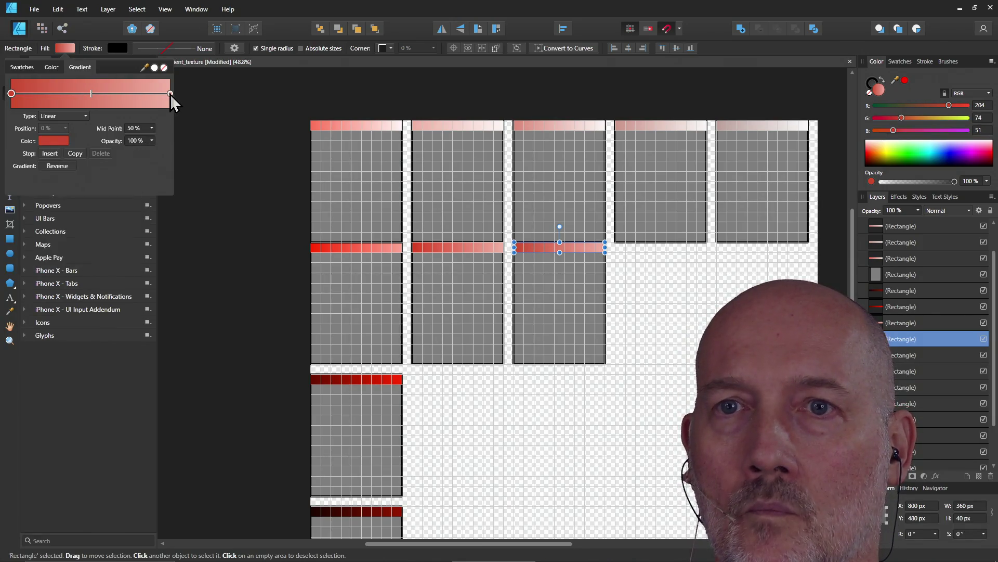
left_click(171, 94)
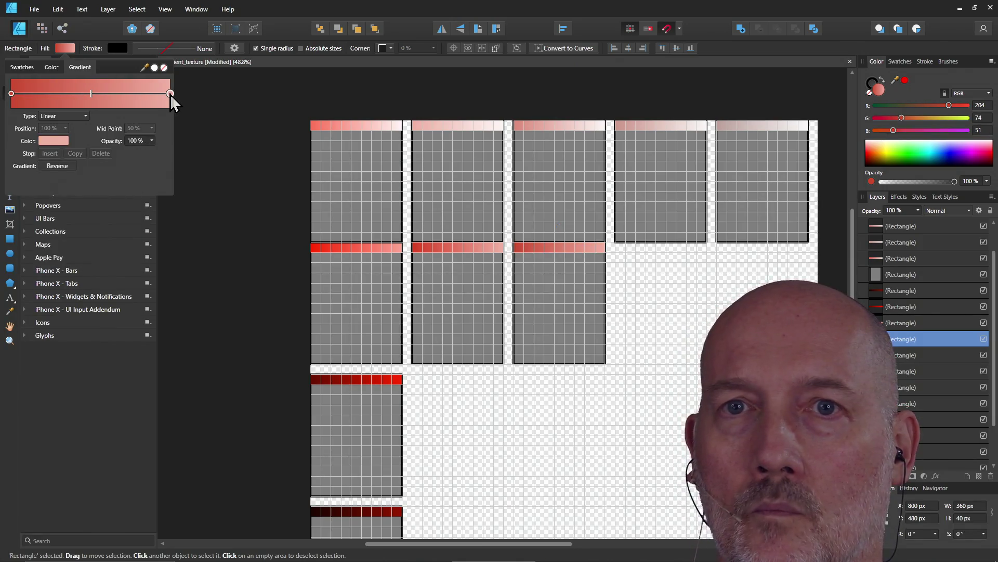
left_click(53, 142)
left_click(123, 187)
type("60")
key("Return")
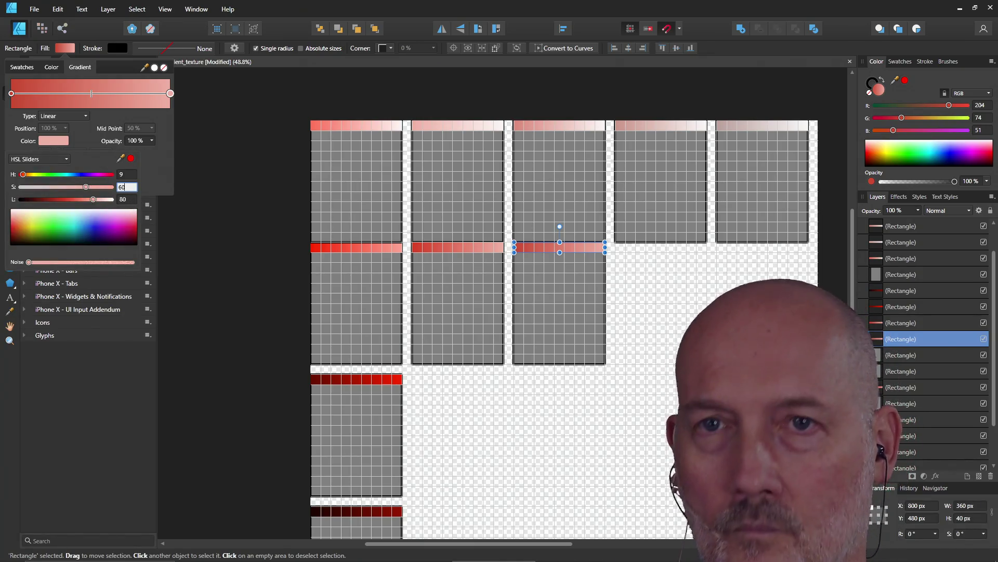
left_click(231, 166)
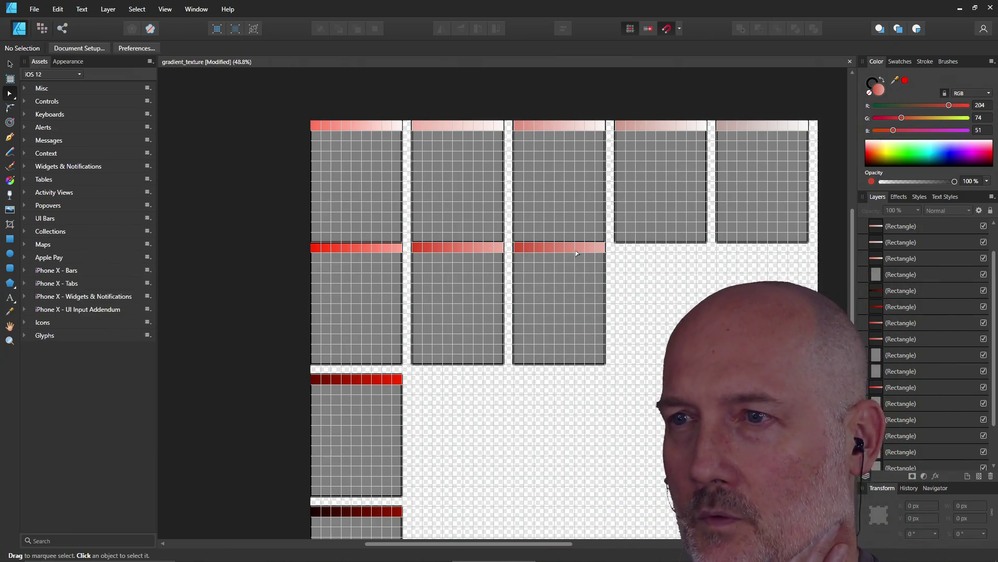
Check the fourth column's top strip gradient for reference, then select the third column's red bar
left_click(665, 135)
left_click(65, 47)
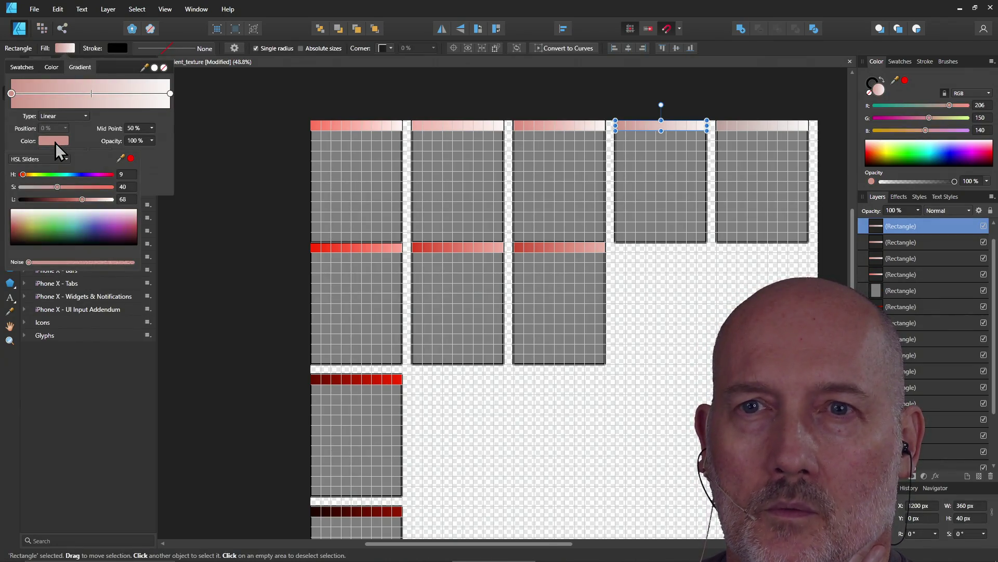
left_click(267, 139)
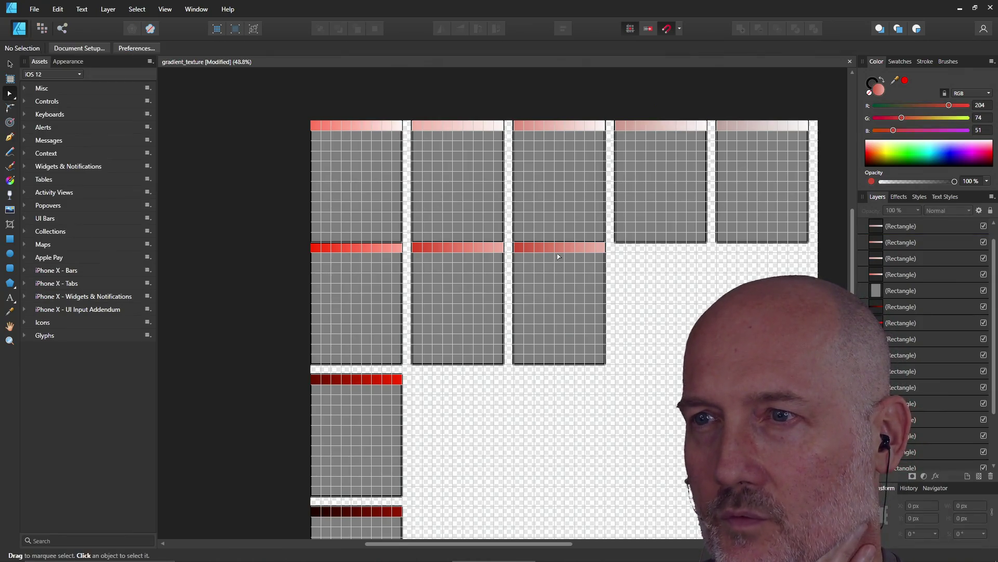
left_click(557, 250)
left_click(468, 250)
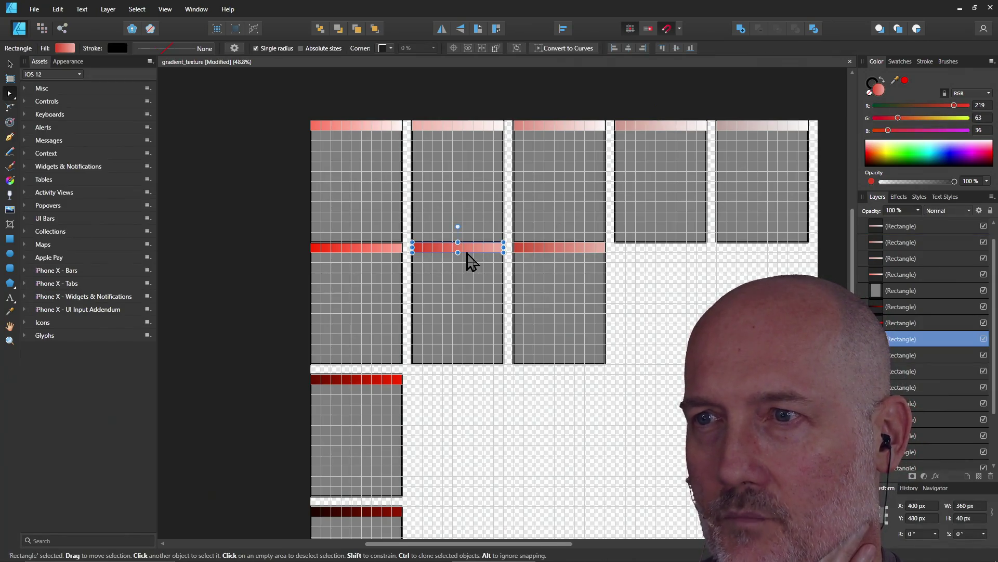
left_click(547, 248)
left_click(454, 247)
left_click(539, 251)
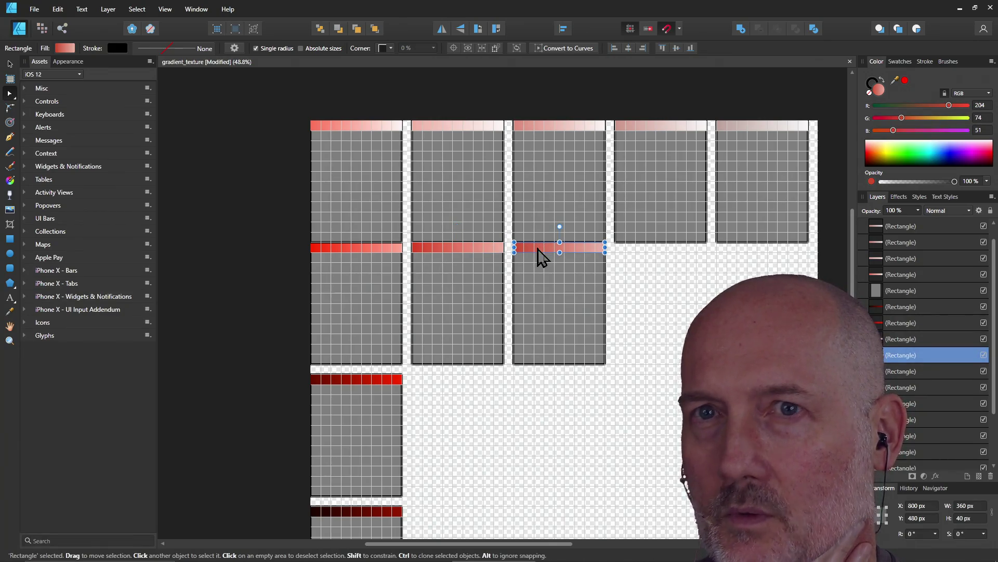
Lower the red bar's left gradient stop to saturation 50
left_click(66, 50)
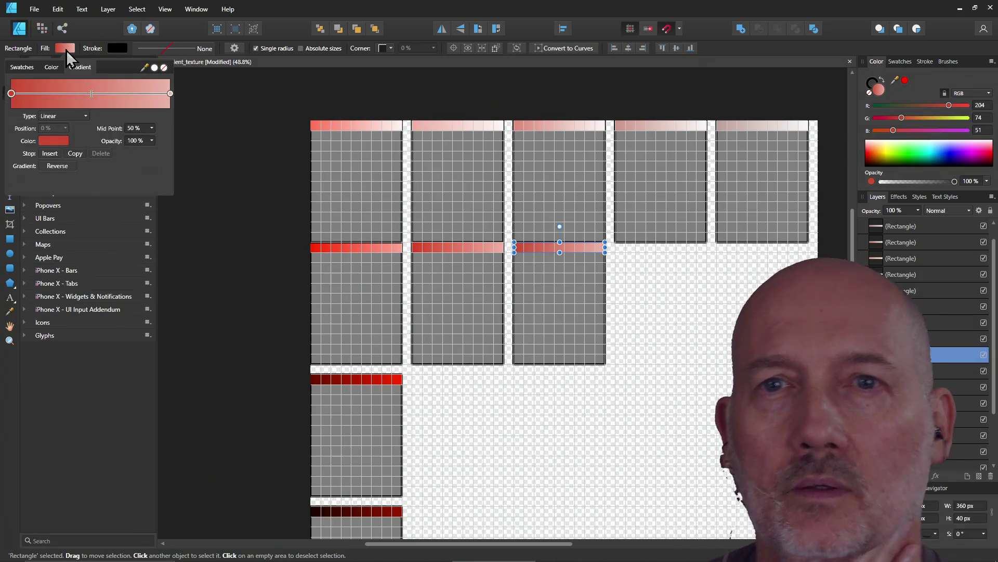
left_click(51, 142)
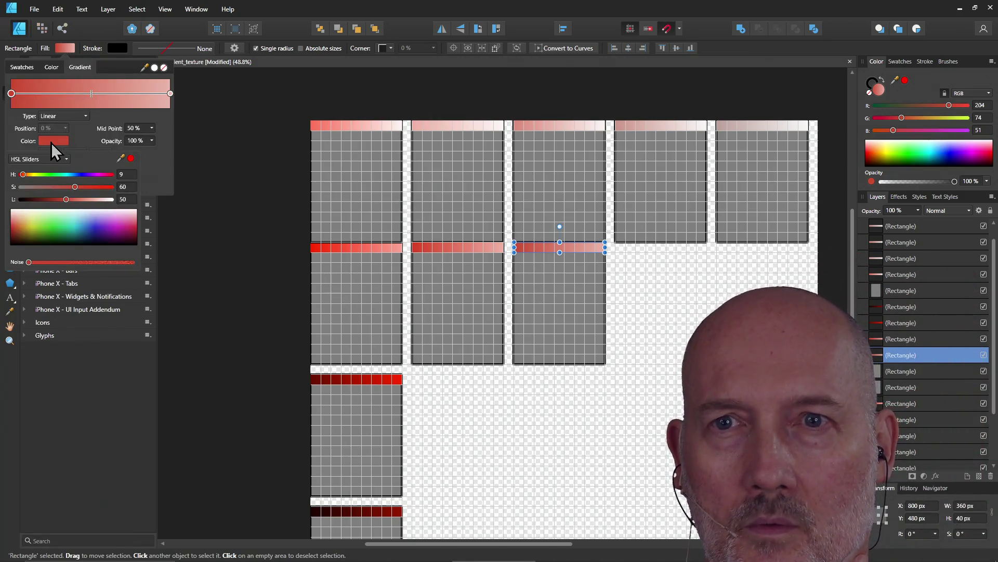
left_click(129, 186)
type("500")
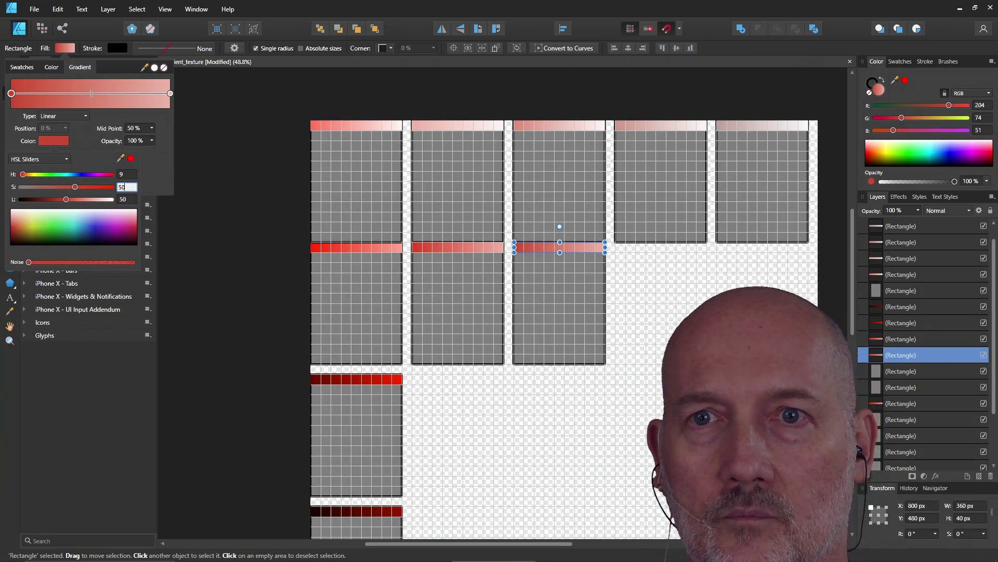
key("Return")
left_click(172, 94)
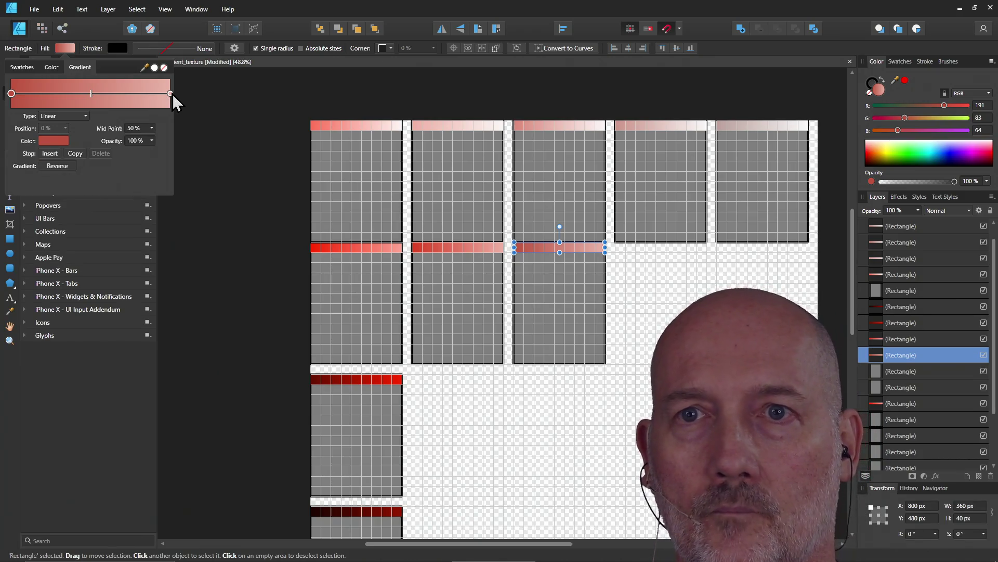
Lower the right gradient stop to saturation 55 and reselect the bar
left_click(170, 94)
left_click(56, 142)
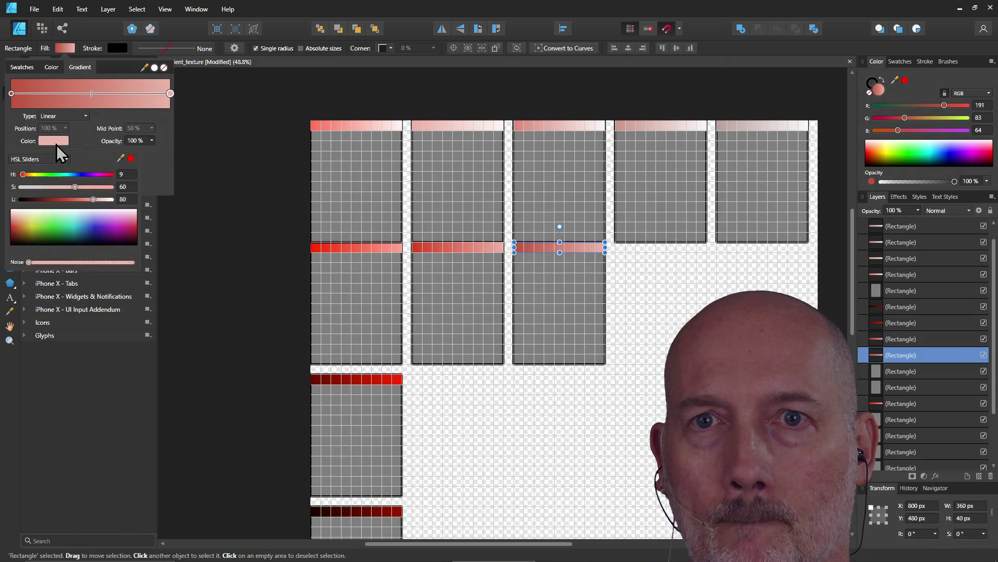
left_click(127, 188)
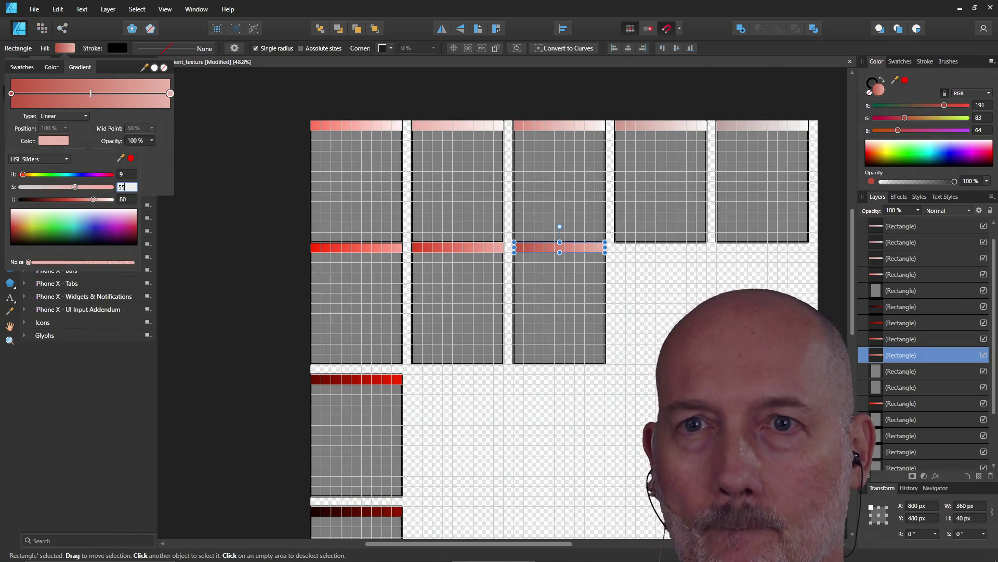
type("55")
key("Return")
left_click(234, 195)
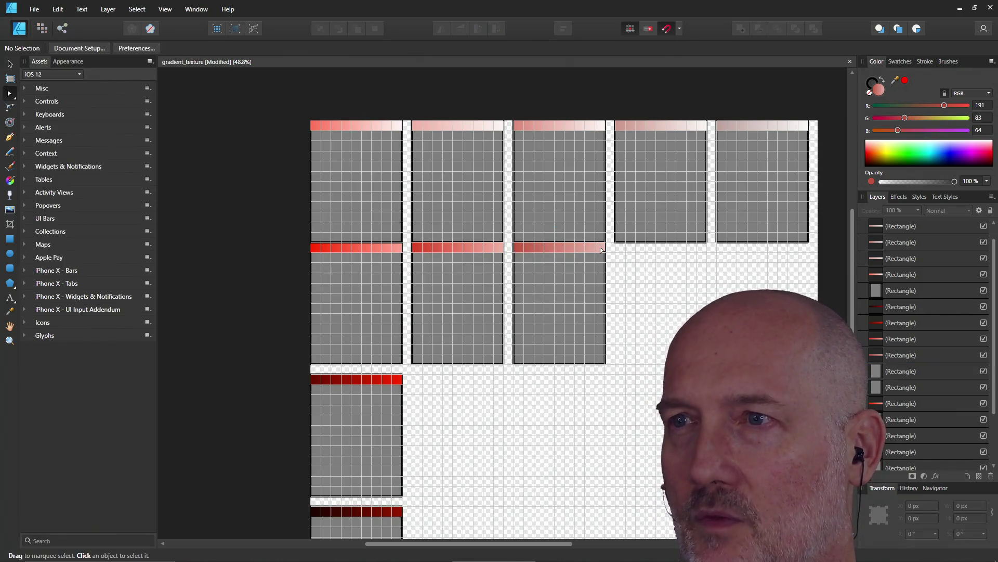
left_click(574, 248)
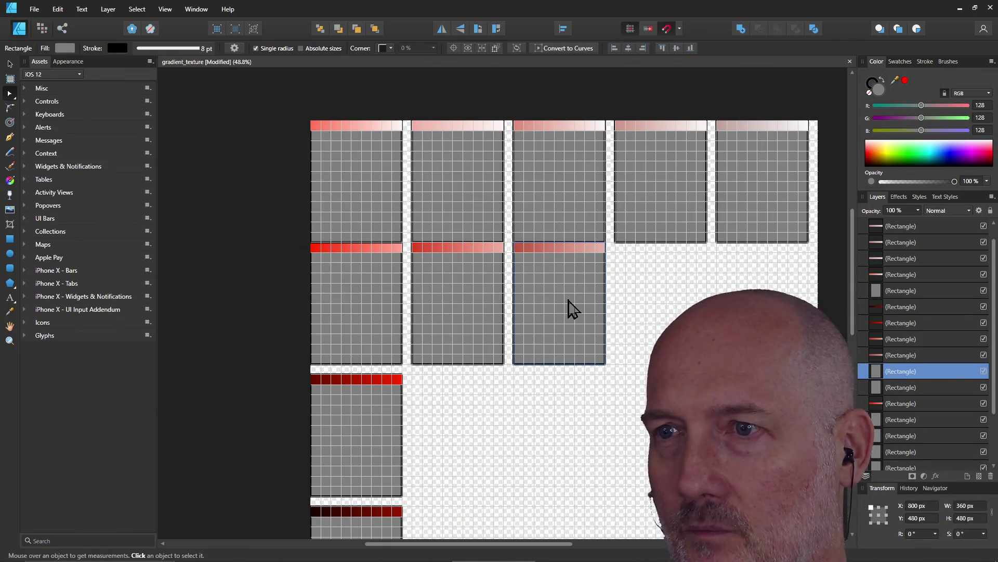
Ctrl-drag the red bar with its grey panel to X 1200 px in column four, then select the copied bar alone
left_click(576, 291, "shift")
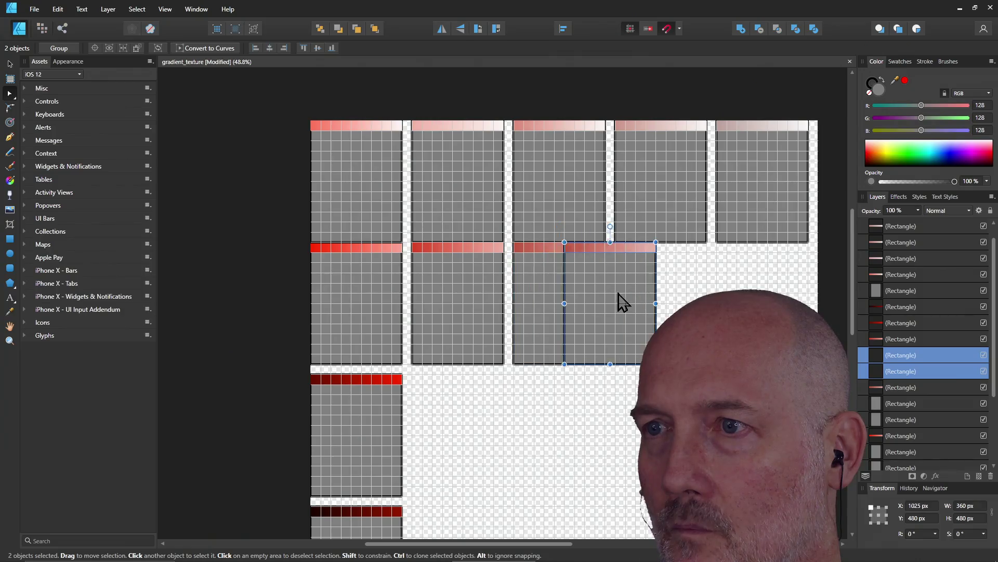
left_click_drag(562, 299, 663, 301)
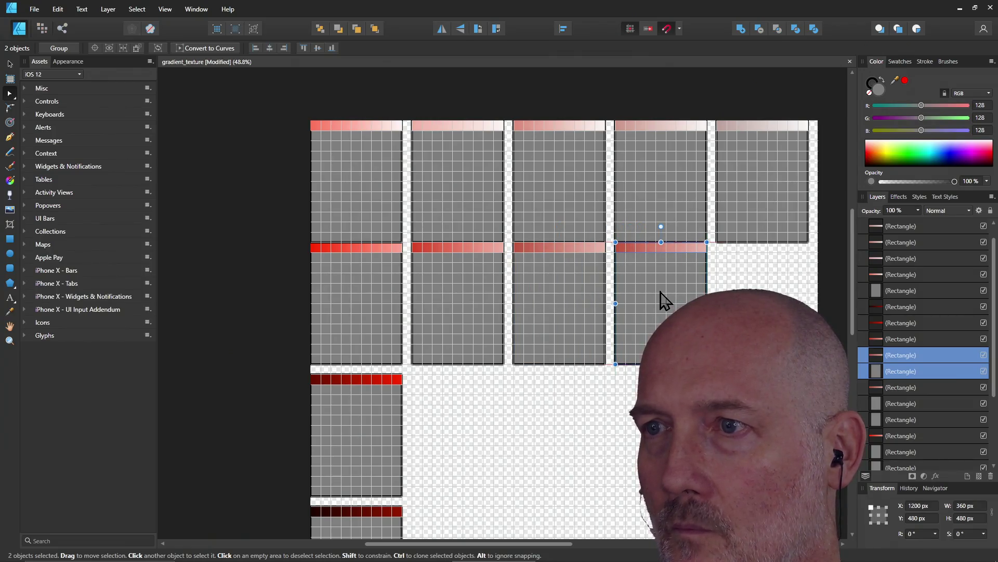
left_click(673, 248)
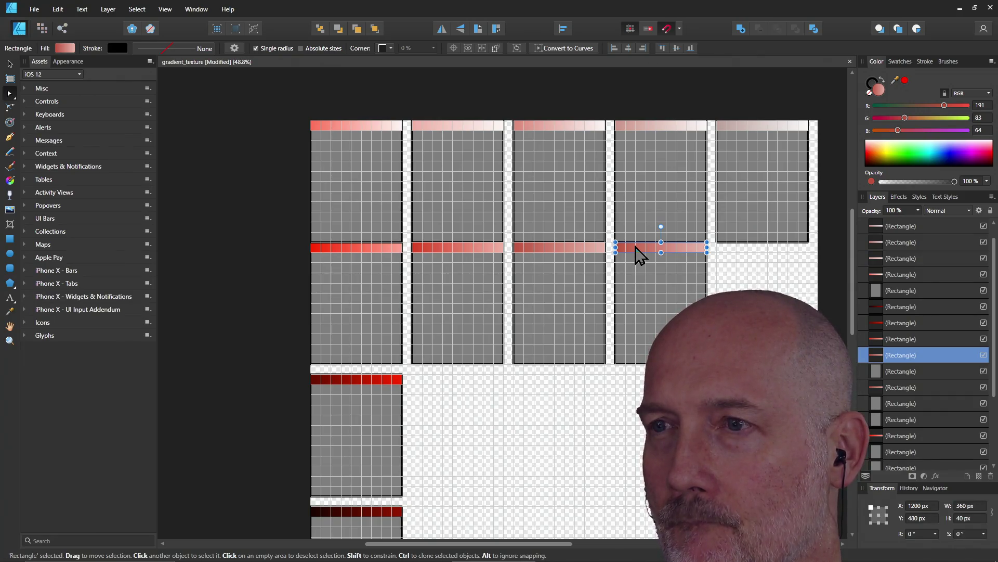
left_click(63, 49)
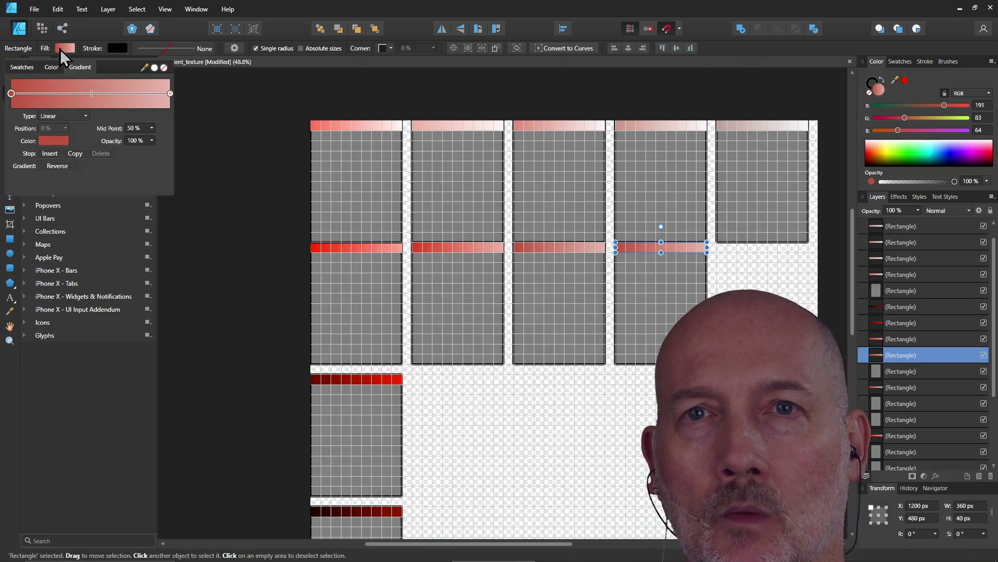
left_click(47, 139)
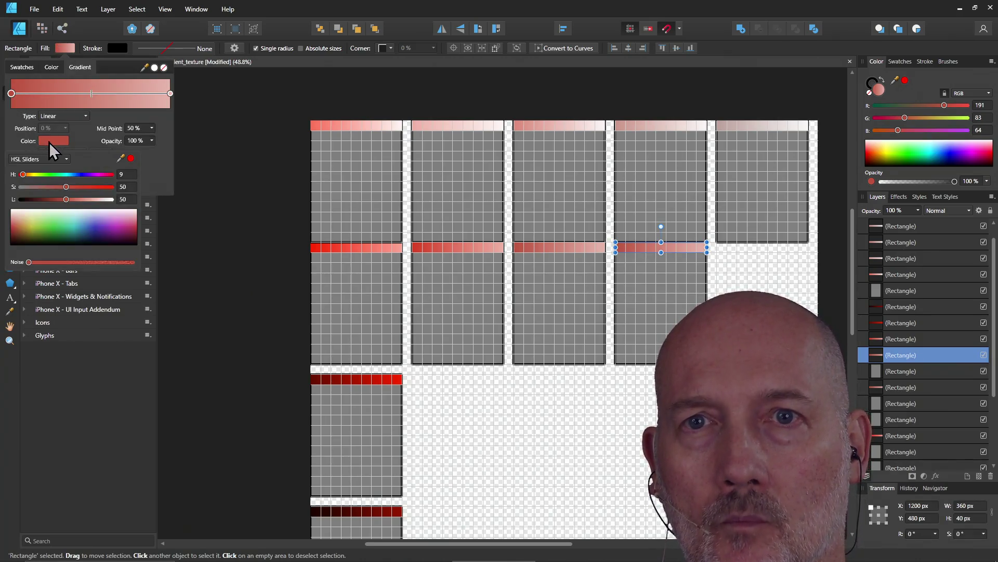
left_click(125, 187)
type("40")
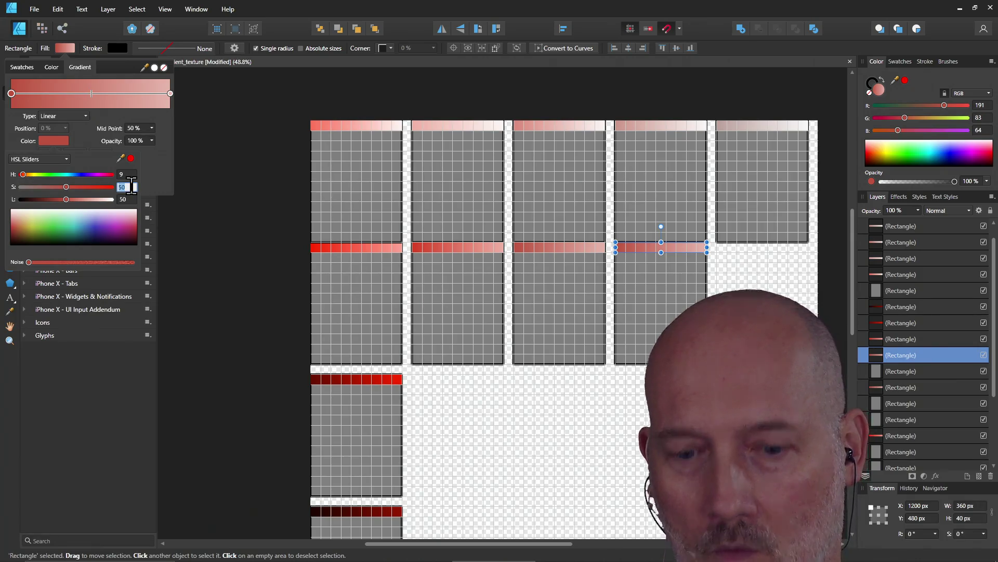
key("Return")
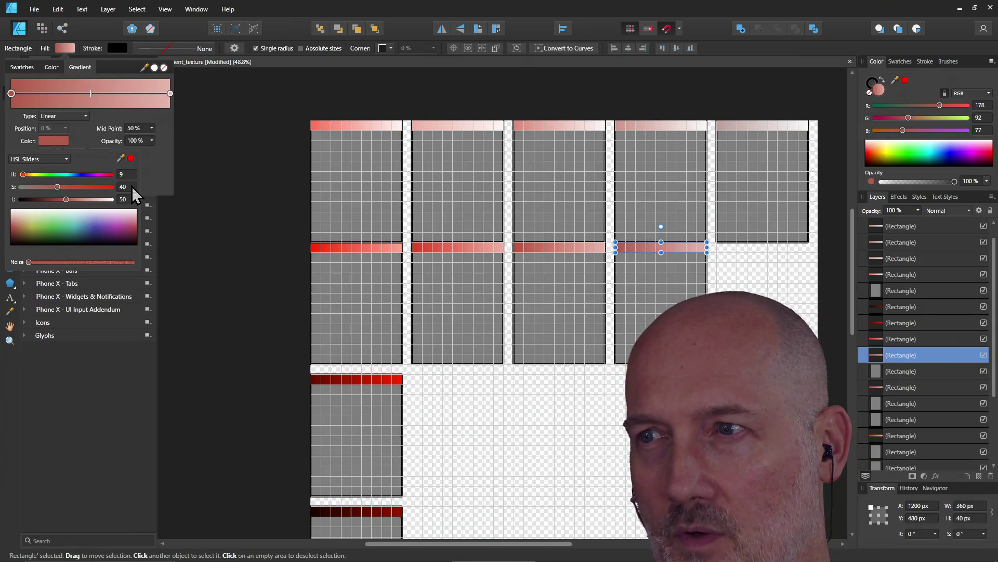
key("Escape")
left_click(229, 183)
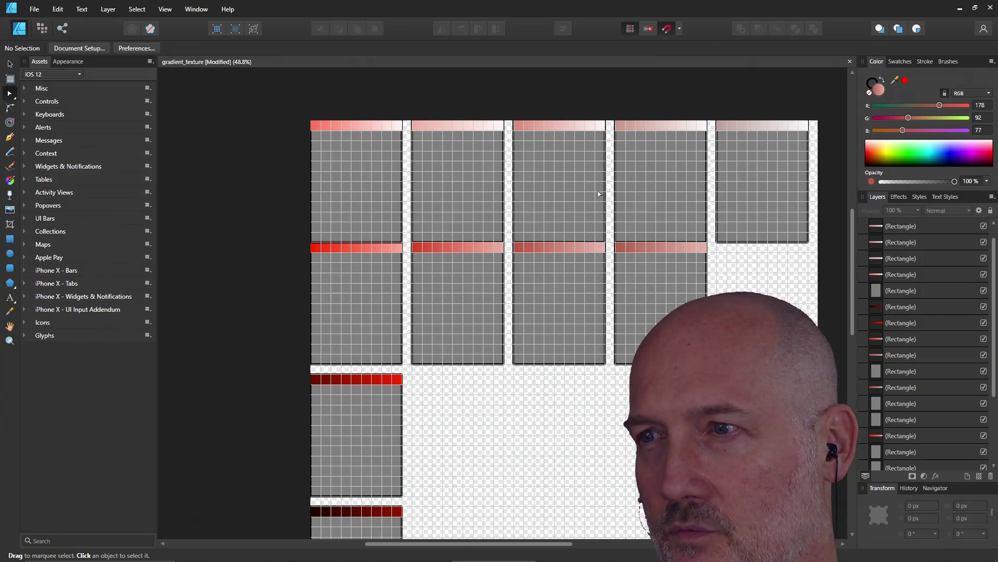
left_click(663, 247)
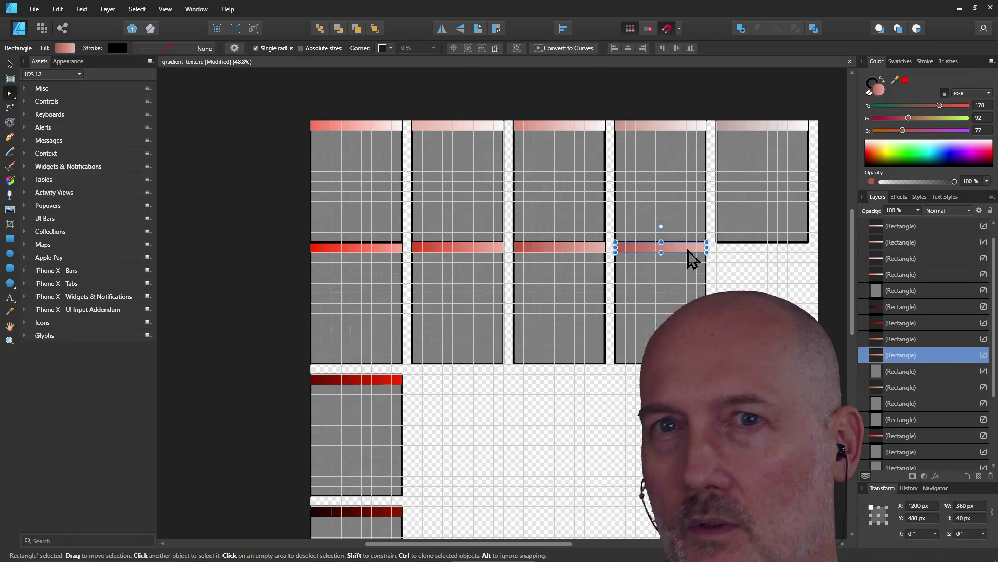
left_click(63, 48)
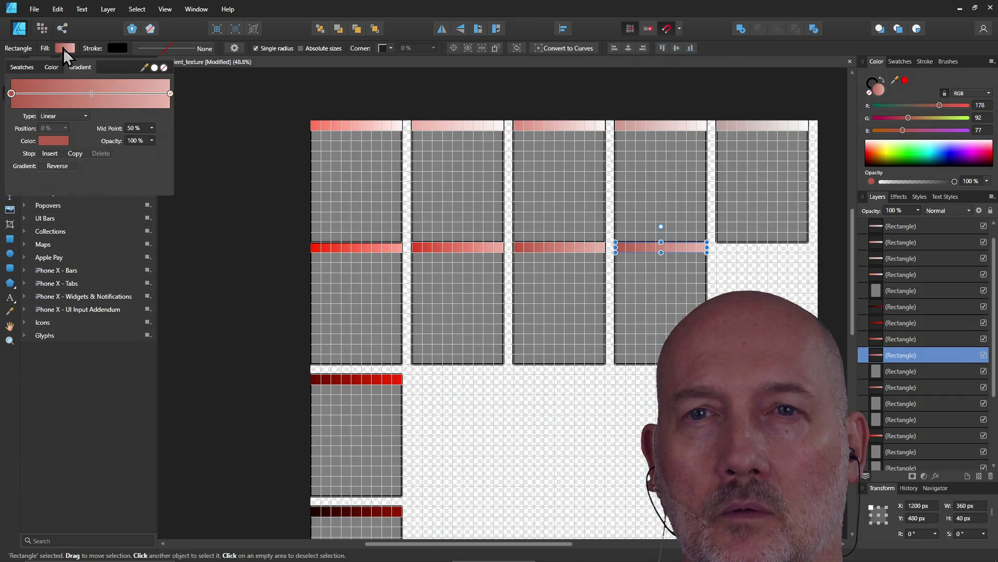
left_click(170, 95)
left_click(55, 140)
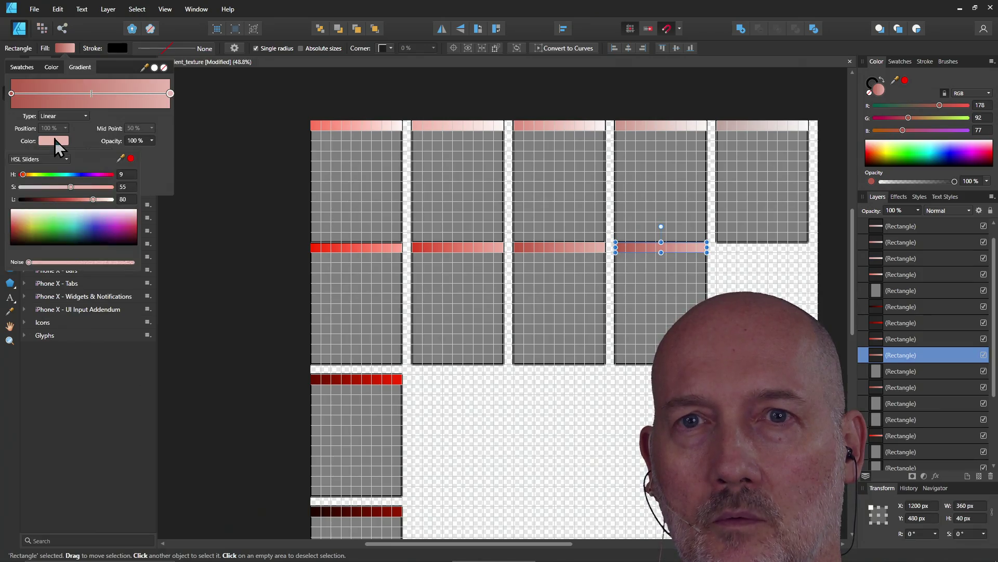
left_click(125, 187)
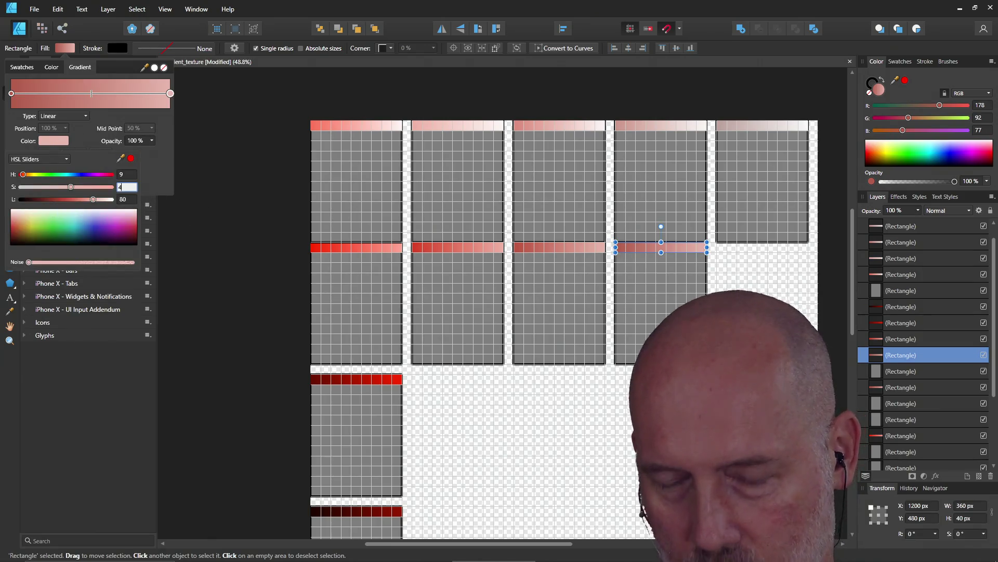
type("40")
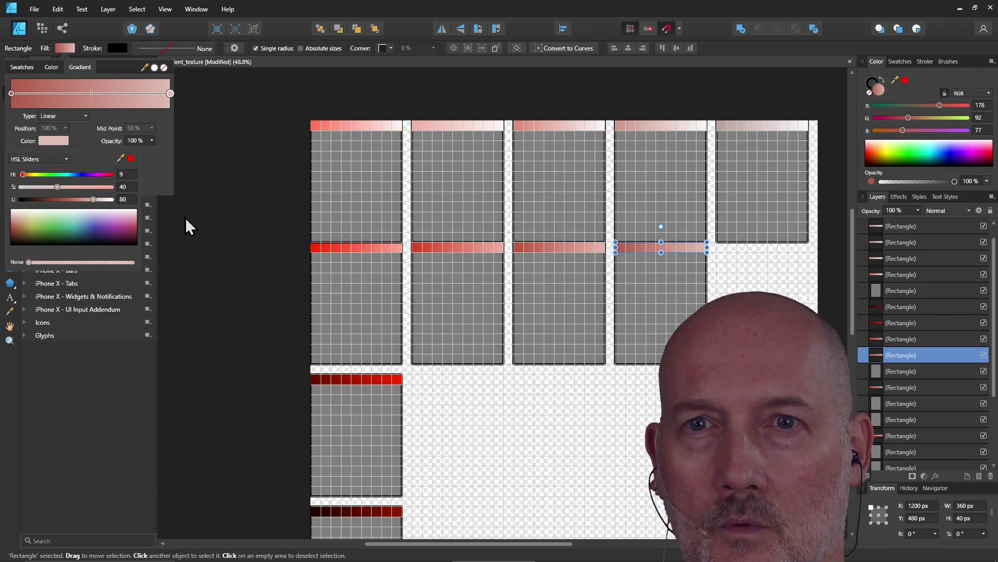
key("Escape")
left_click(185, 217)
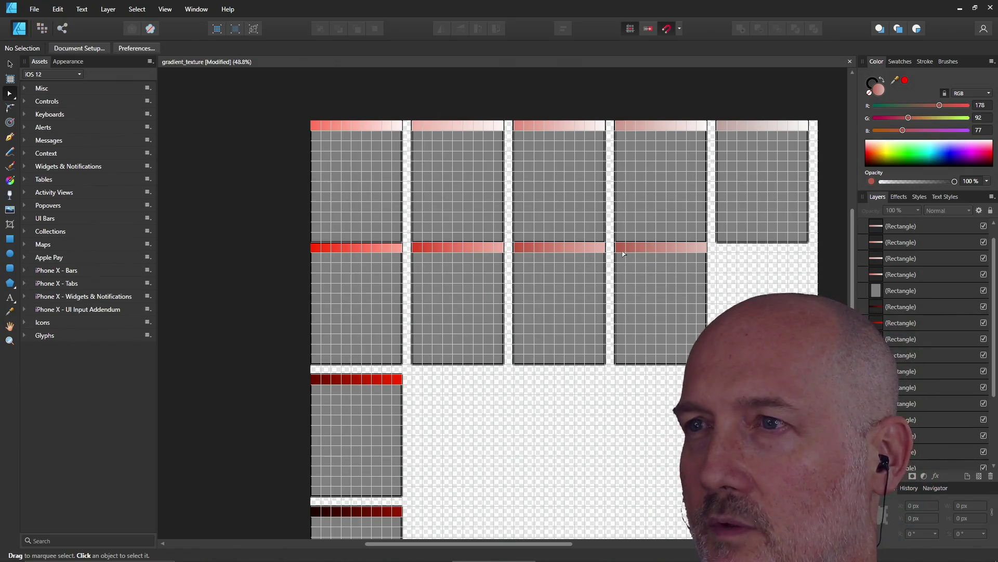
Ctrl-drag the column-four panel and strip into column five, then select only the copied strip
left_click(687, 259)
left_click(668, 321, "shift")
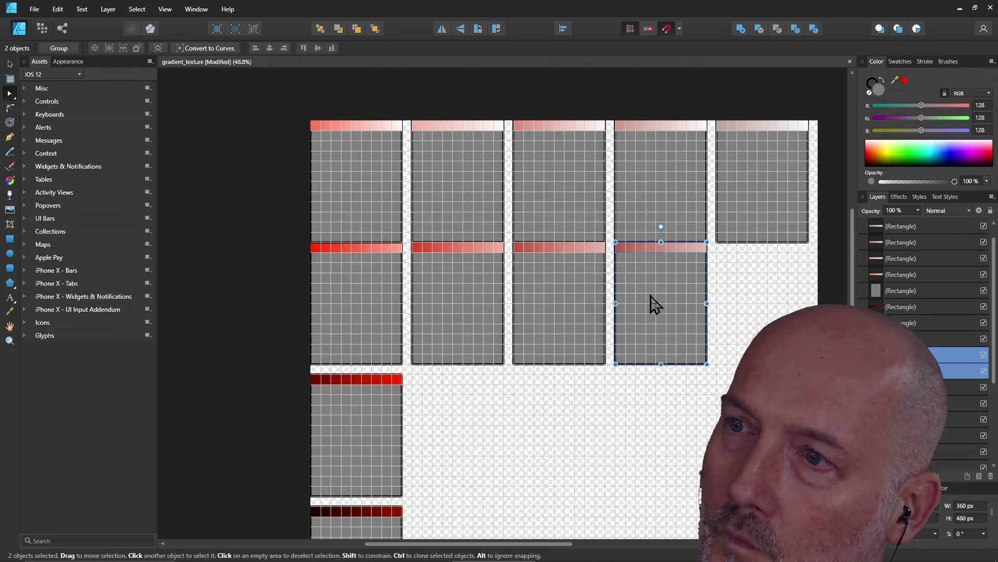
left_click_drag(655, 302, 753, 300)
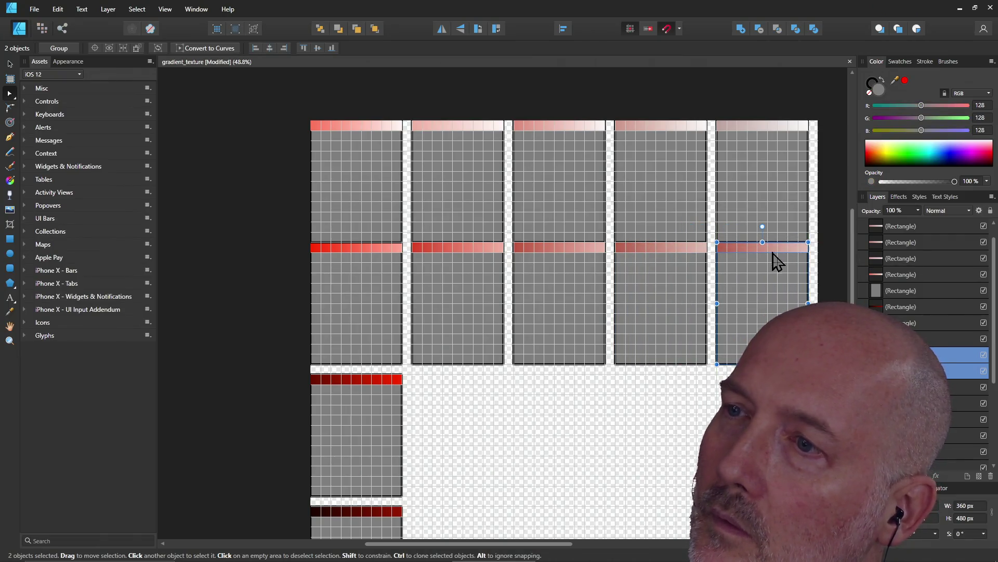
left_click(773, 251)
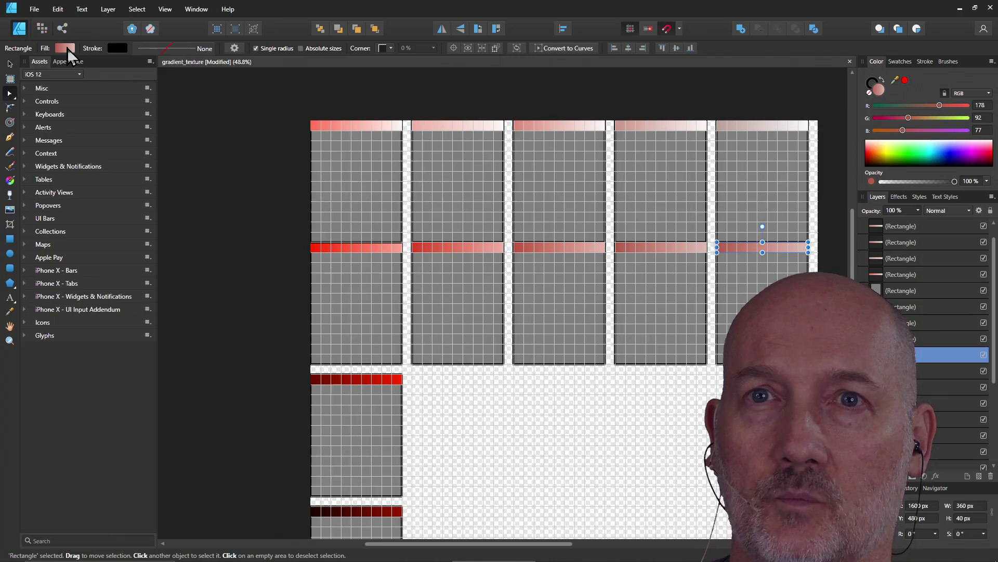
Compare against the top fifth-column strip's gradient stop colour values
left_click(68, 47)
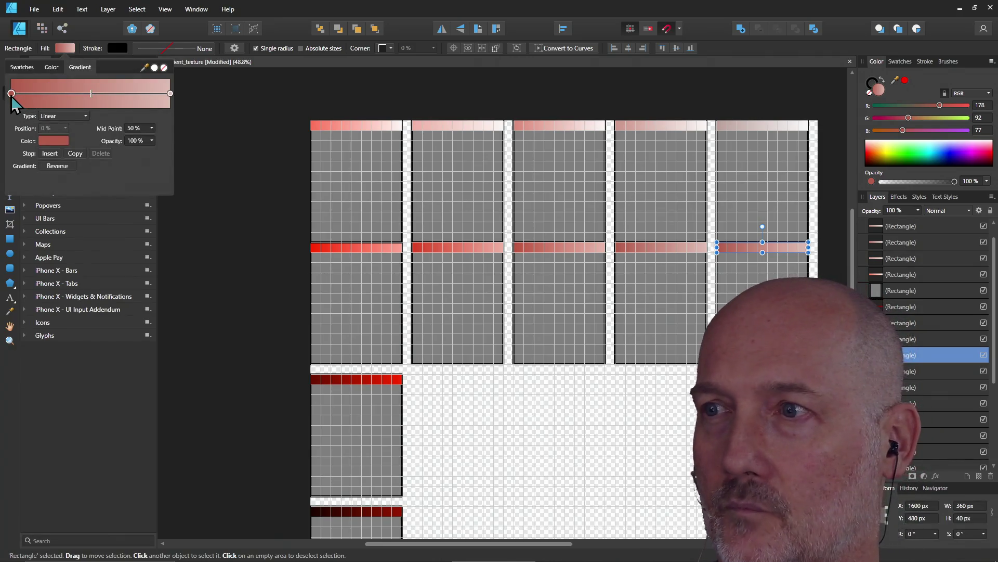
left_click(739, 131)
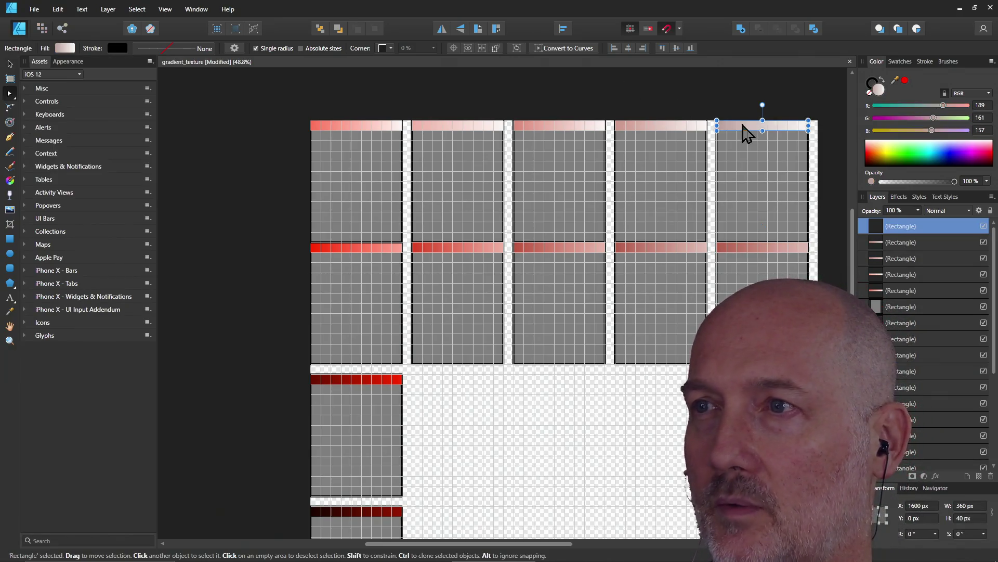
left_click(61, 49)
left_click(54, 140)
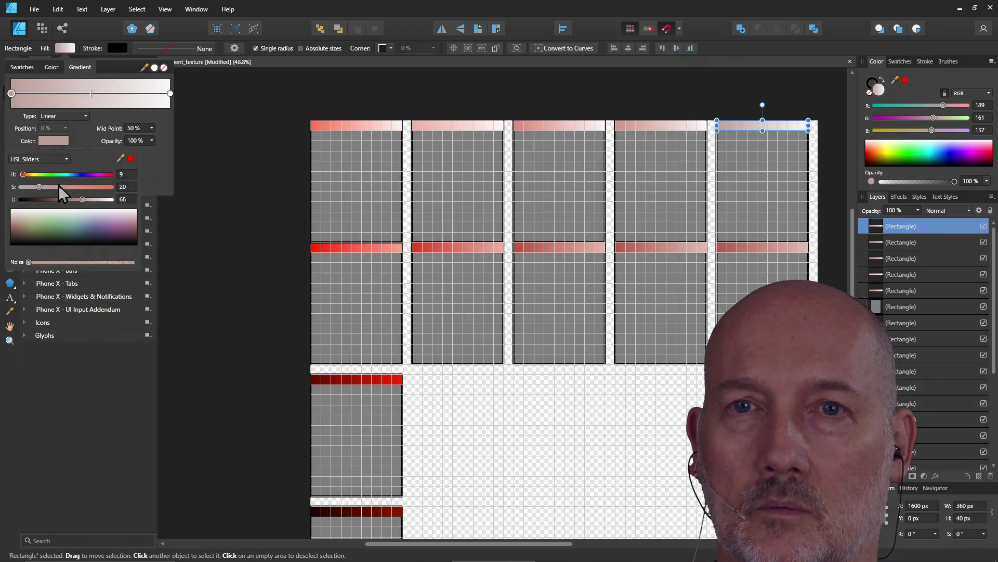
left_click(710, 236)
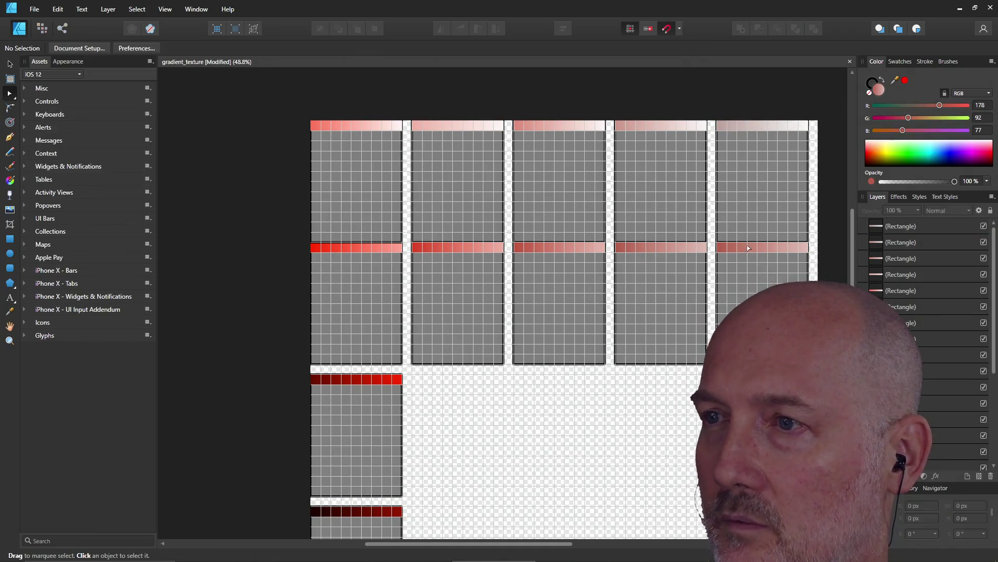
Set both gradient stops of the new fifth-column strip to HSL saturation 20
left_click(748, 248)
left_click(64, 48)
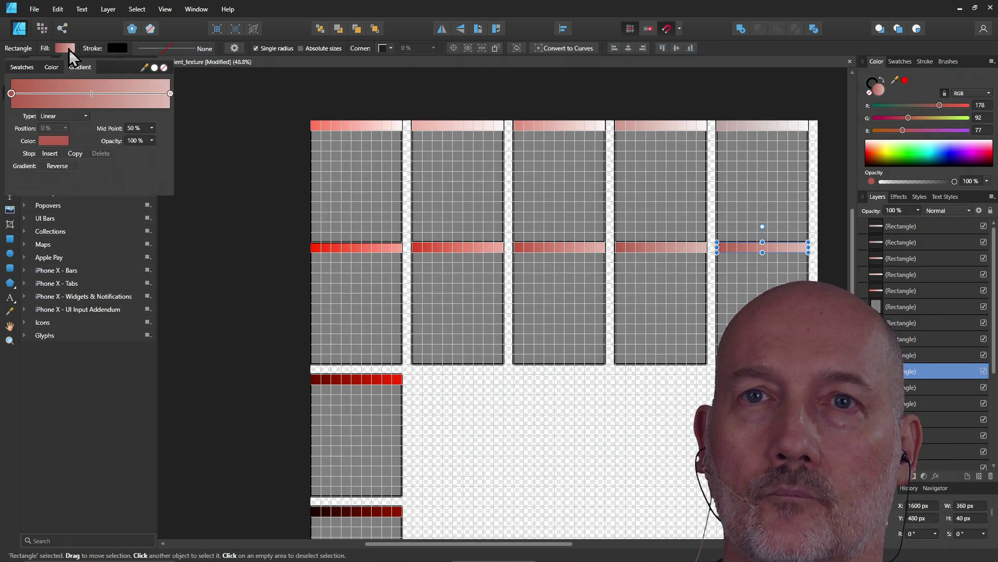
left_click(62, 141)
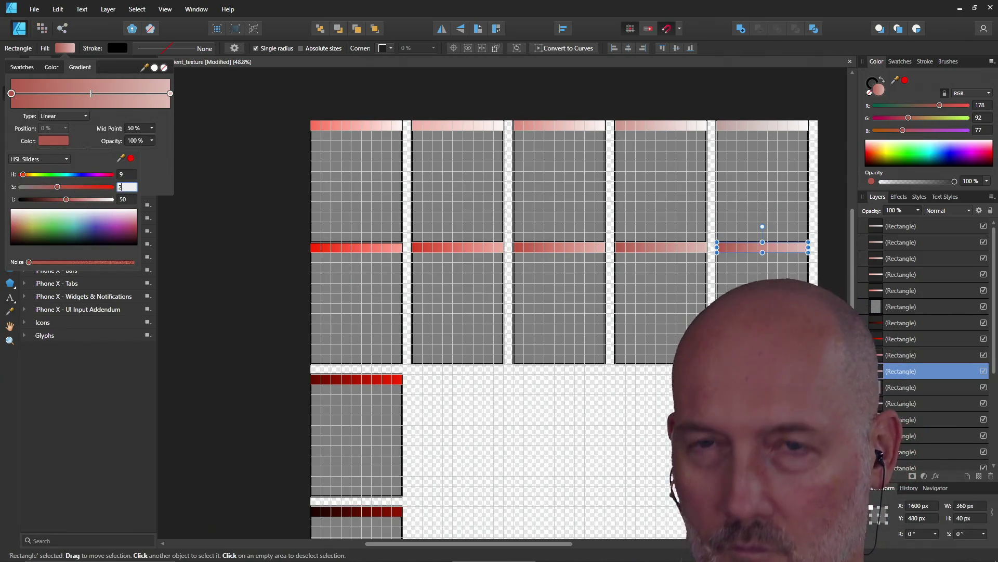
type("20")
key("Return")
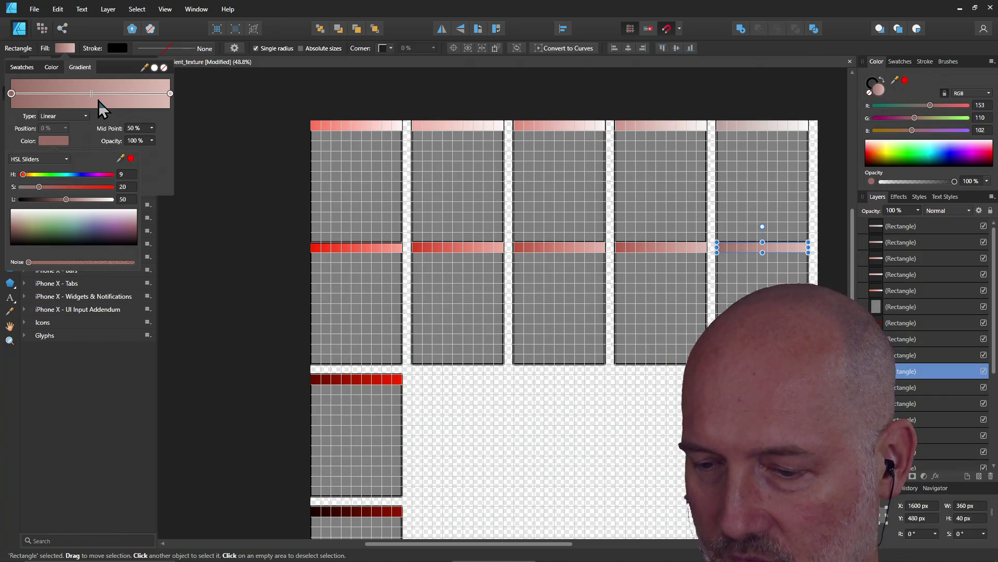
left_click(172, 95)
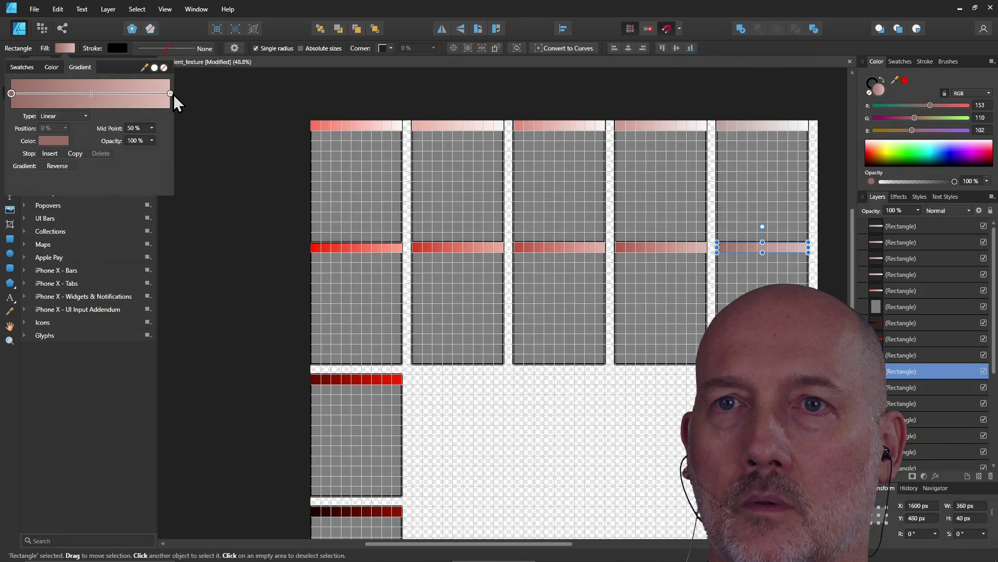
left_click(66, 140)
left_click(170, 93)
left_click(65, 145)
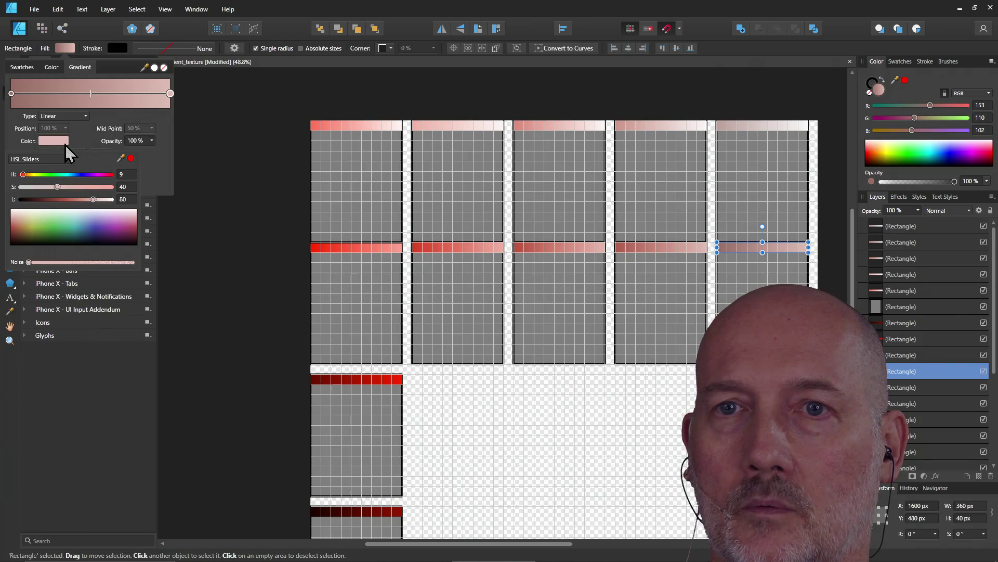
double_click(129, 187)
type("20")
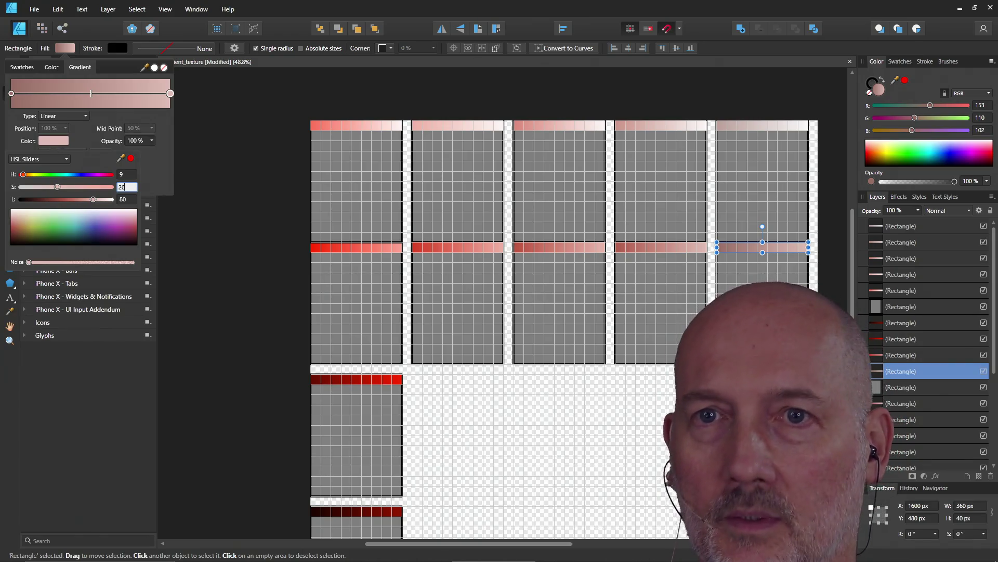
left_click(221, 193)
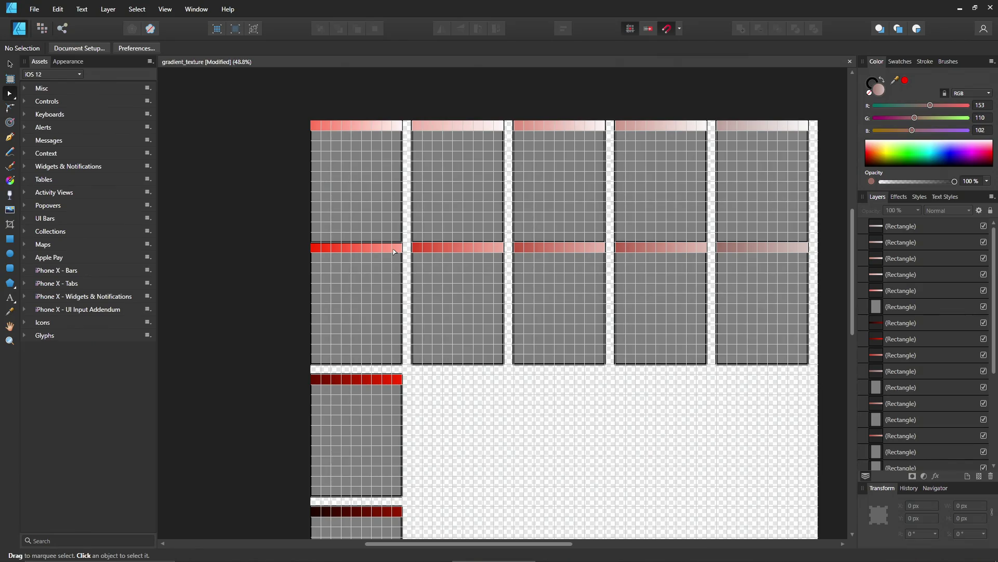
scroll(399, 303, "up", 1)
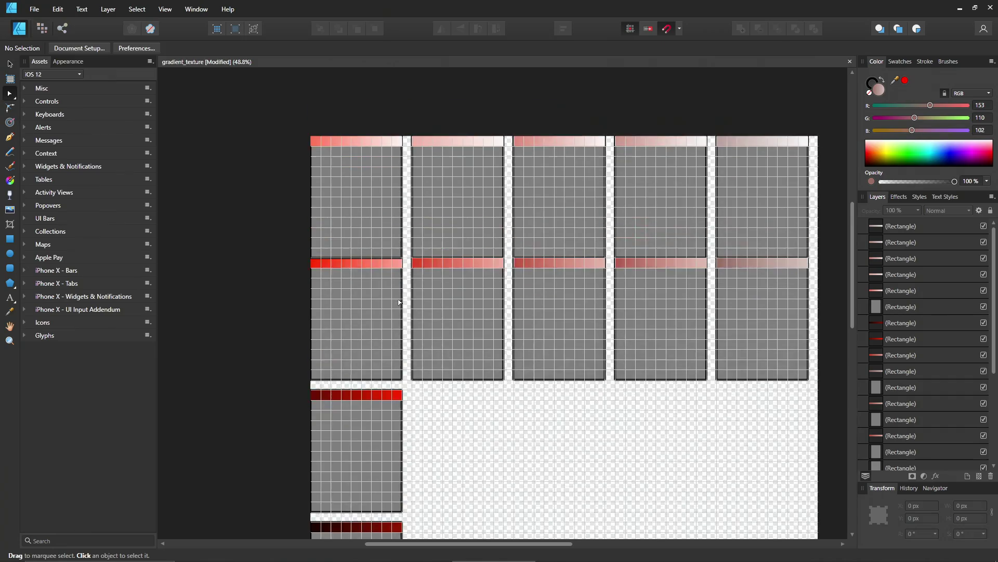
Duplicate the first column's top gradient bar with Ctrl+J and move the copy 40 px down
left_click(360, 275)
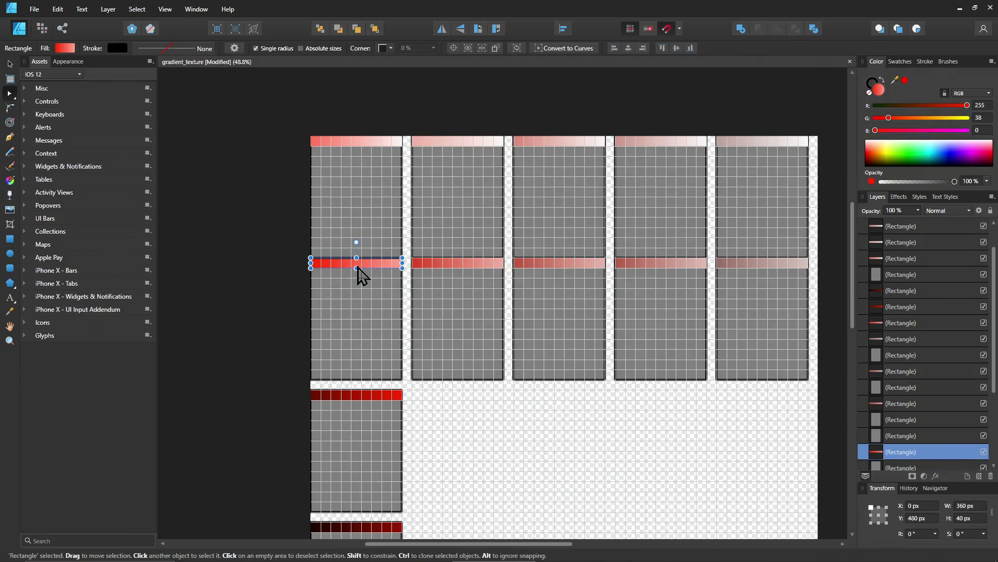
scroll(391, 406, "down", 2)
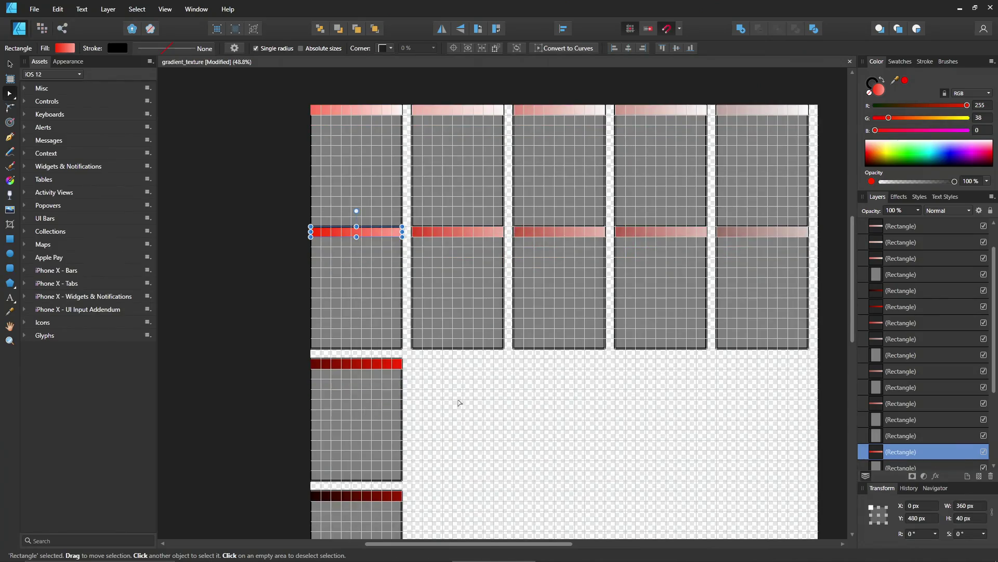
scroll(394, 405, "down", 3)
scroll(546, 431, "down", 2)
scroll(548, 435, "up", 2)
scroll(548, 436, "up", 2)
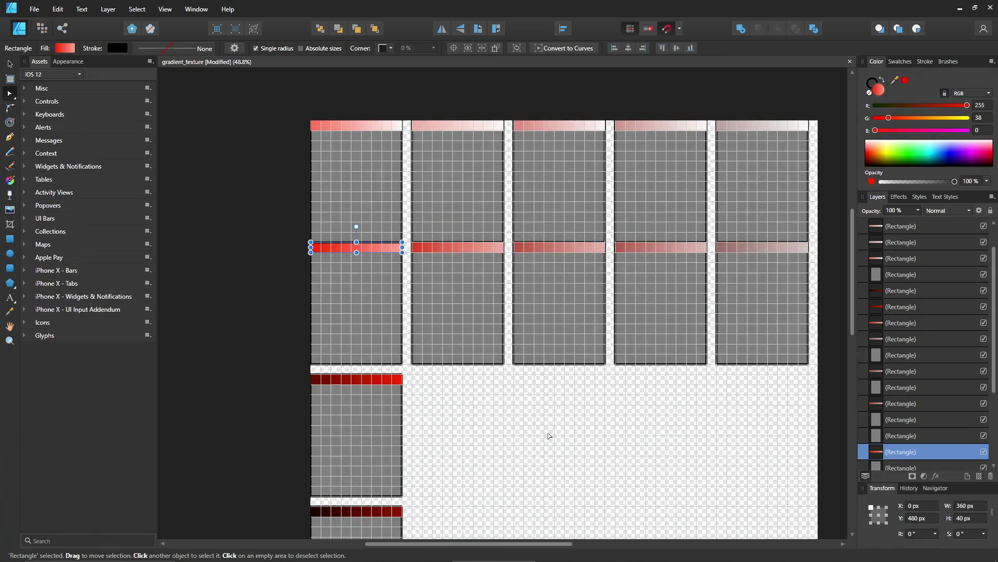
left_click(357, 128)
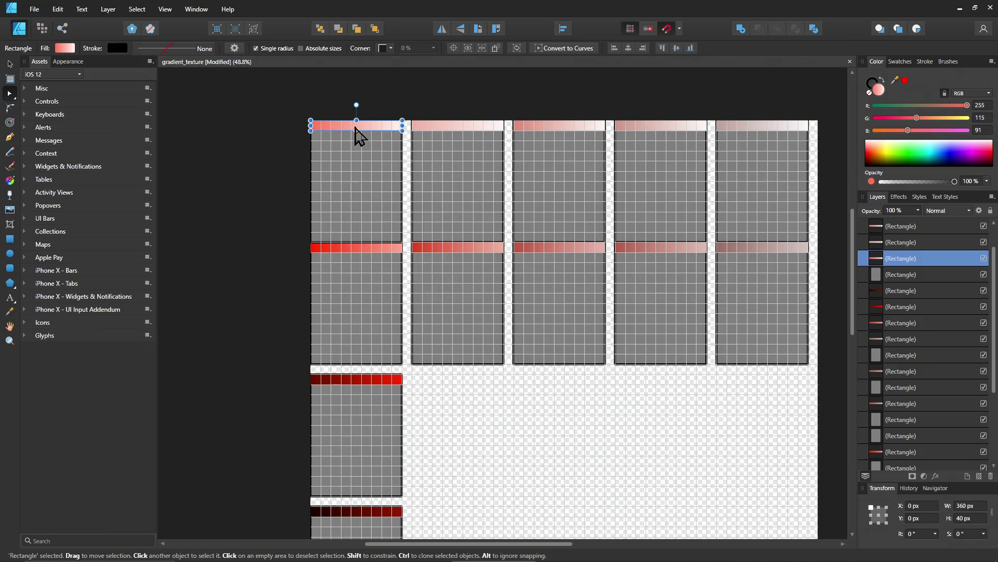
key("ctrl+j")
left_click_drag(336, 136, 340, 148)
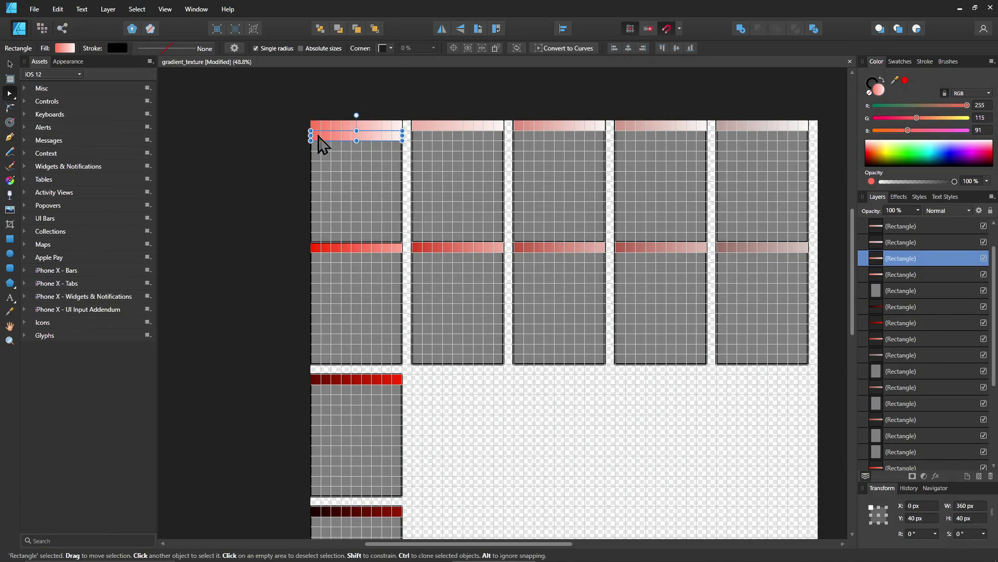
Shift both gradient stops of the copy to an orange hue of about 35
left_click(66, 49)
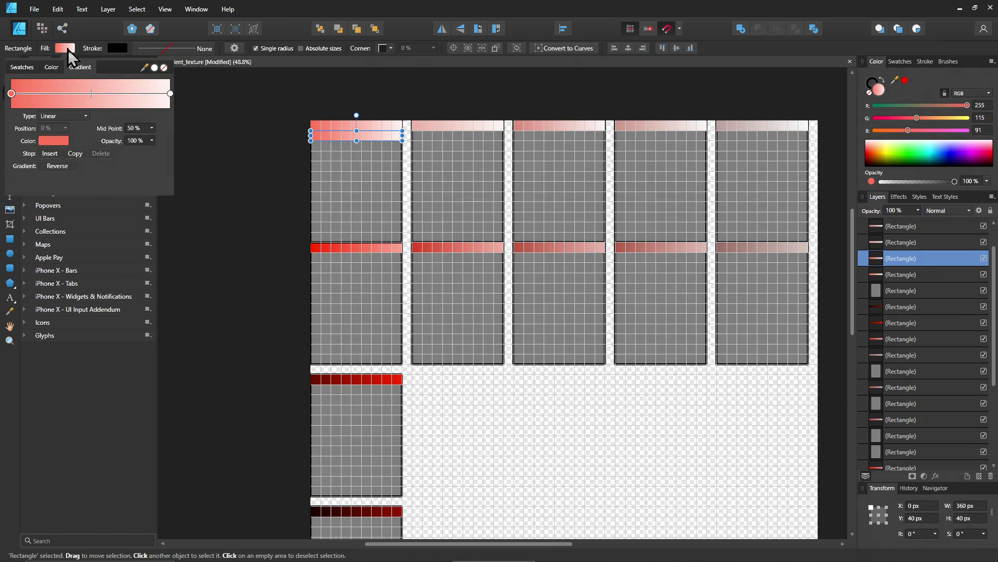
left_click(53, 142)
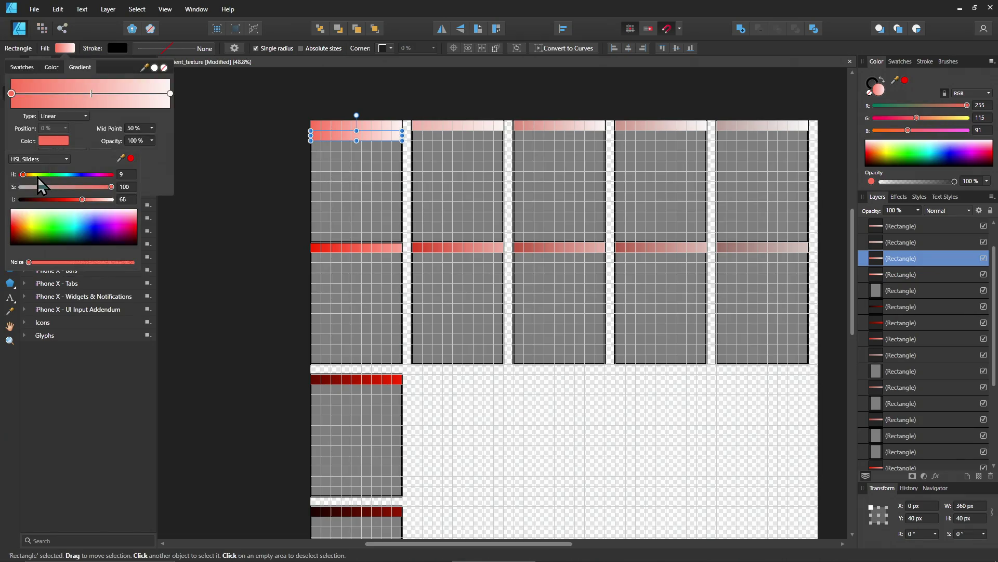
left_click_drag(23, 175, 30, 174)
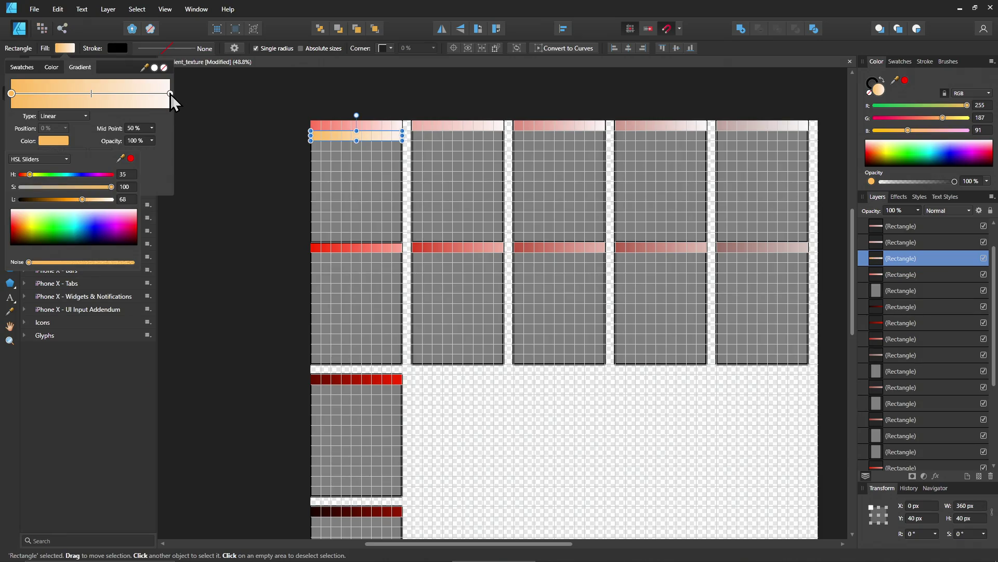
left_click(57, 141)
left_click(171, 94)
left_click(55, 141)
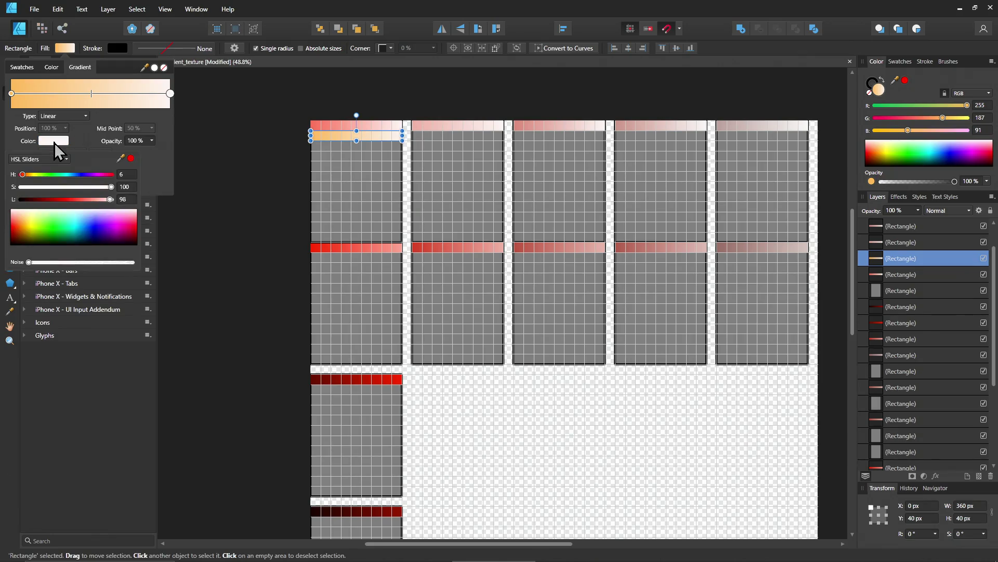
left_click(129, 175)
type("35")
key("Return")
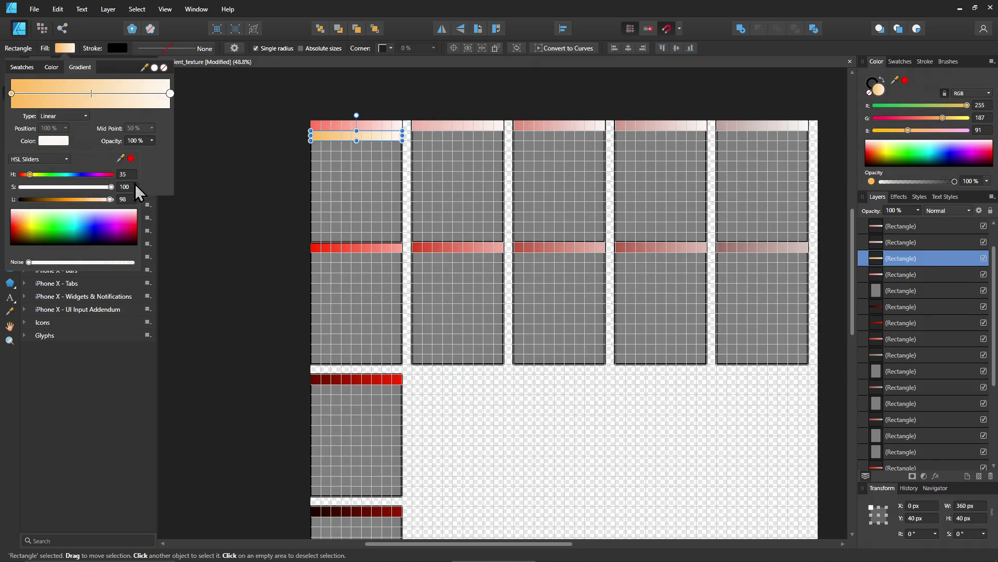
left_click(188, 192)
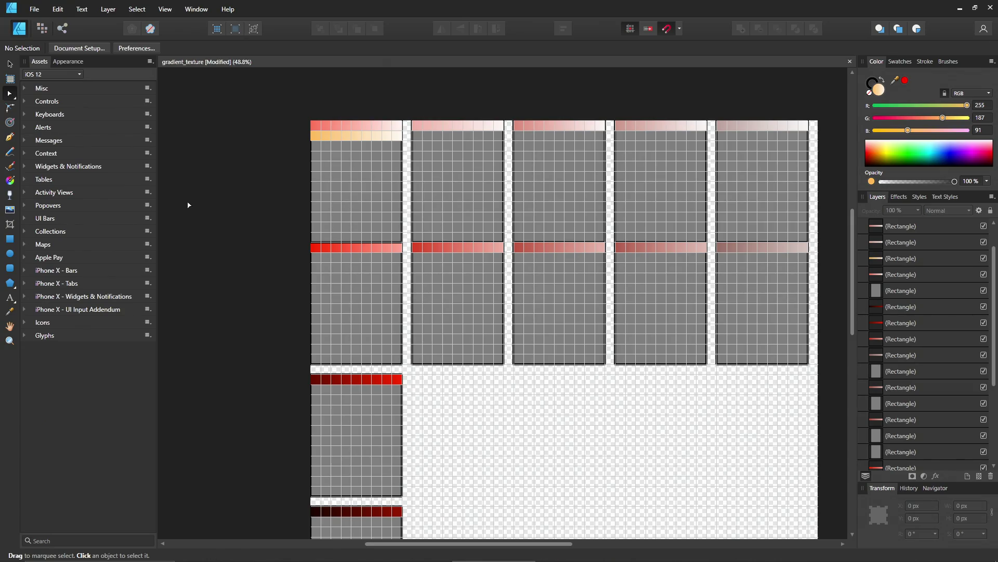
left_click(360, 138)
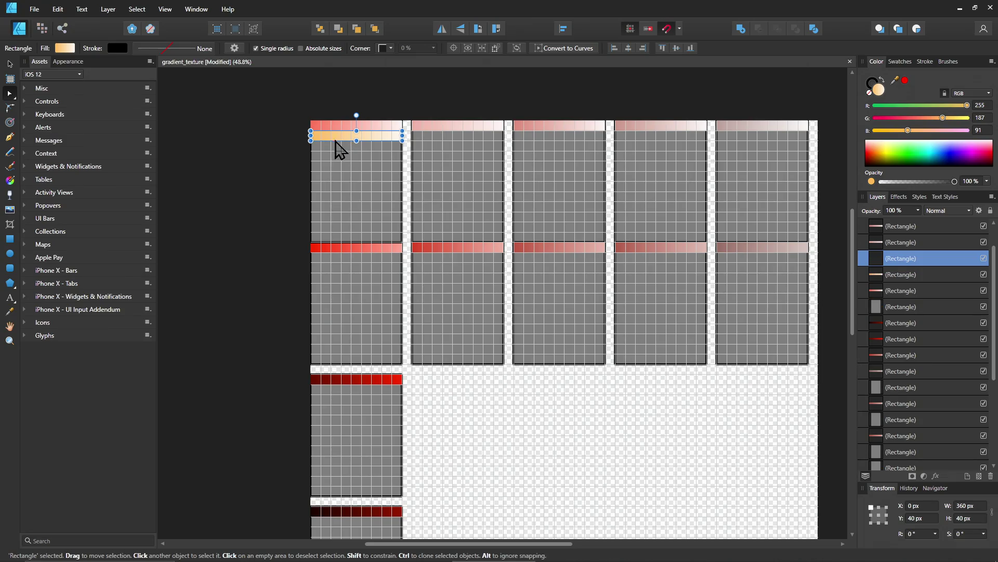
Clone the orange bar one row lower and set its strong gradient end to yellow hue 55
left_click_drag(343, 136, 342, 152, "ctrl")
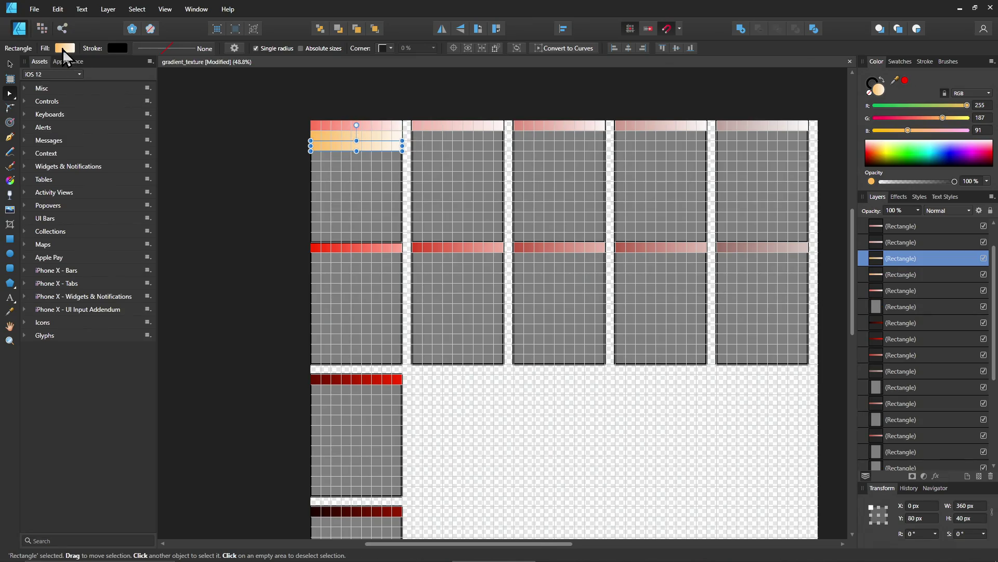
left_click(64, 48)
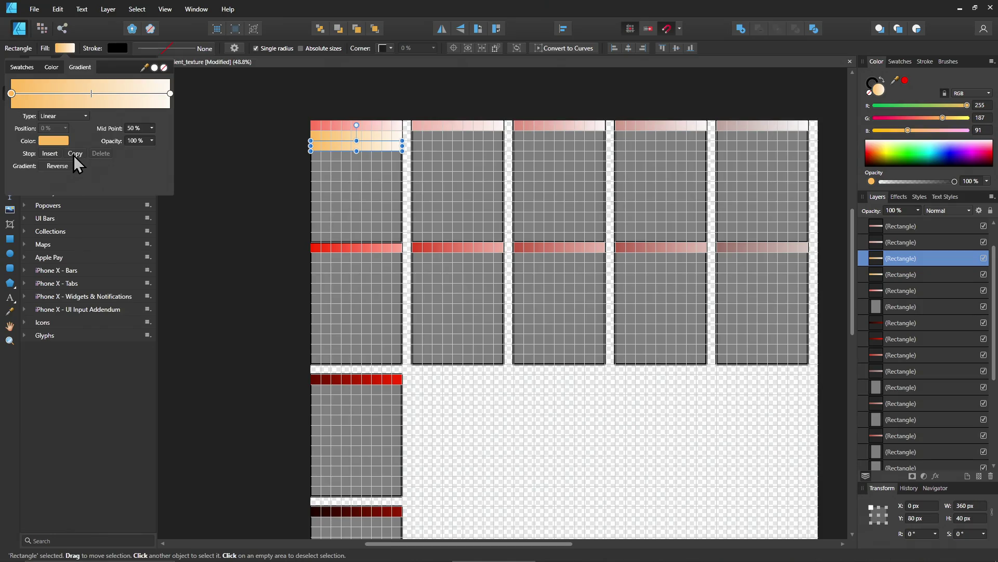
left_click(54, 141)
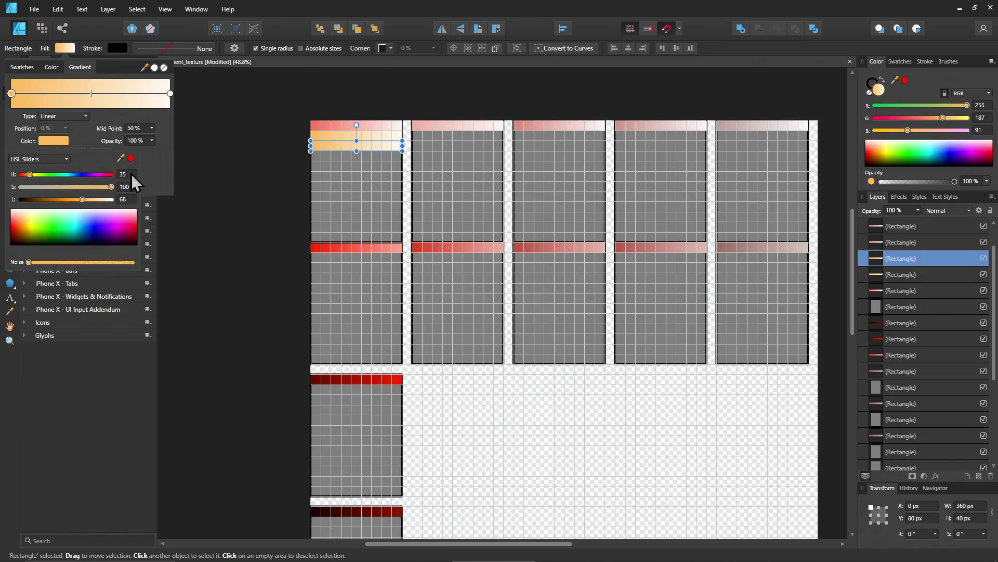
left_click(30, 177)
left_click_drag(30, 181, 35, 182)
left_click(123, 175)
type("55")
key("Return")
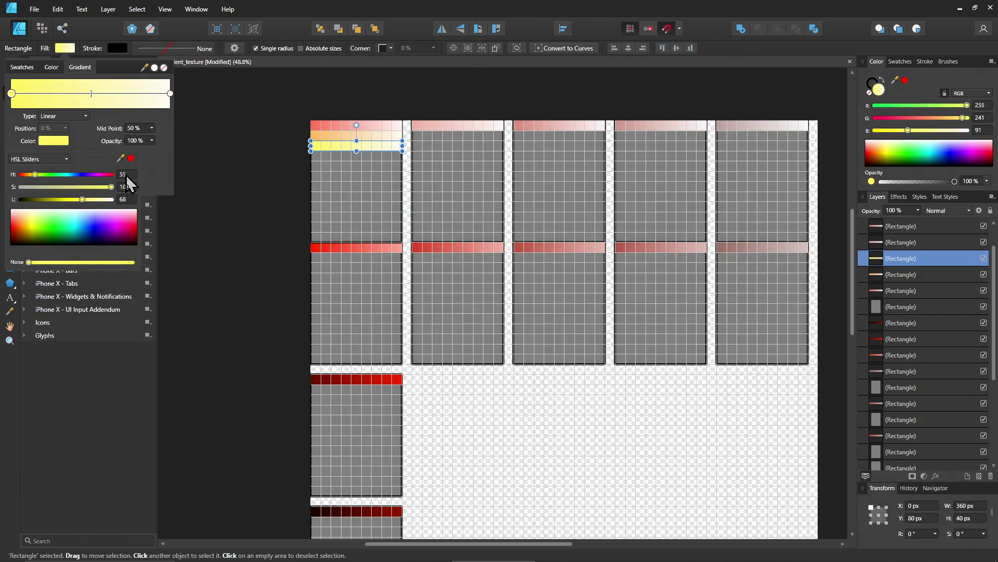
left_click(171, 94)
Set the pale gradient end to hue 55 as well so the whole bar is one yellow
left_click(171, 94)
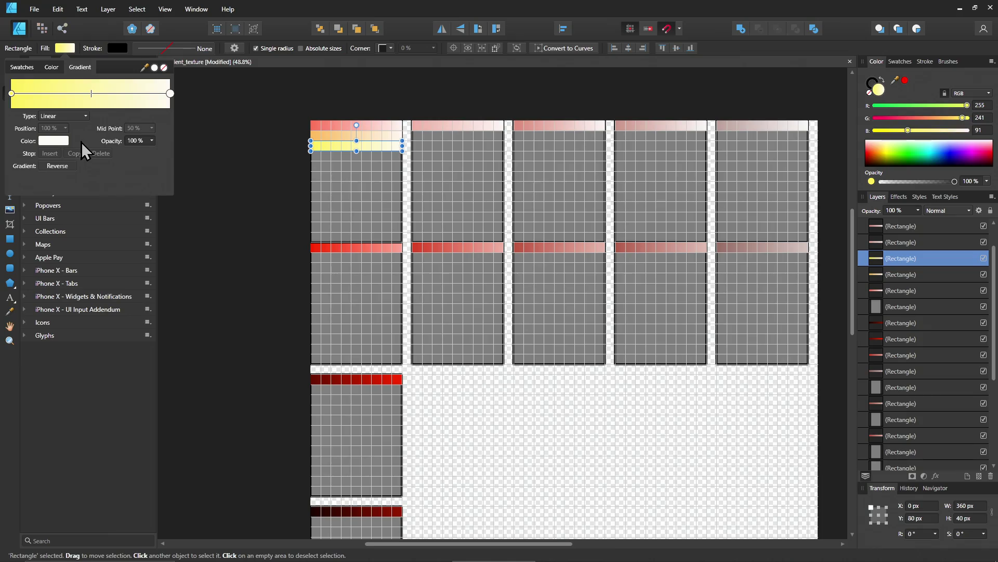
left_click(59, 142)
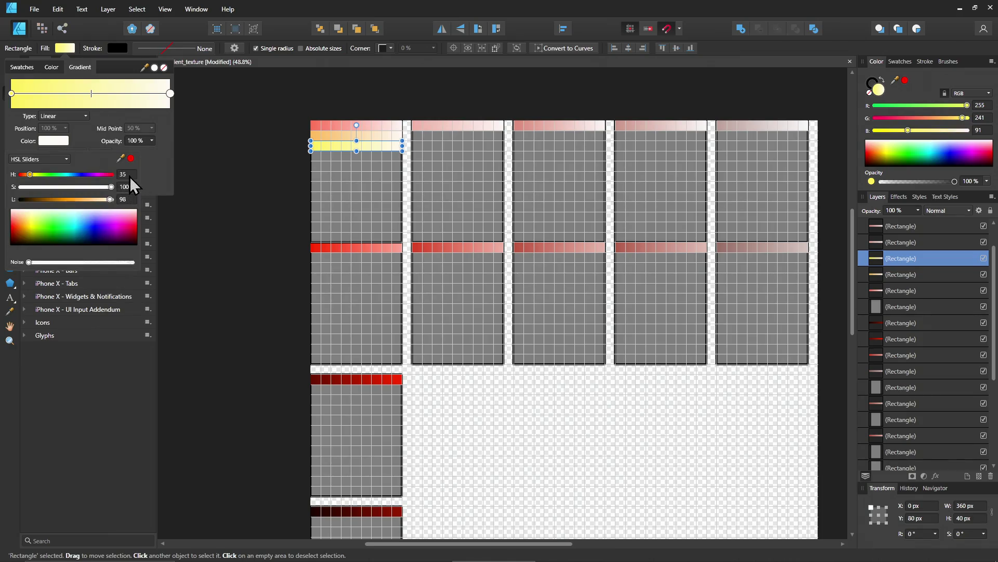
type("55")
key("Return")
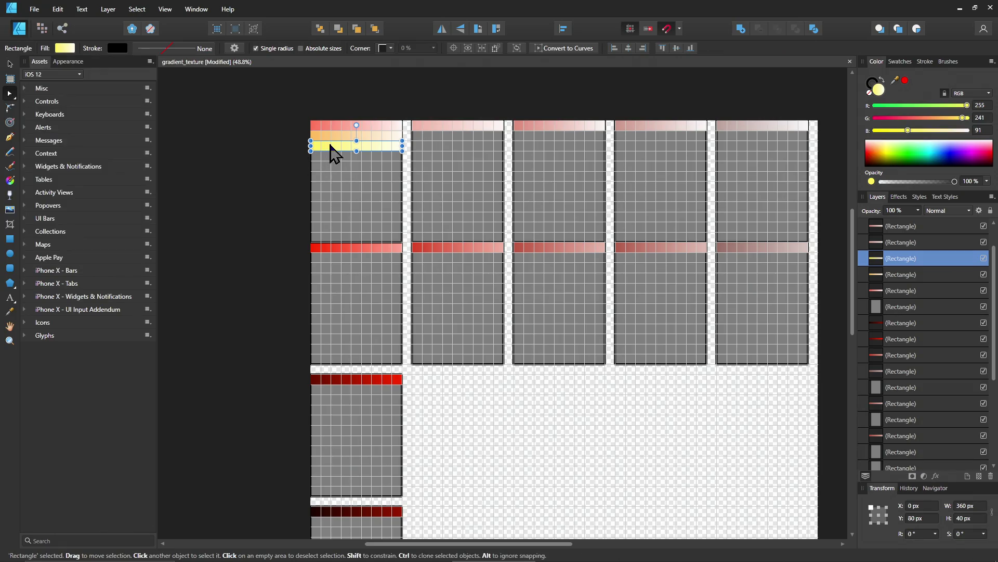
key("ctrl+j")
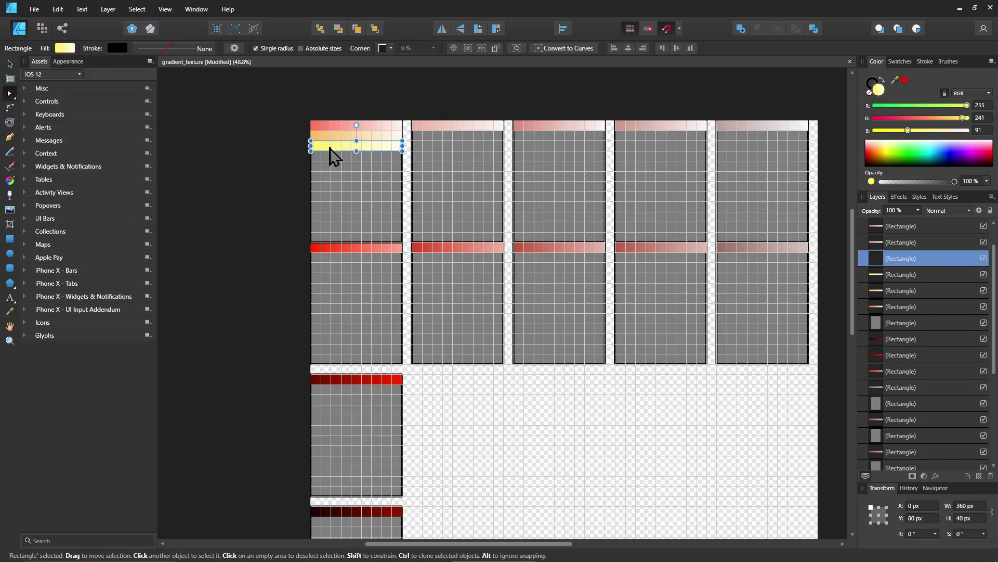
Ctrl-drag a copy of the yellow bar 40 px lower and shift its strong end to yellow-green hue 75
left_click_drag(330, 152, 330, 161)
left_click(64, 49)
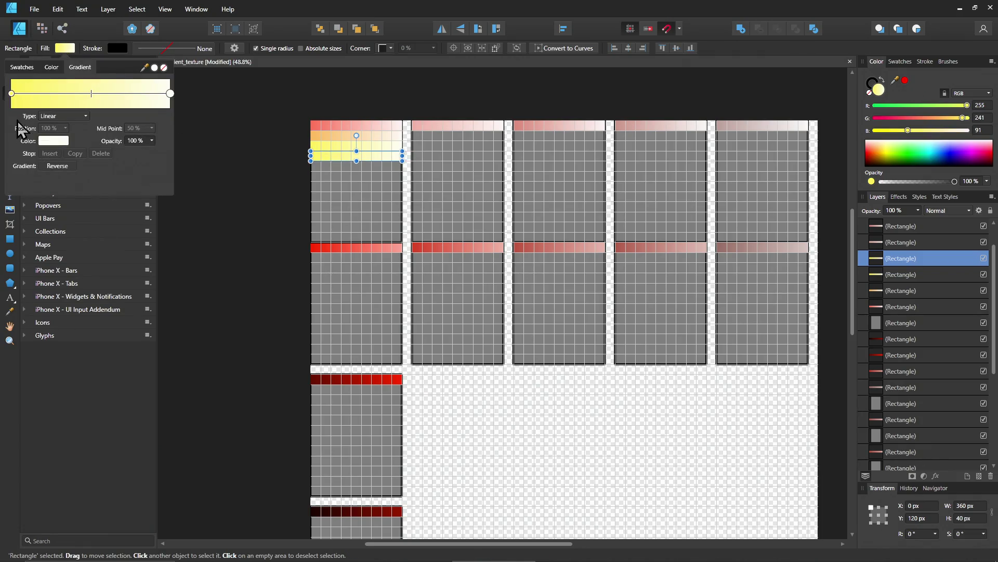
left_click(12, 93)
left_click(53, 140)
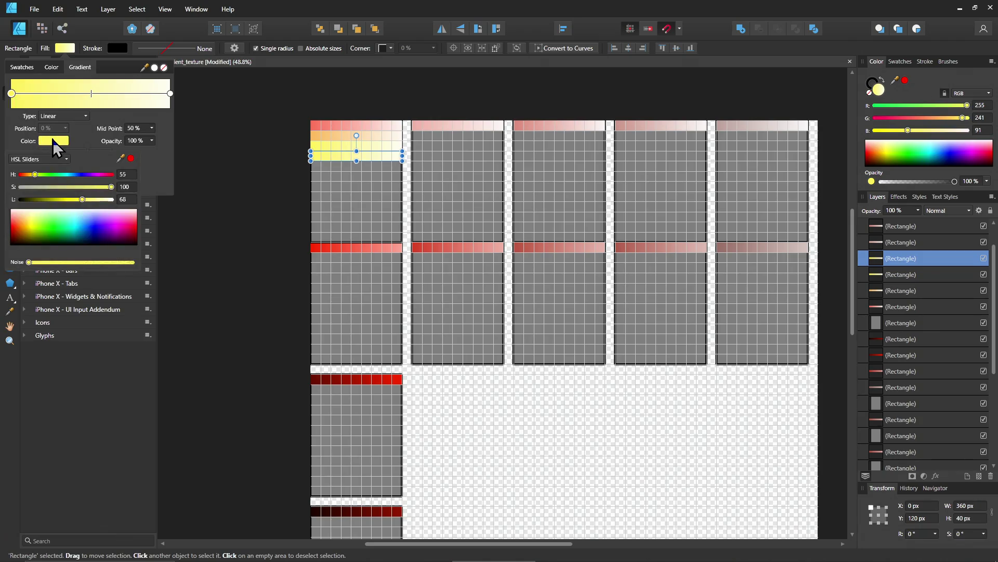
left_click(40, 175)
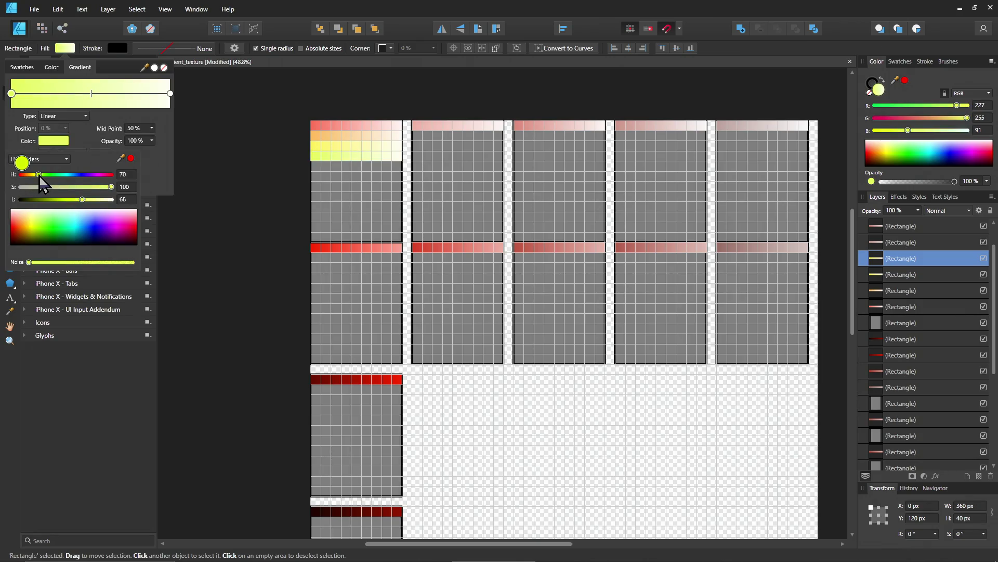
left_click_drag(39, 177, 42, 178)
left_click(126, 174)
type("7")
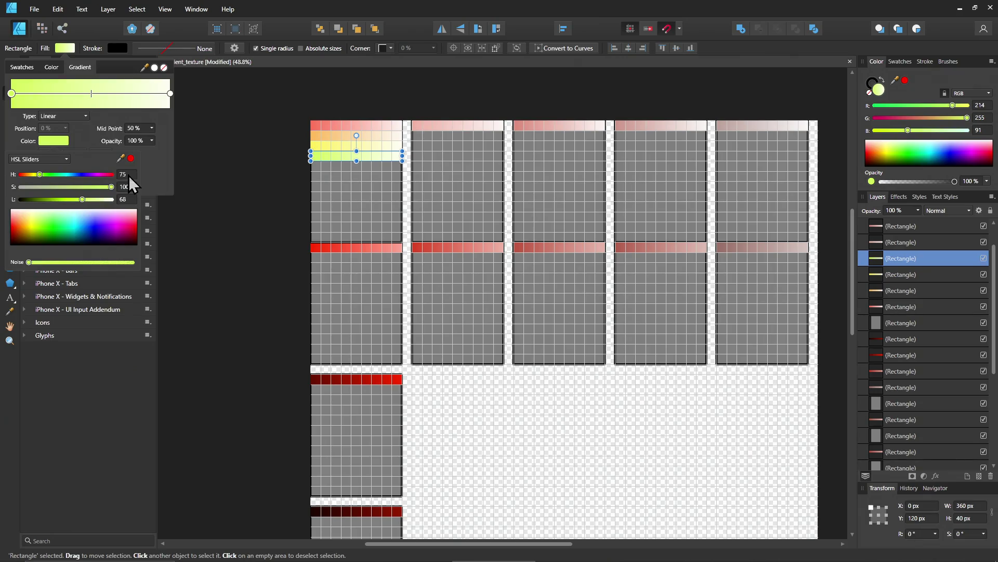
left_click(172, 93)
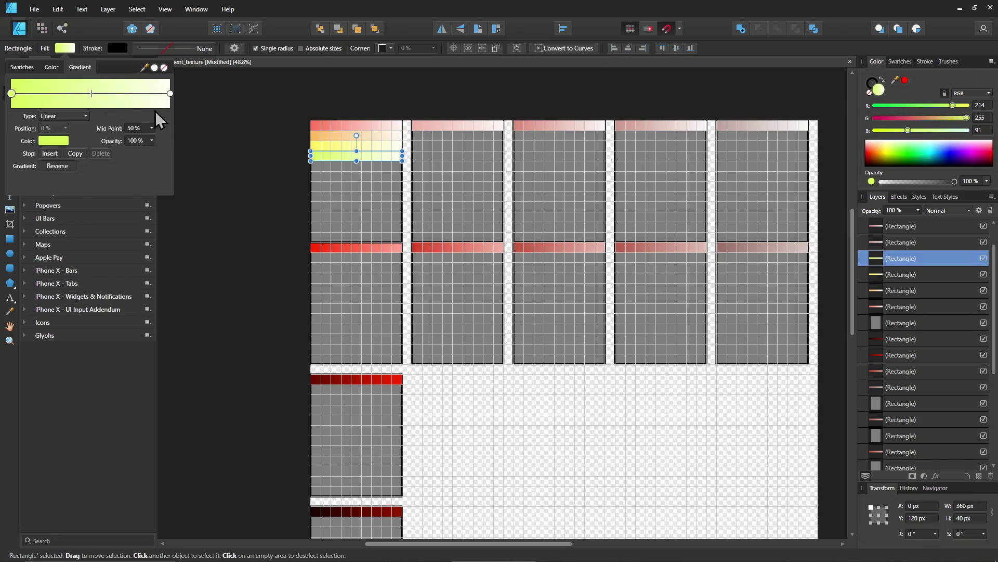
Set the pale gradient end to hue 75 too and reselect the yellow-green bar
left_click(171, 94)
left_click(54, 140)
left_click(127, 173)
type("75")
key("Return")
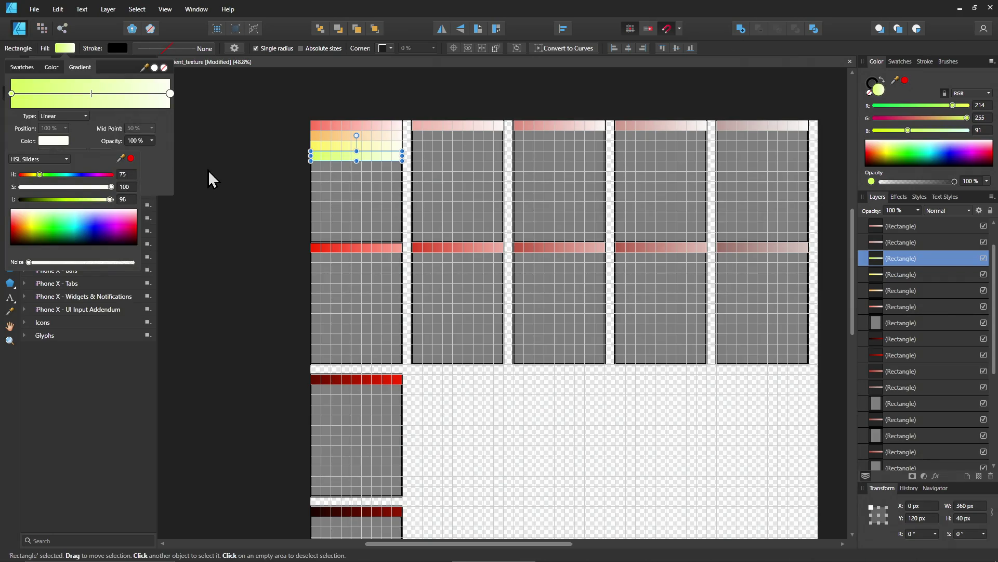
left_click(264, 178)
left_click(340, 156)
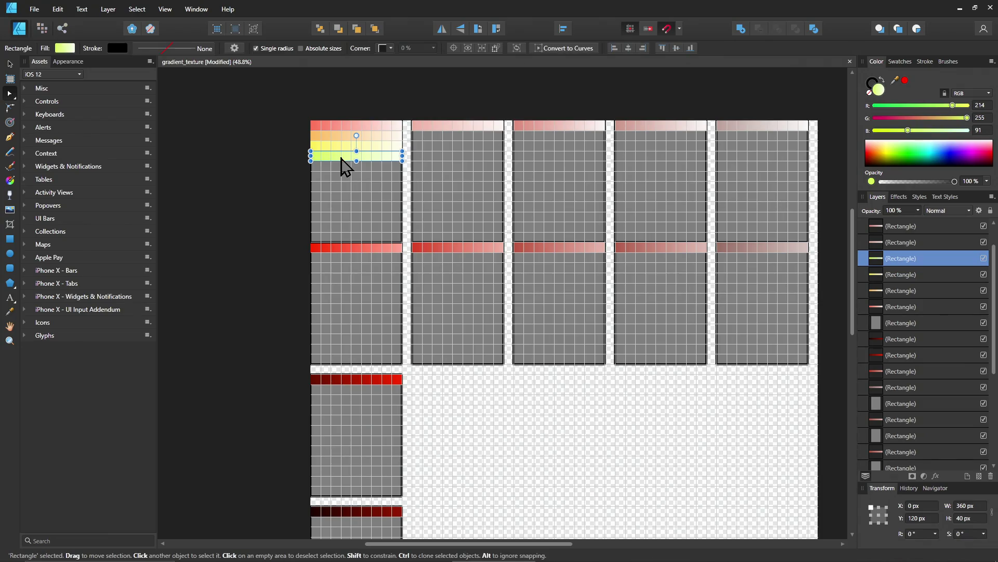
Copy the yellow-green bar 40 px lower and step its strong end's hue through 85, 95, 115, 125 to 135
left_click_drag(340, 164, 337, 173, "ctrl")
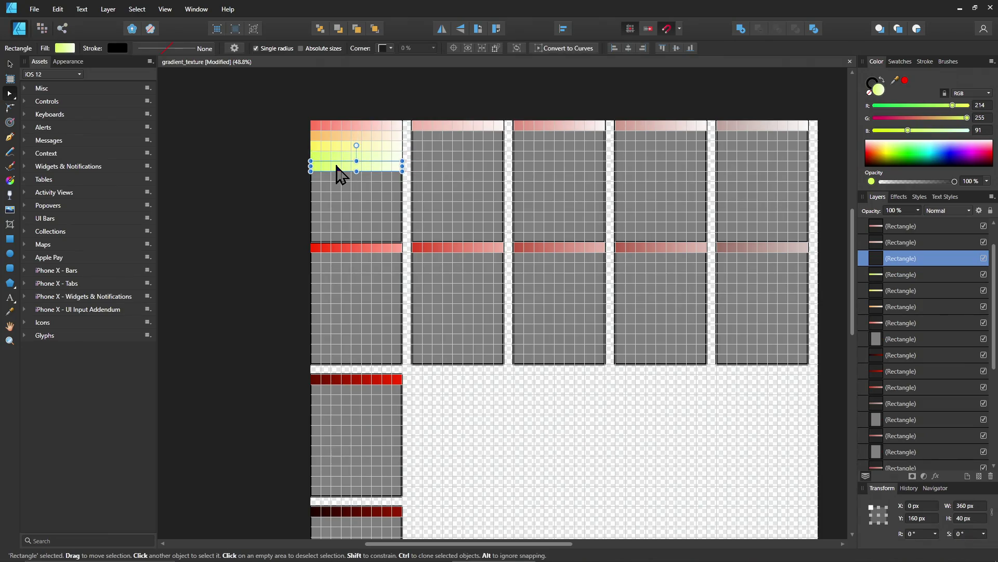
left_click(65, 47)
left_click(11, 93)
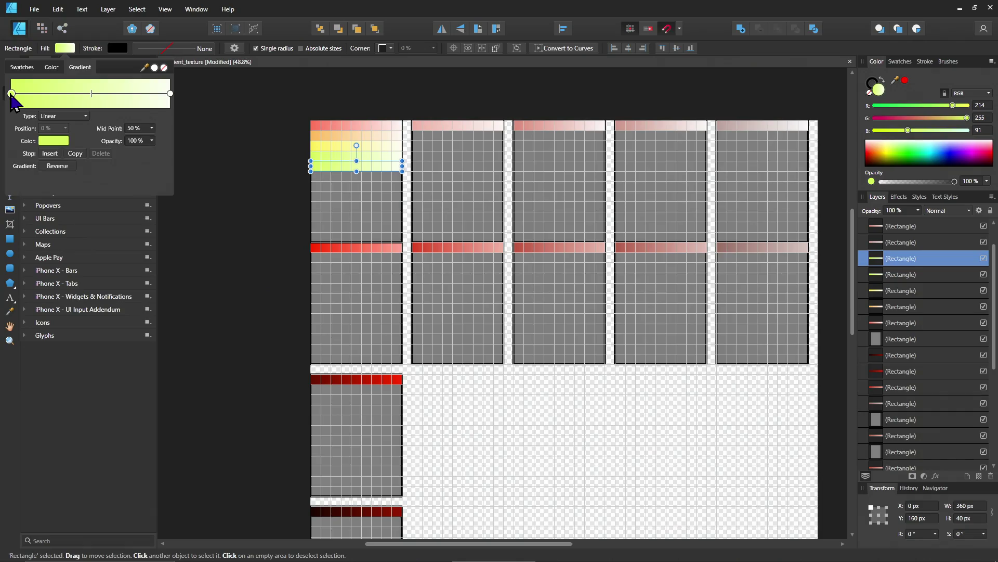
left_click(52, 141)
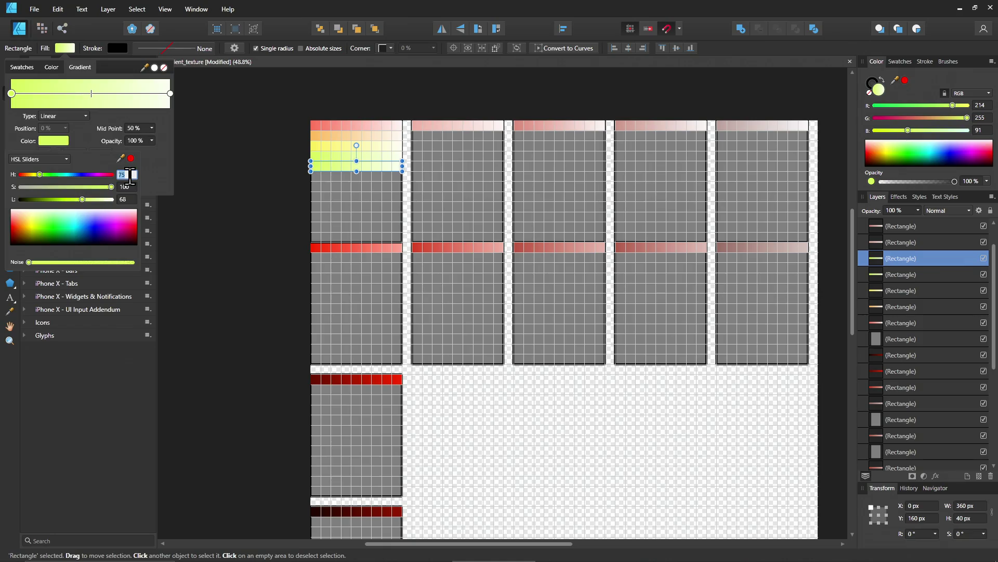
type("8")
key("Return")
type("95")
key("Return")
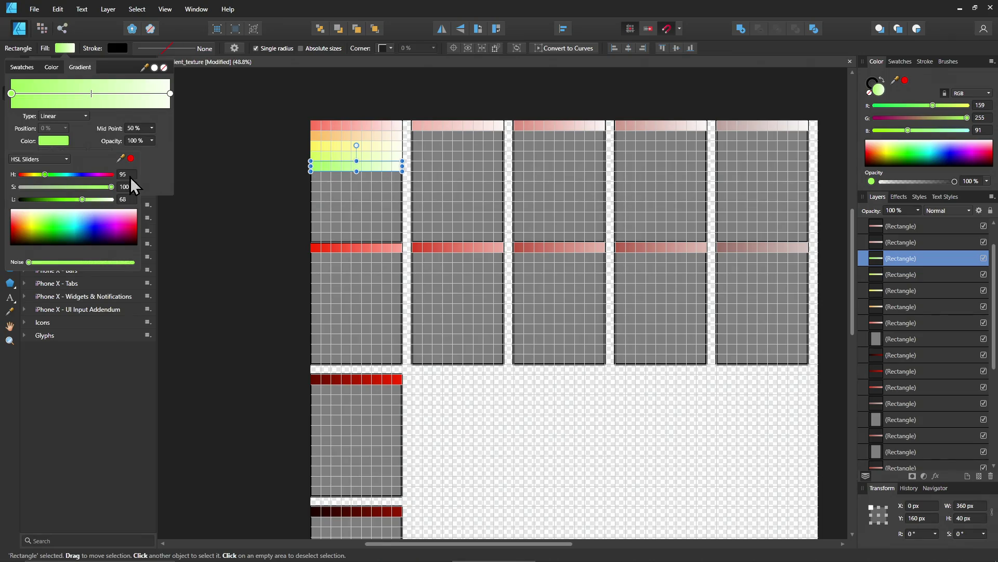
left_click(129, 175)
type("11")
key("Return")
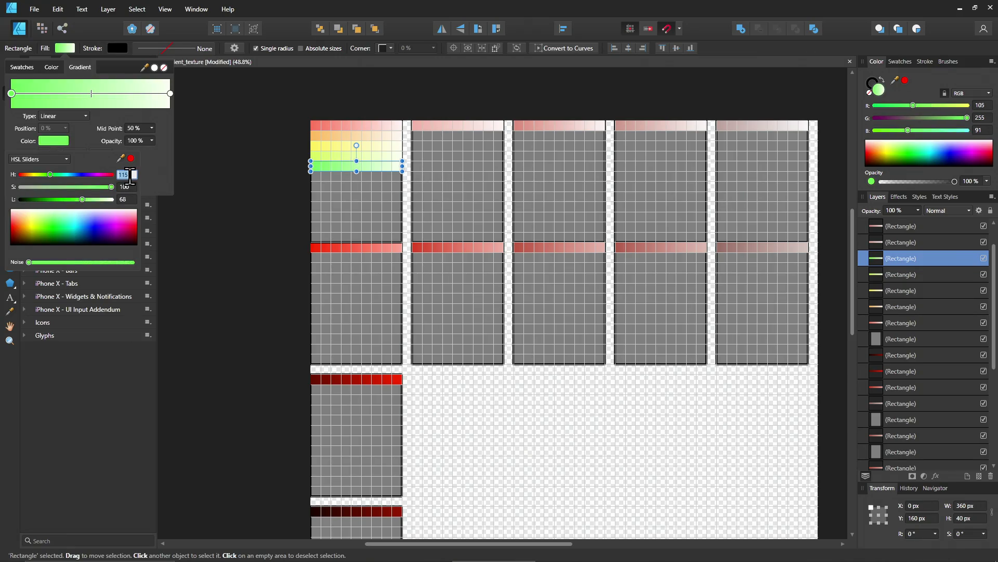
type("1")
key("Return")
left_click(131, 178)
type("1")
key("Return")
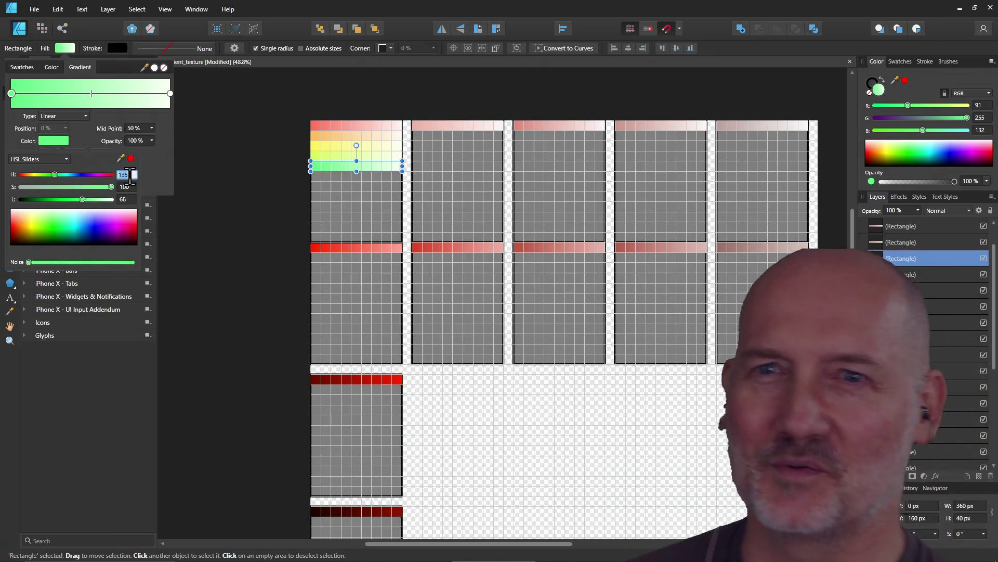
Try hues 145 and 165, settle back on green 135, then drag a copy of the green bar further down
key("BackSpace")
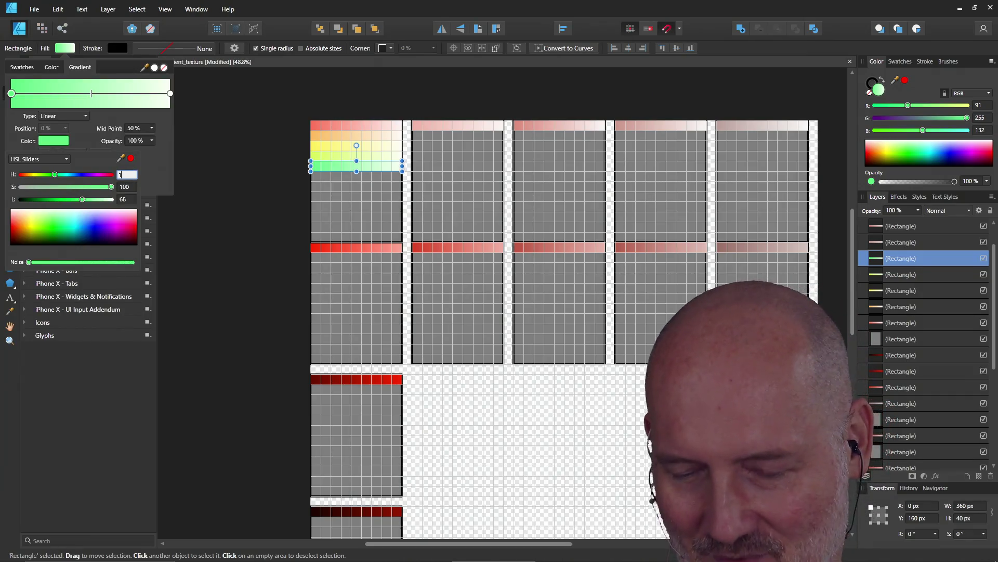
type("145")
key("Return")
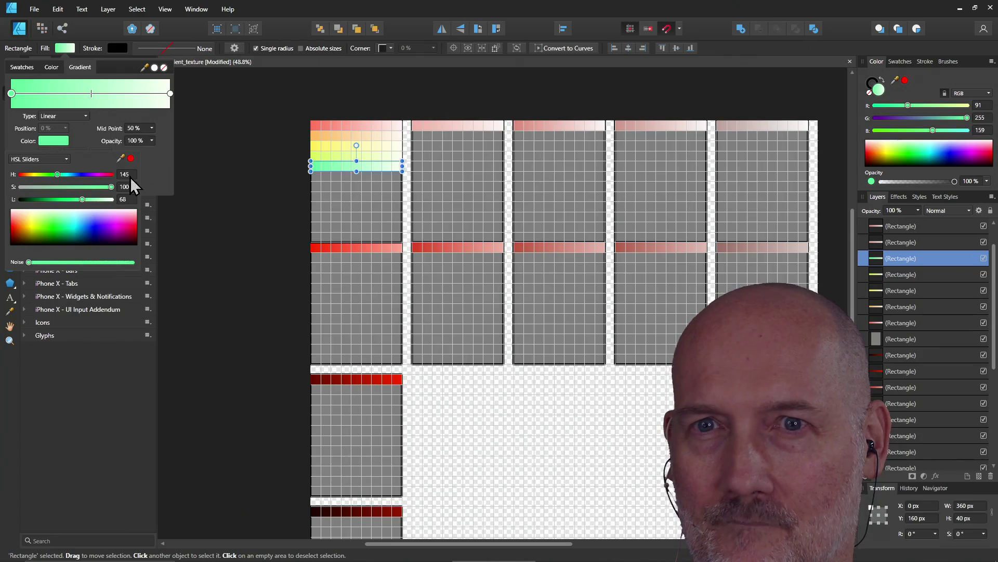
left_click(125, 174)
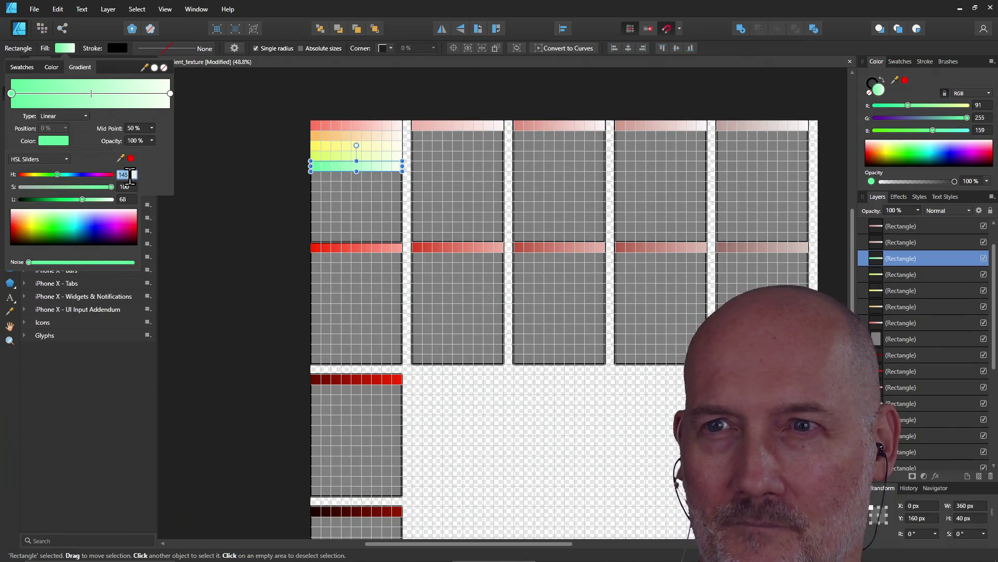
type("165")
key("Return")
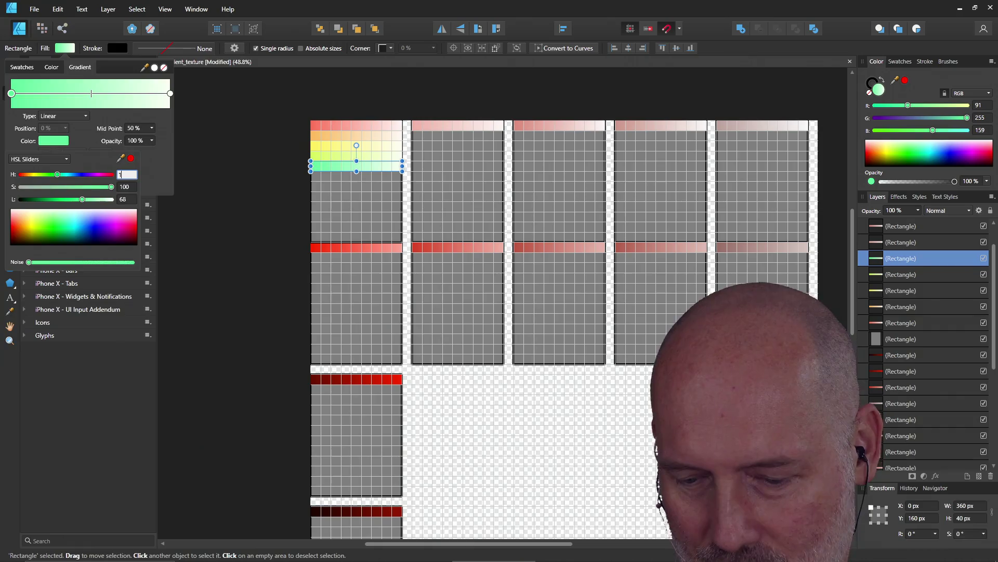
left_click(130, 175)
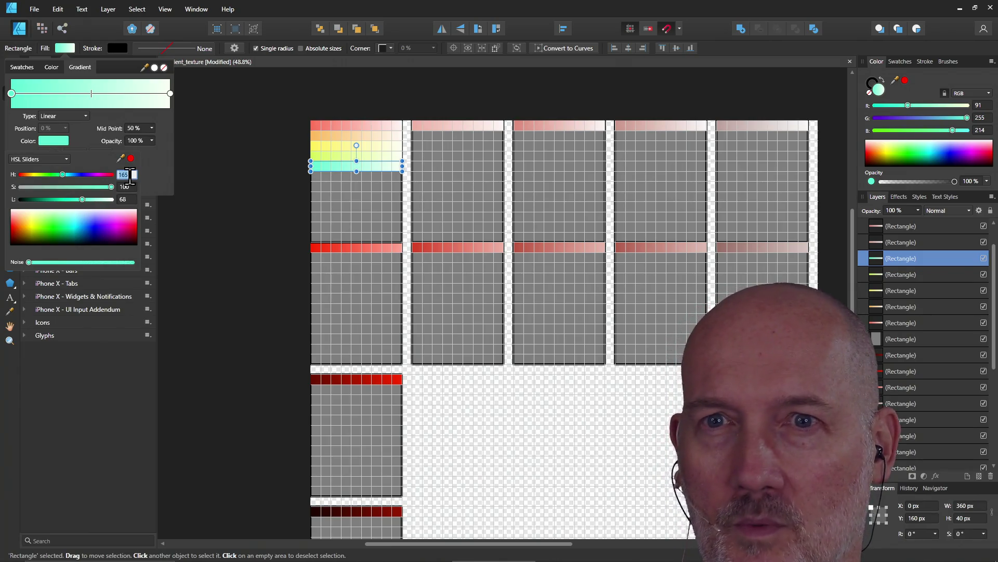
type("135")
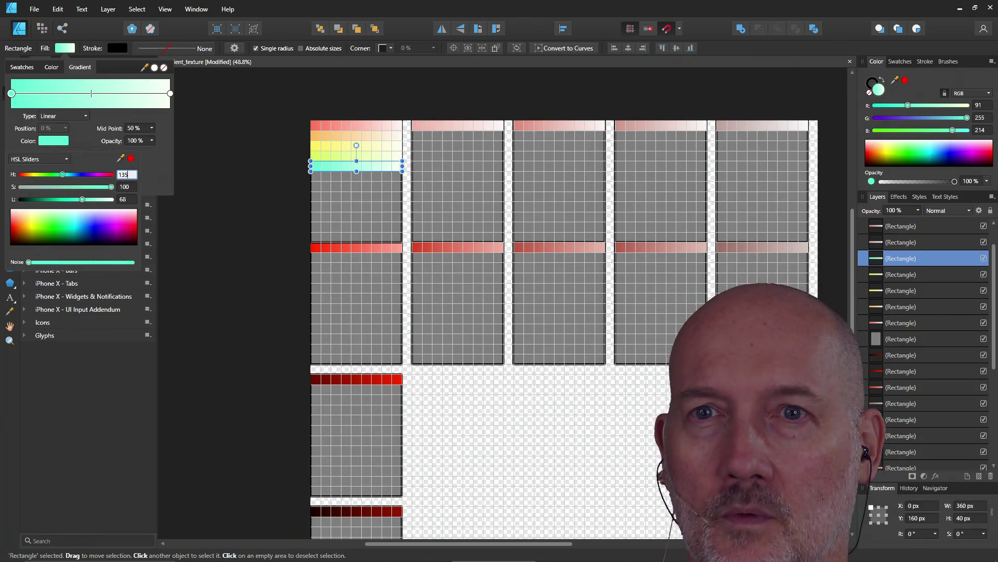
key("Return")
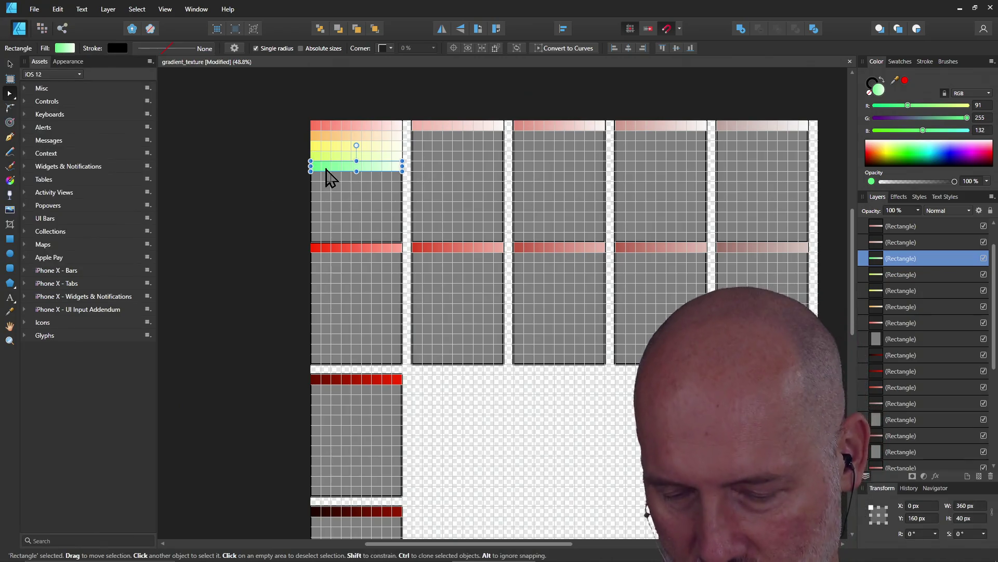
mouse_move(328, 178)
left_mouse_down()
mouse_move(335, 240)
mouse_move(334, 171)
mouse_move(336, 244)
left_mouse_up()
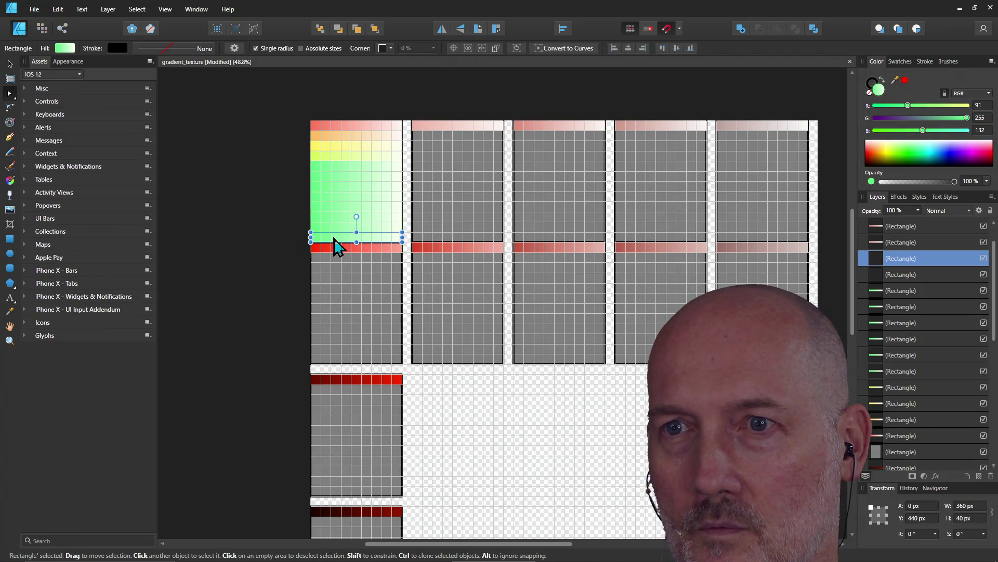
Review the red, orange and yellow bars at the top of the first panel by selecting each in turn
left_click(331, 131)
left_click(320, 132)
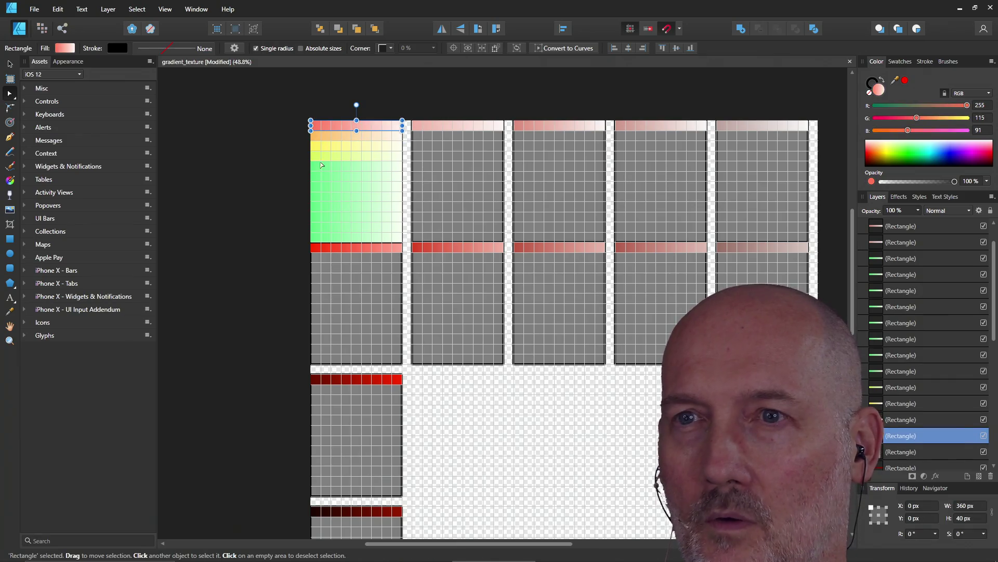
left_click(320, 148)
left_click(316, 132)
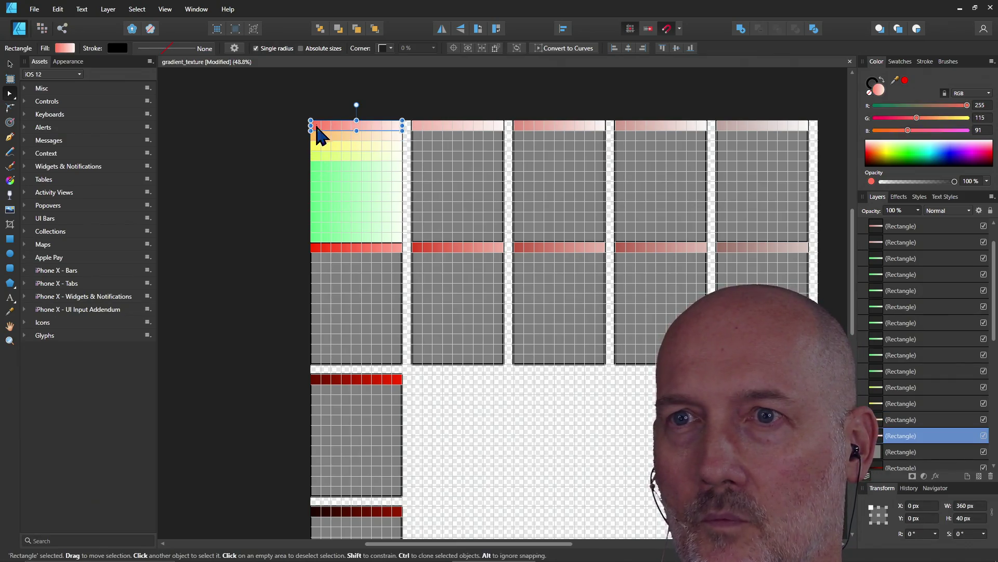
left_click(316, 138)
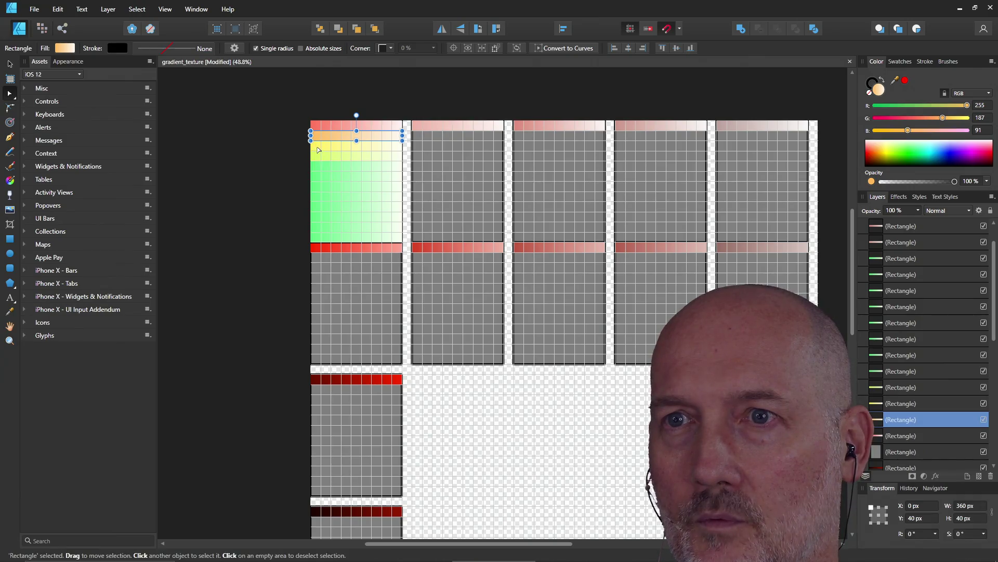
left_click(320, 147)
Step the selection down the stacked green copies and bring up the bottom bar's gradient fill settings
left_click(336, 177)
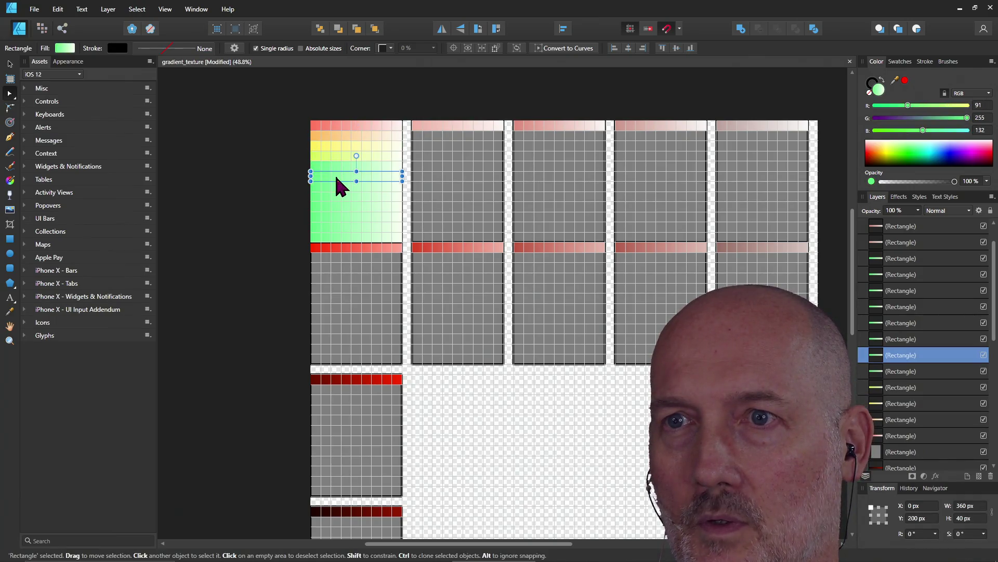
left_click(337, 176)
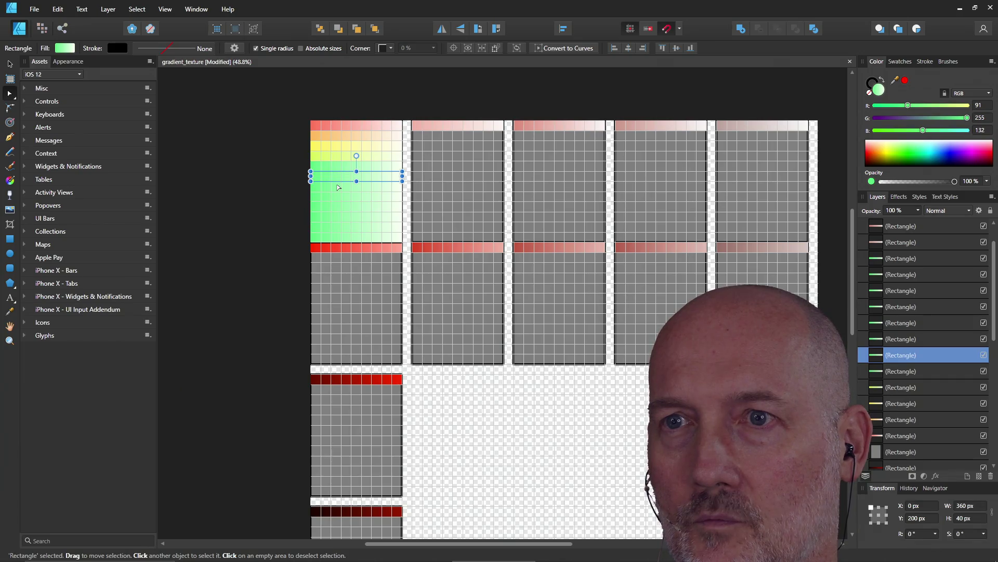
left_click(337, 194)
left_click(339, 215)
left_click(340, 227)
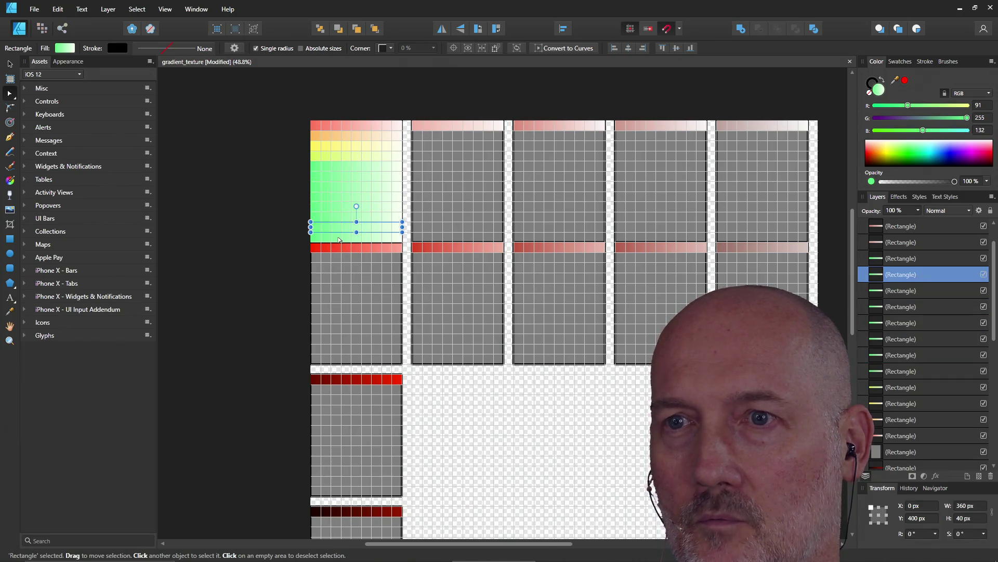
left_click(339, 189)
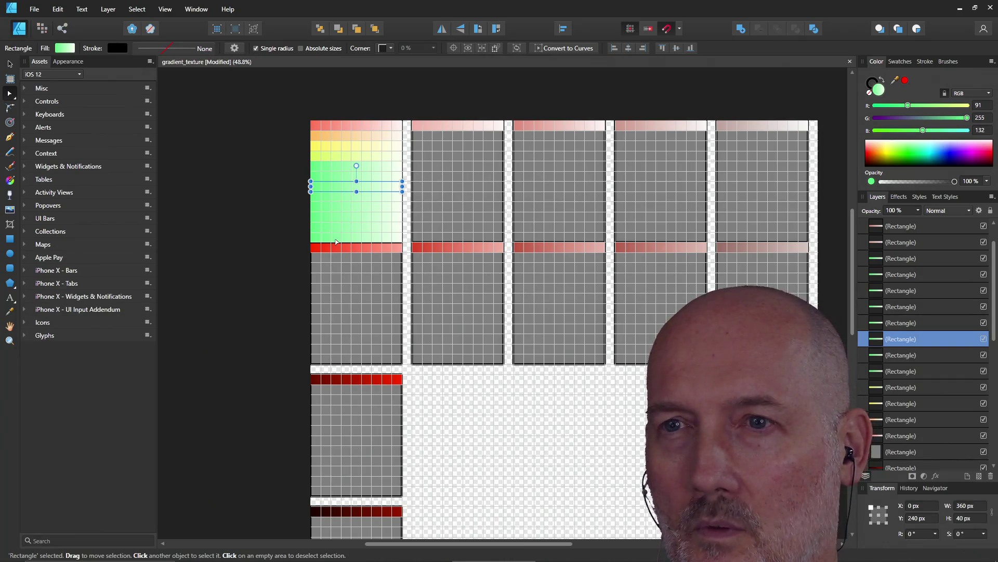
left_click(337, 242)
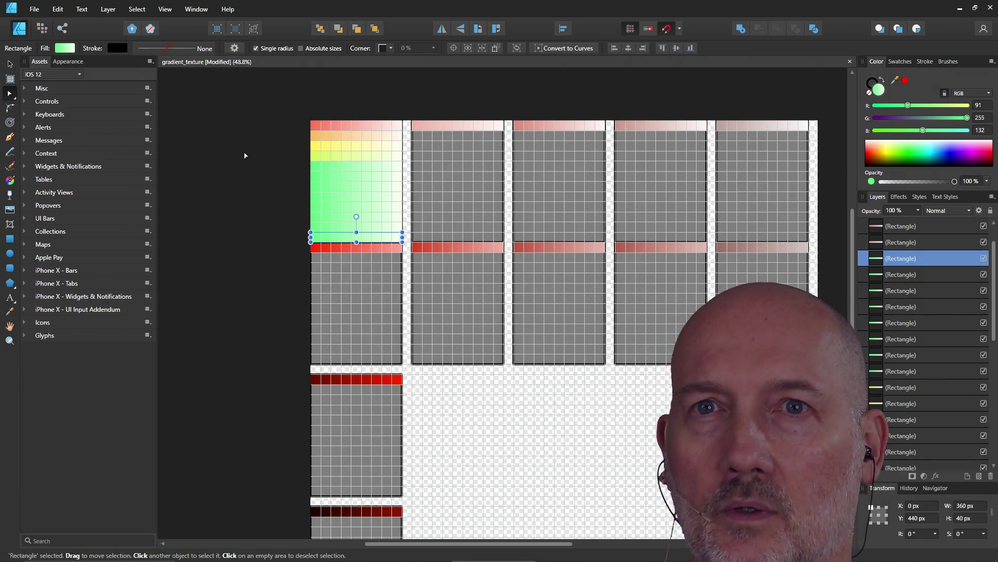
left_click(65, 49)
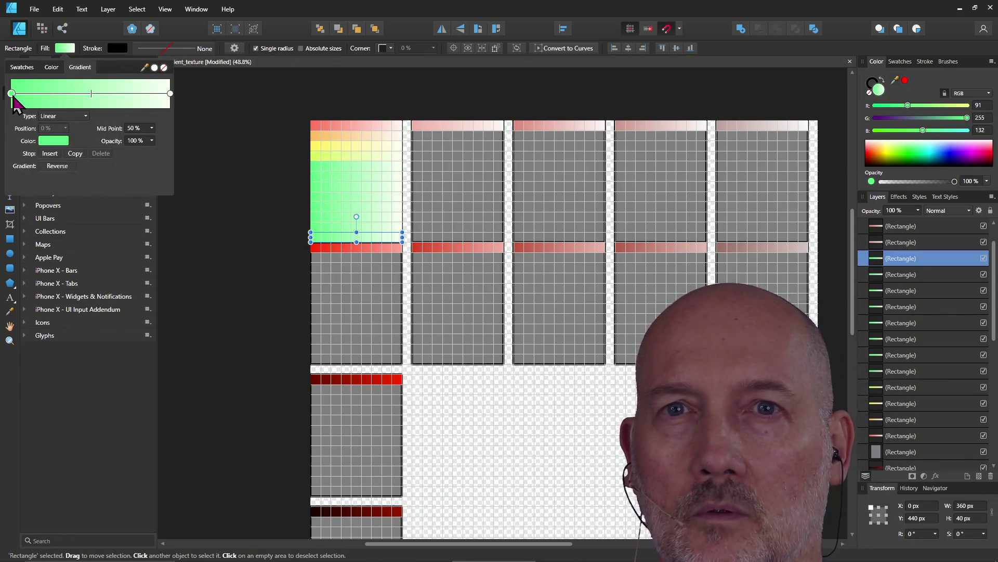
Shift the lowest green bar's gradient hue to pink and the bar above it to magenta
left_click(56, 142)
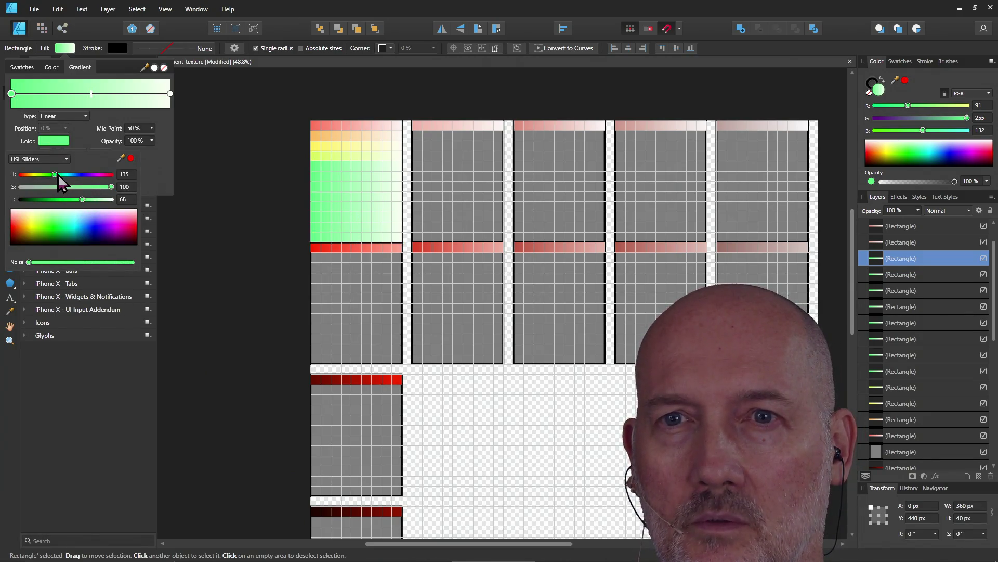
left_click_drag(56, 175, 109, 181)
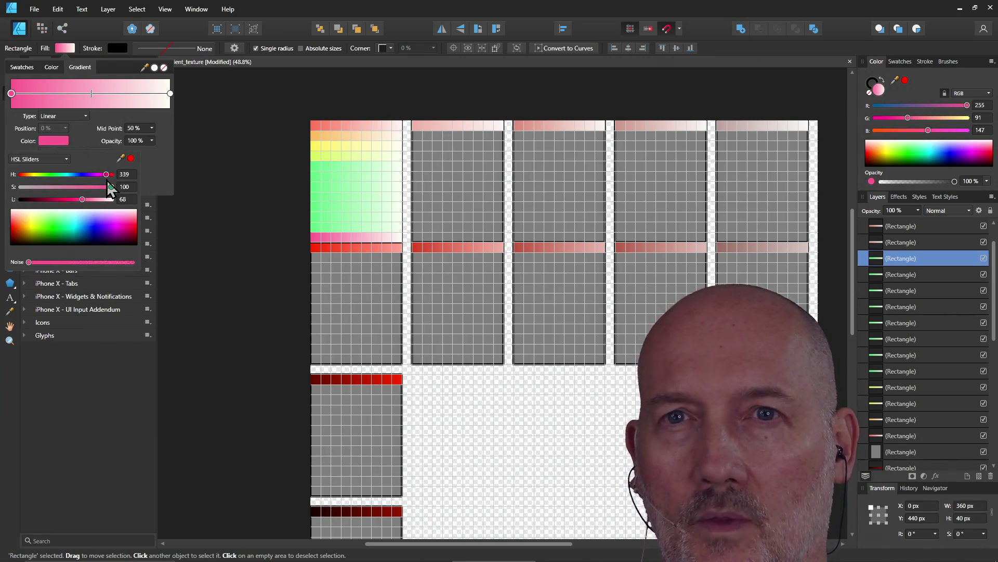
left_click(331, 228)
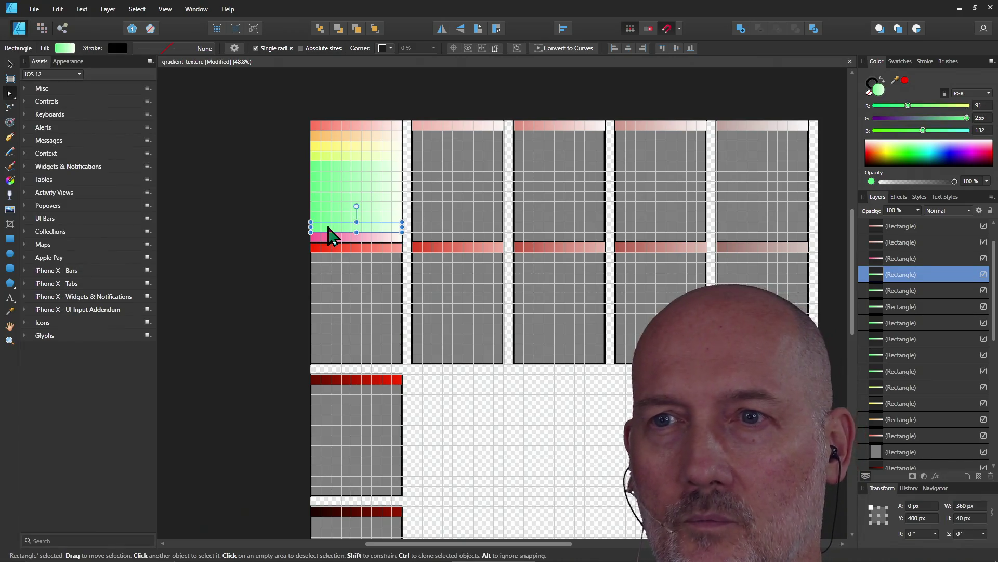
left_click(66, 49)
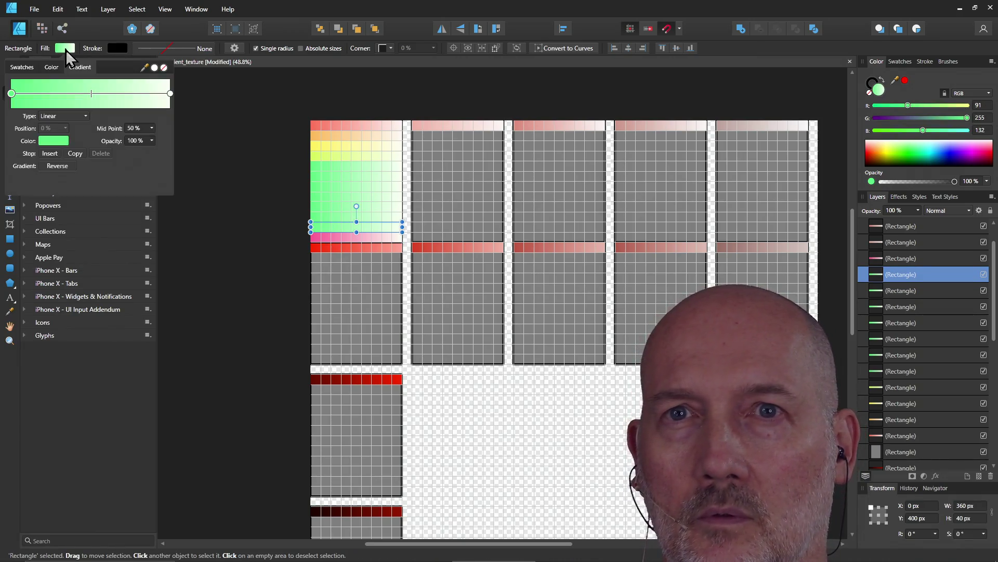
left_click(53, 143)
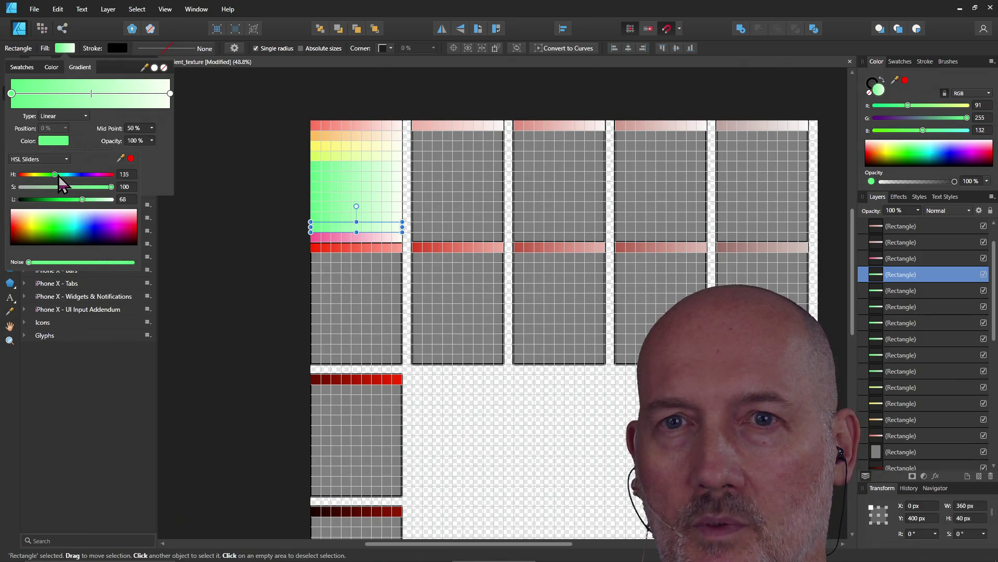
left_click_drag(56, 175, 94, 176)
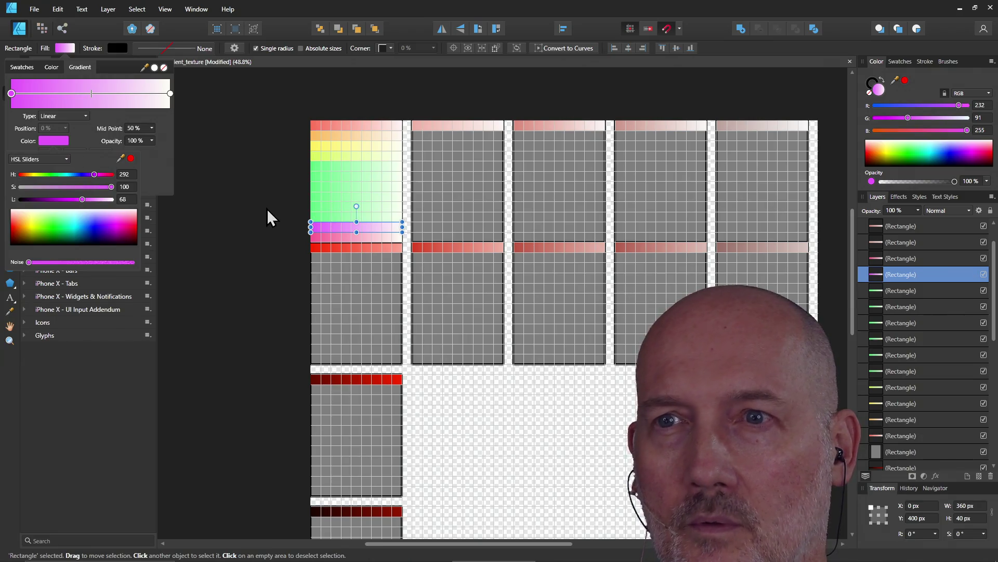
Shift the third green bar's gradient hue to purple and select the next bar up
left_click(320, 219)
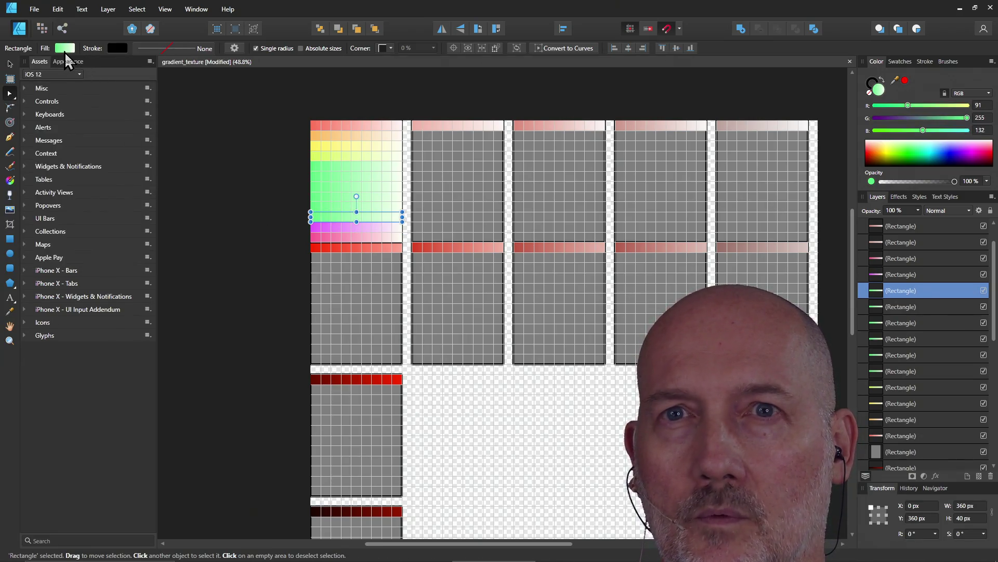
left_click(62, 49)
left_click(52, 140)
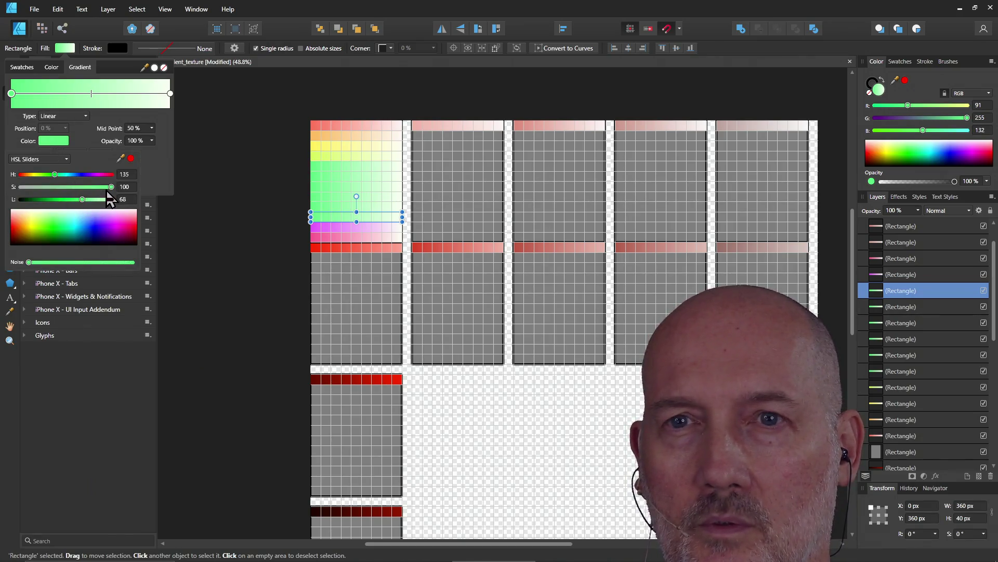
left_click_drag(54, 174, 89, 187)
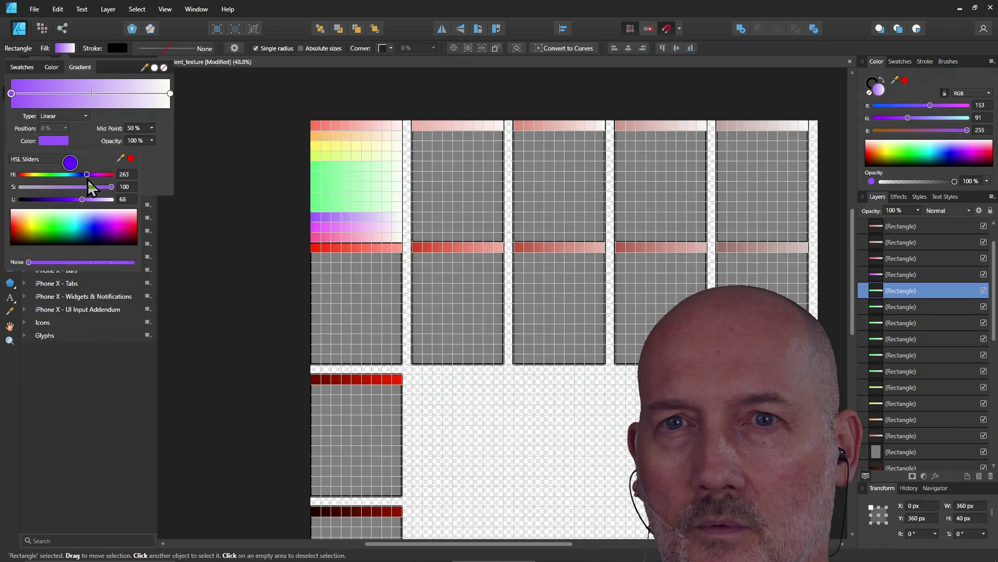
left_click(316, 211)
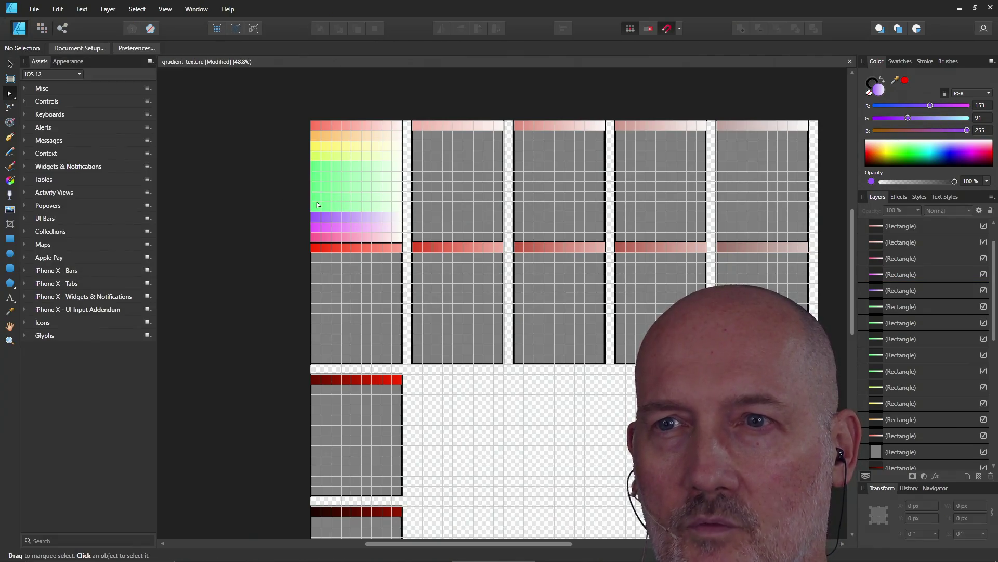
Shift the next bar's gradient hue to blue and the one above it to cyan
left_click(64, 48)
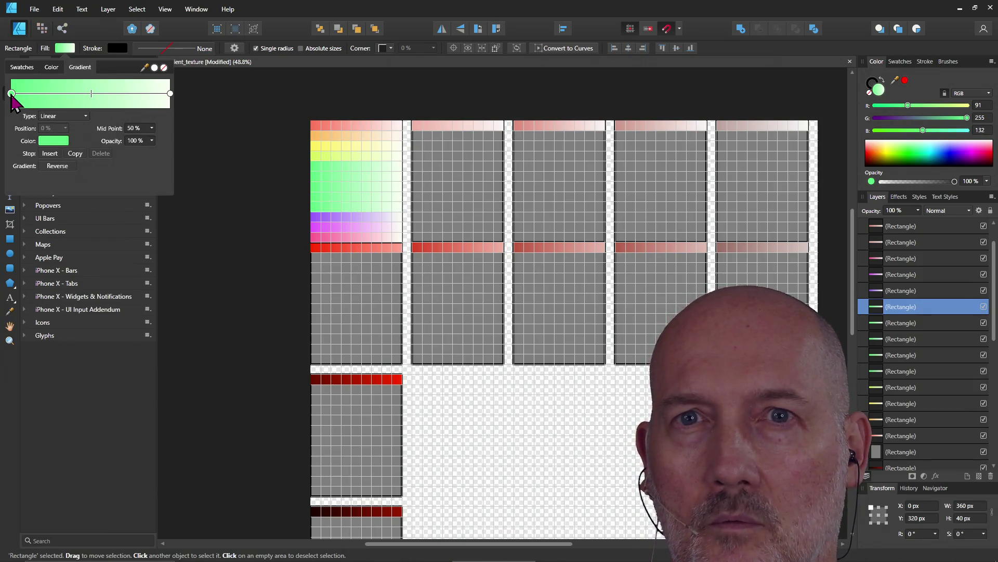
left_click(55, 141)
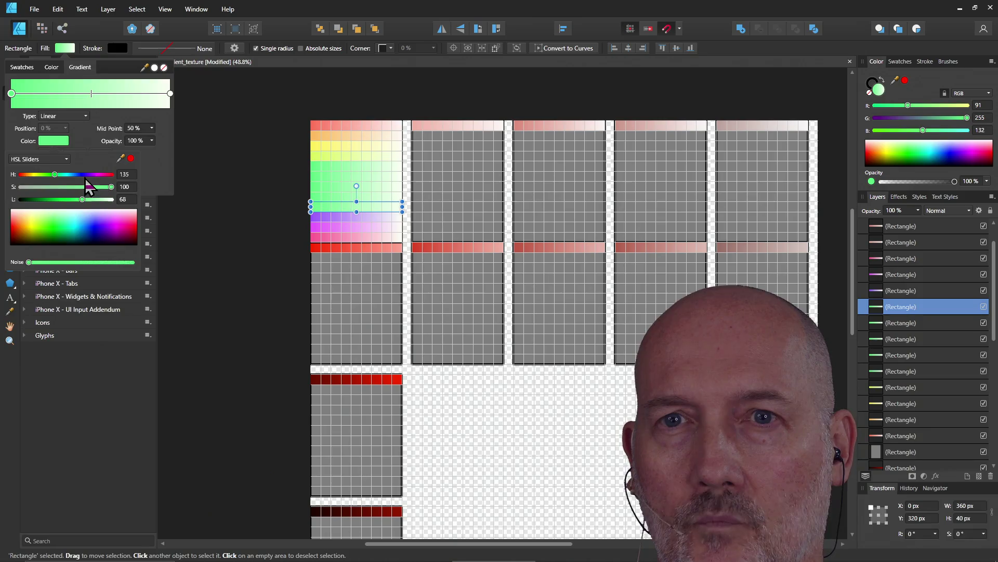
left_click_drag(94, 177, 79, 178)
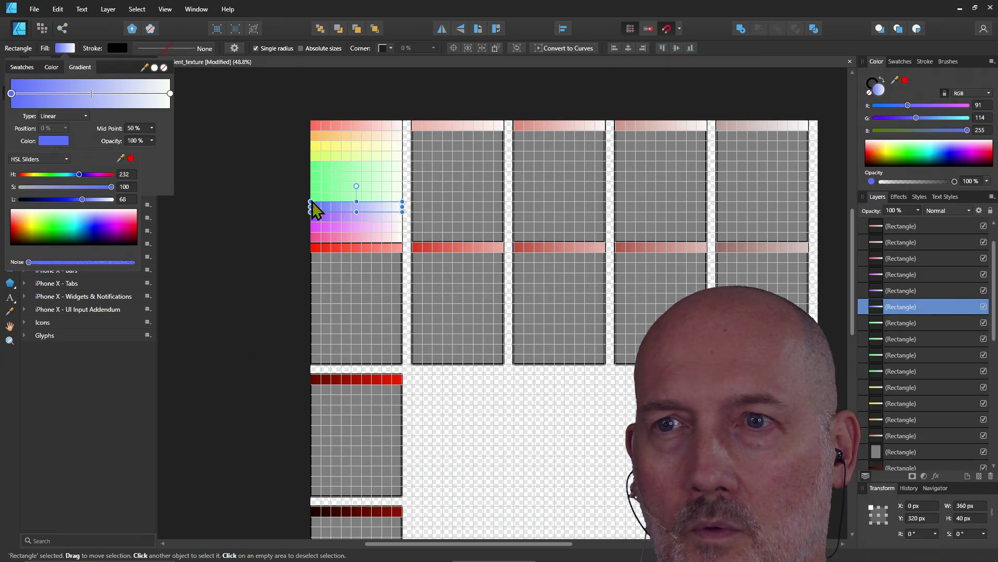
left_click(316, 199)
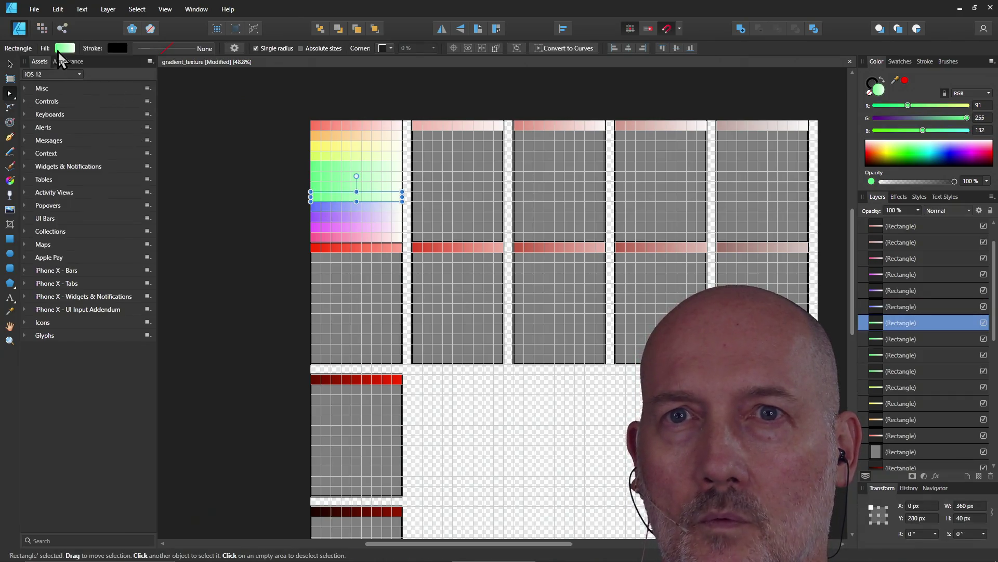
left_click(59, 50)
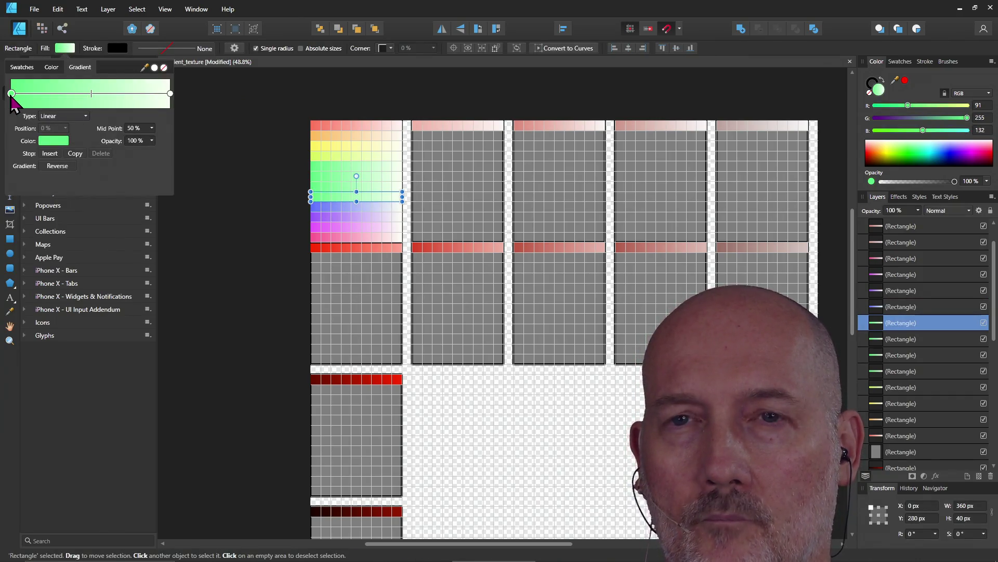
left_click(55, 141)
left_click_drag(57, 175, 66, 175)
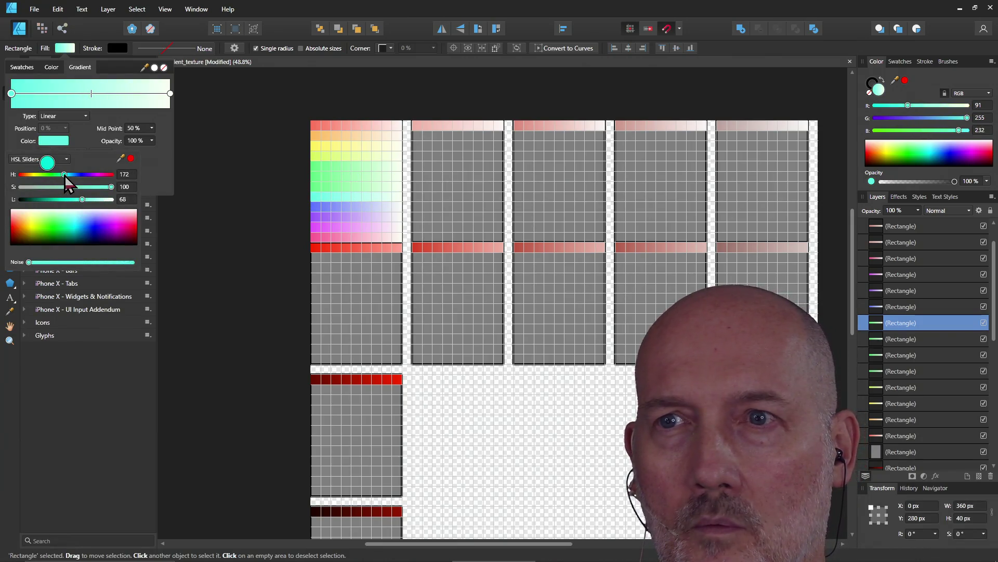
left_click_drag(65, 177, 67, 176)
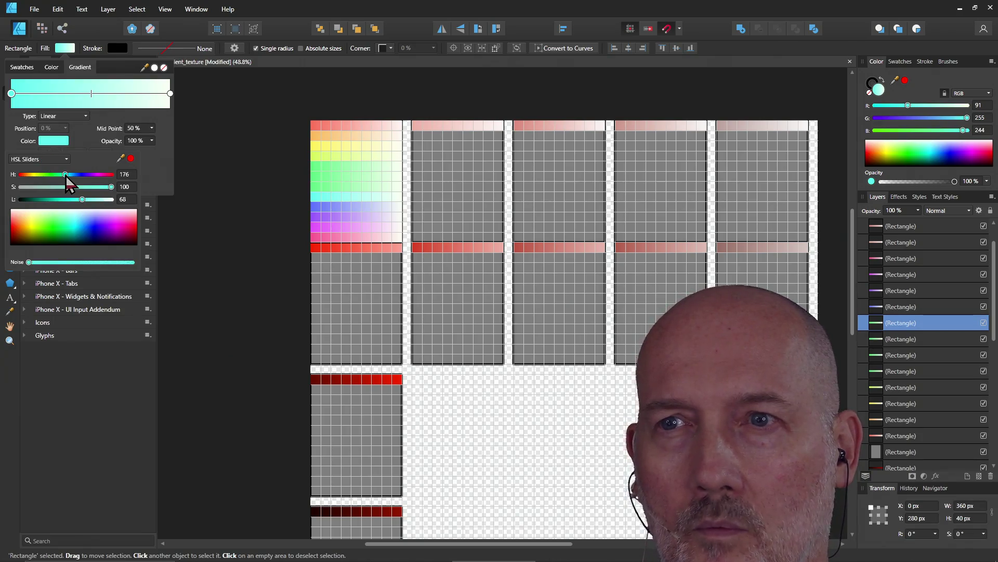
left_click(320, 200)
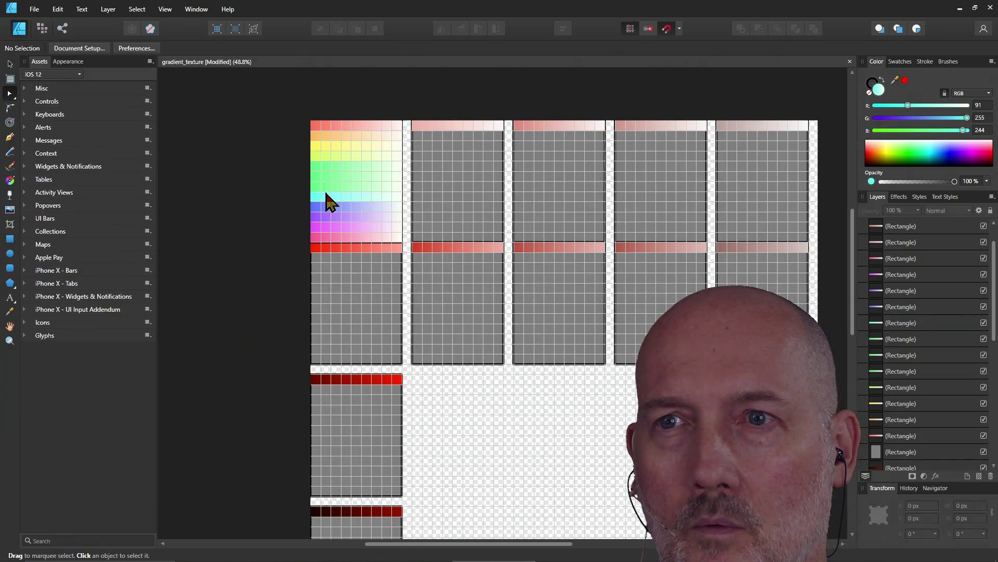
Adjust the next green bar toward yellow-green then back to green (hue 132), and select the bar above
left_click(326, 196)
left_click(63, 48)
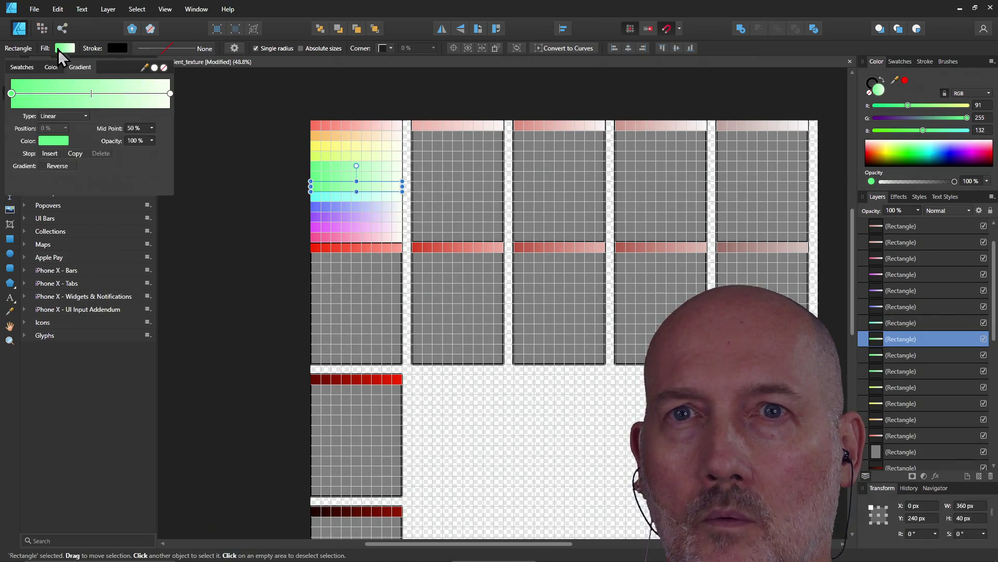
left_click(55, 142)
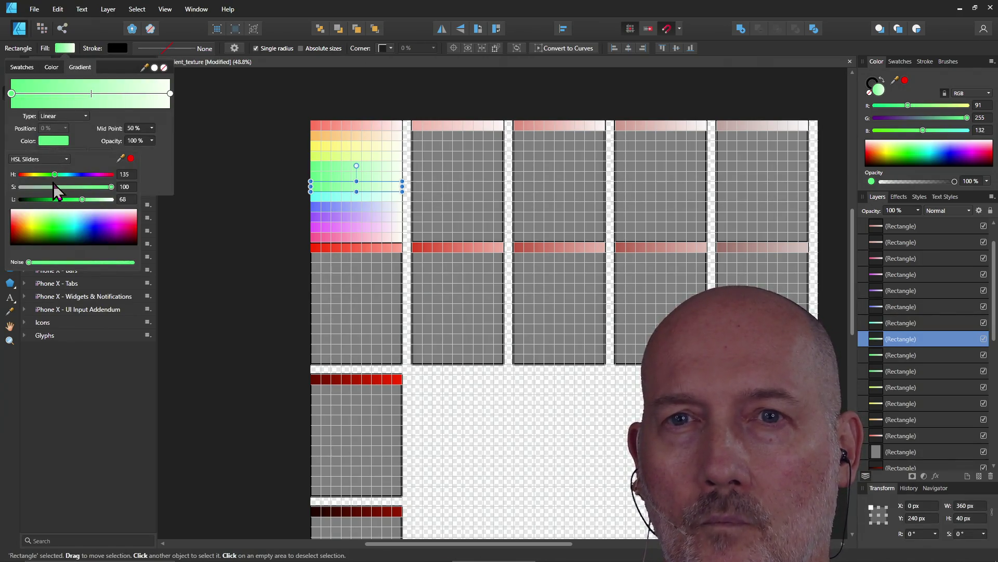
left_click_drag(55, 183, 50, 184)
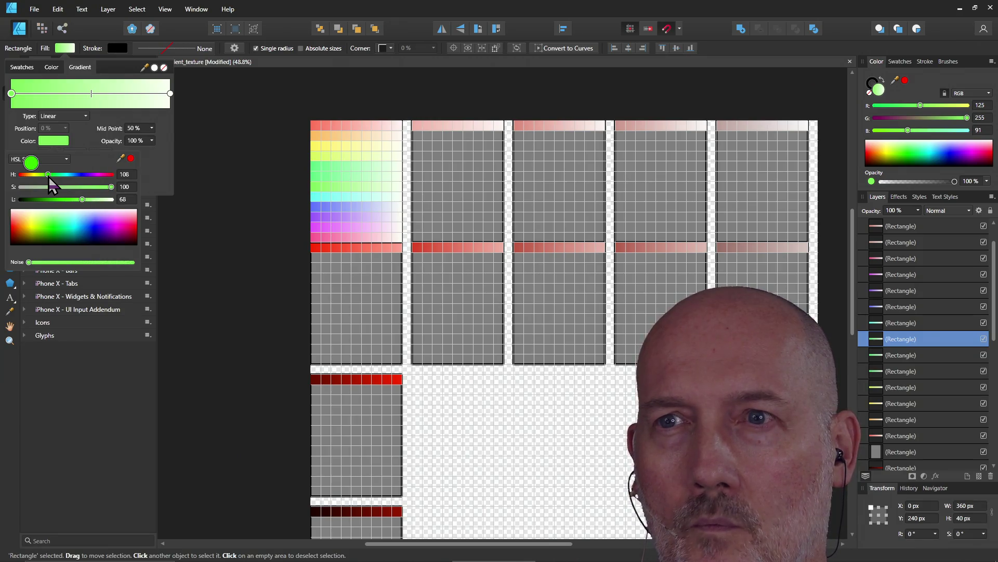
left_click(336, 175)
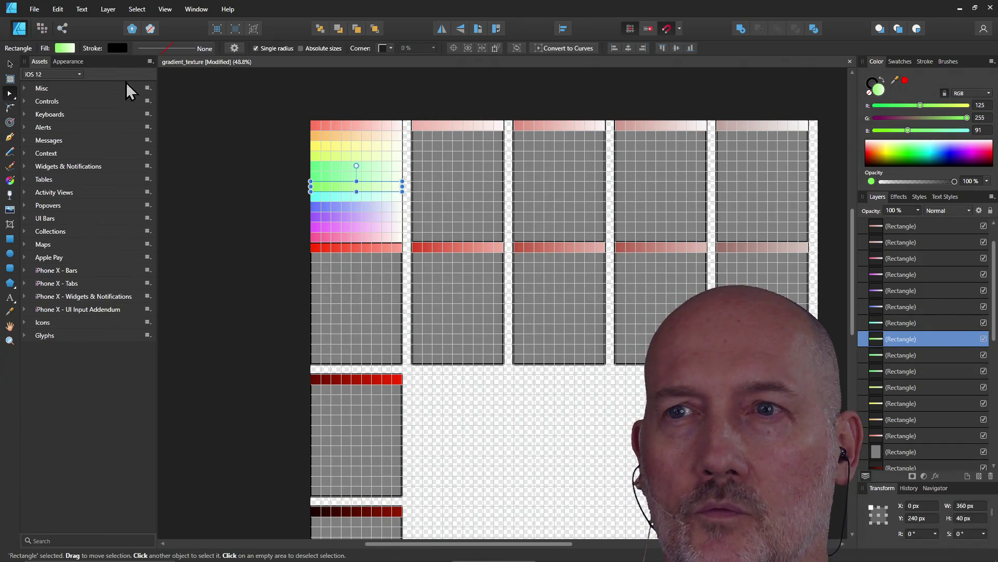
left_click(63, 49)
left_click(44, 142)
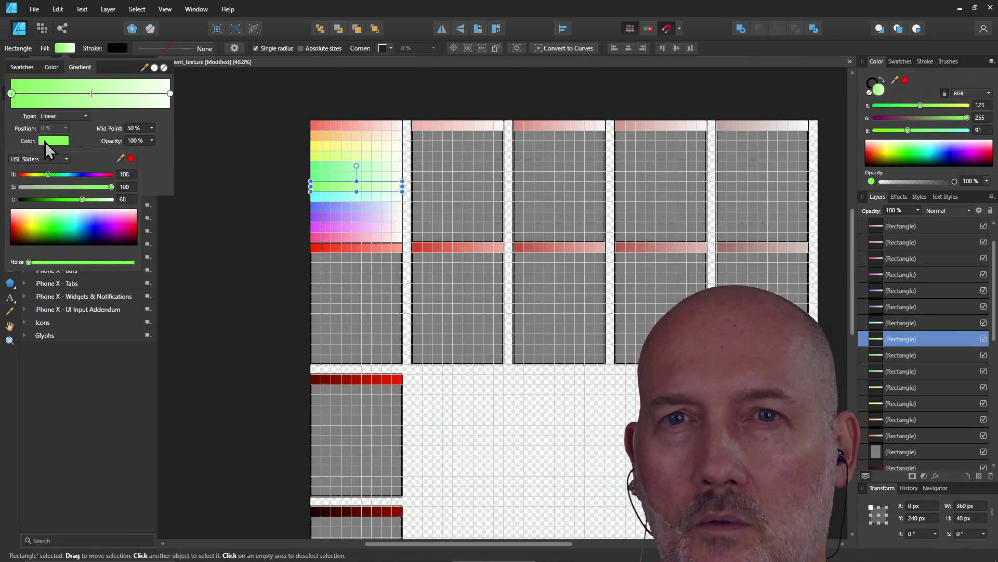
left_click_drag(49, 183, 57, 183)
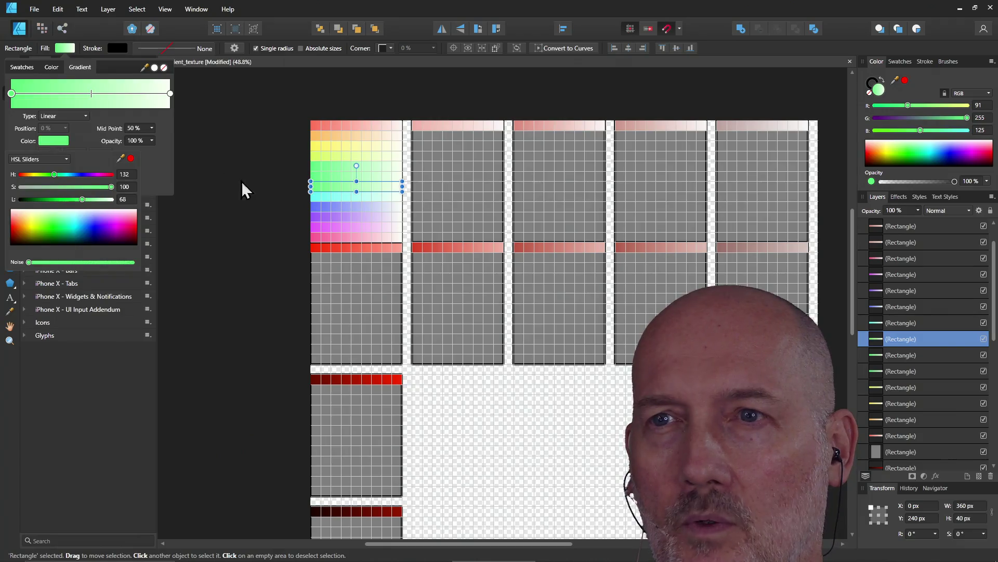
left_click(332, 175)
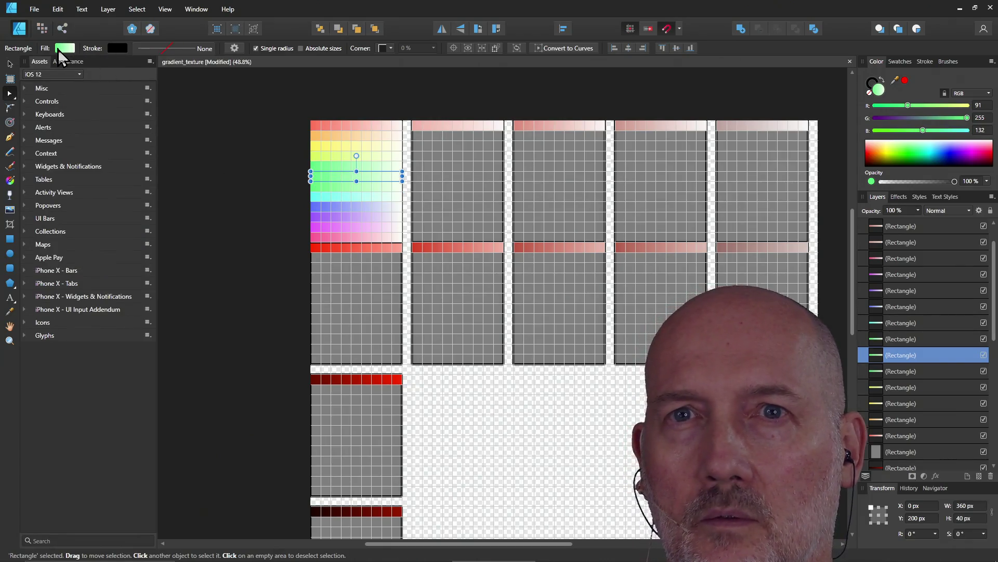
left_click(63, 48)
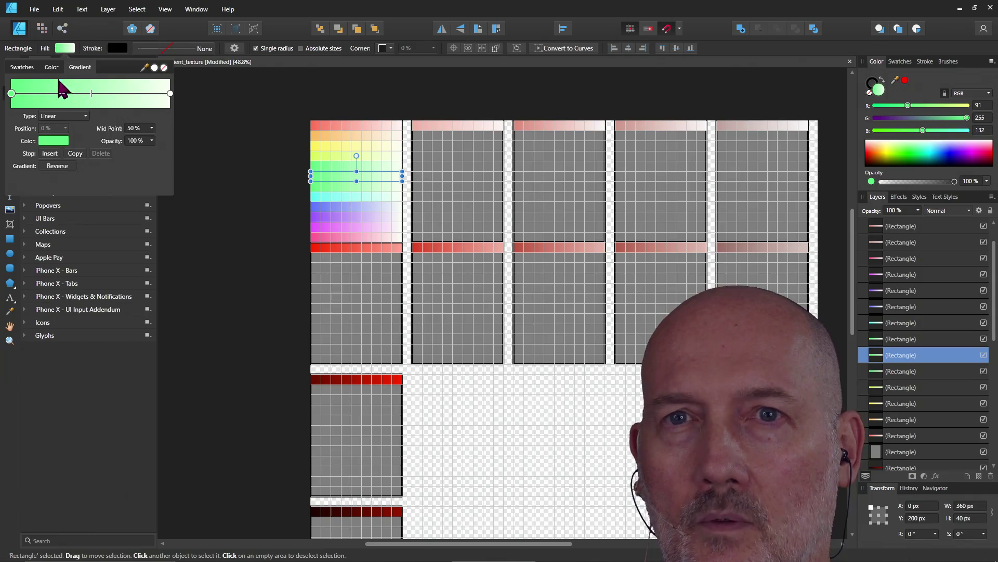
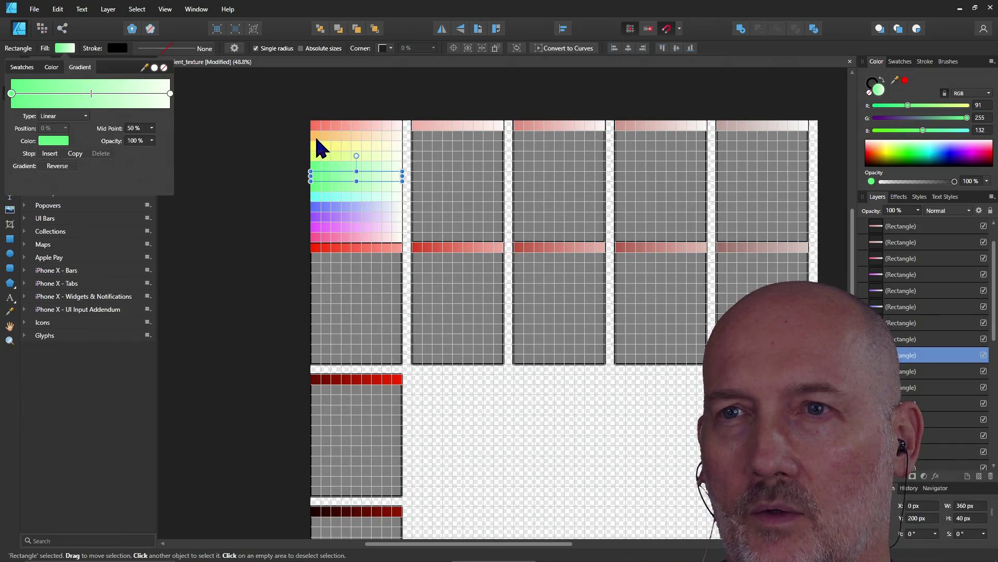
Shift the orange gradient row's start hue toward red, keeping its fade to white
key("ctrl+d")
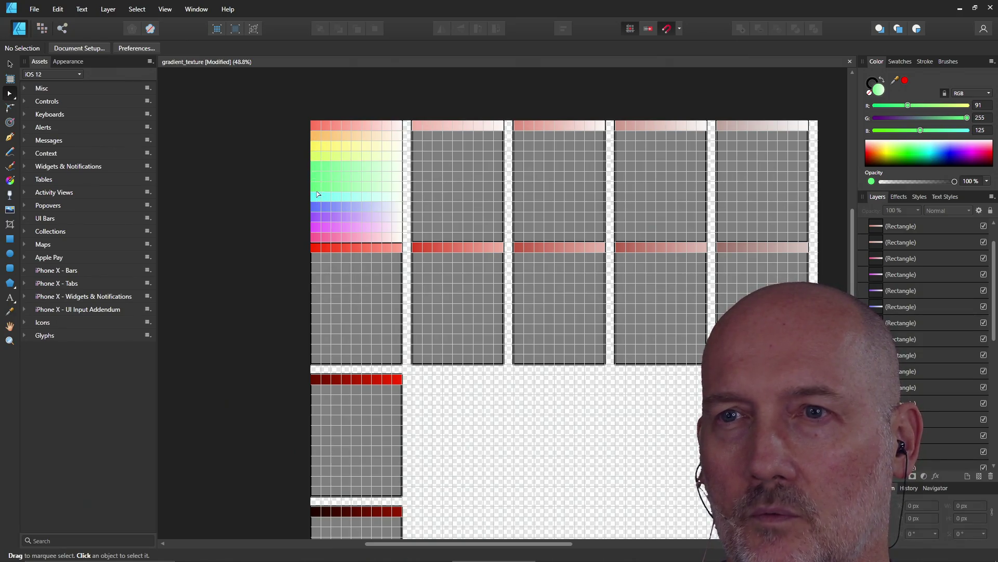
left_click(320, 136)
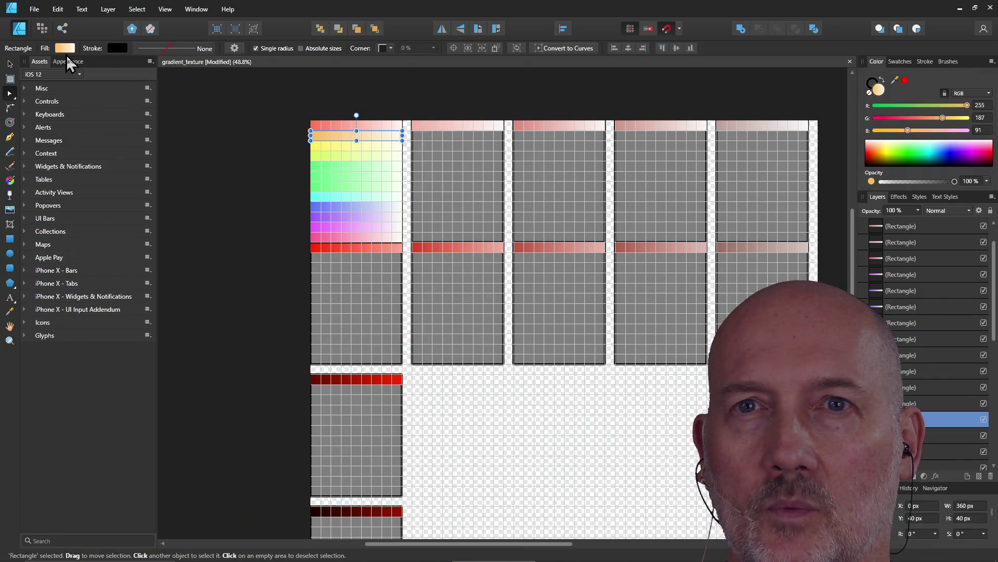
left_click(64, 49)
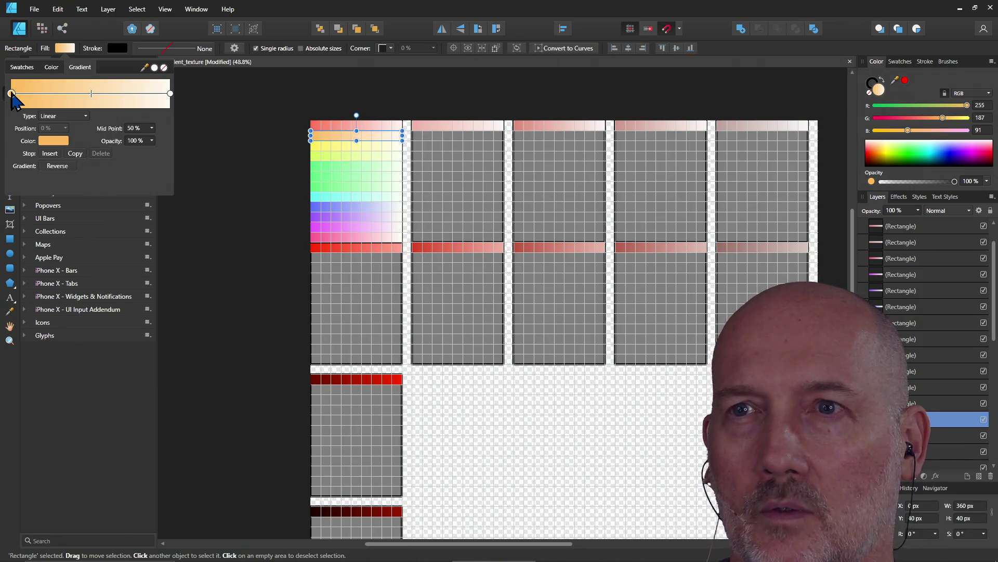
left_click(51, 141)
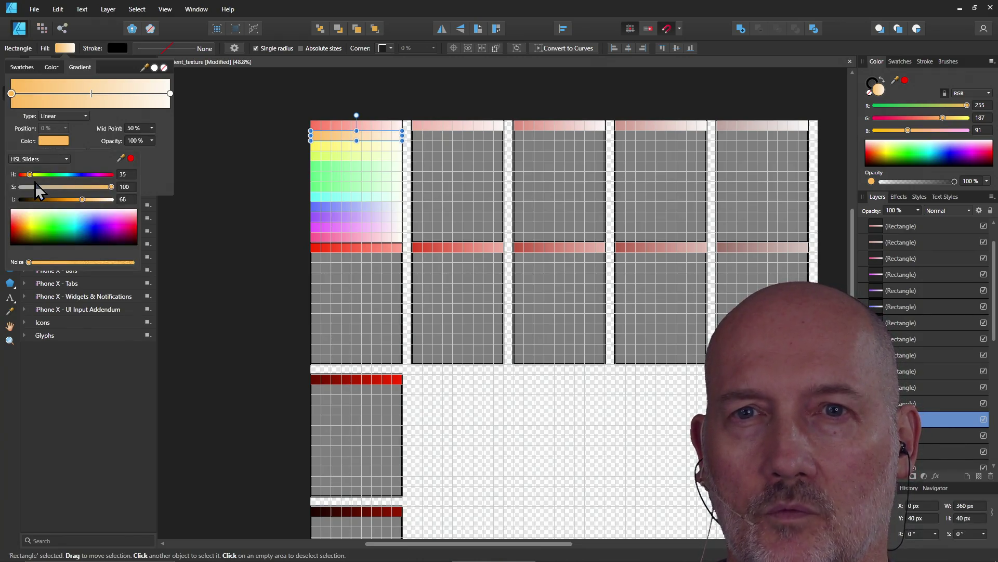
left_click_drag(29, 178, 24, 179)
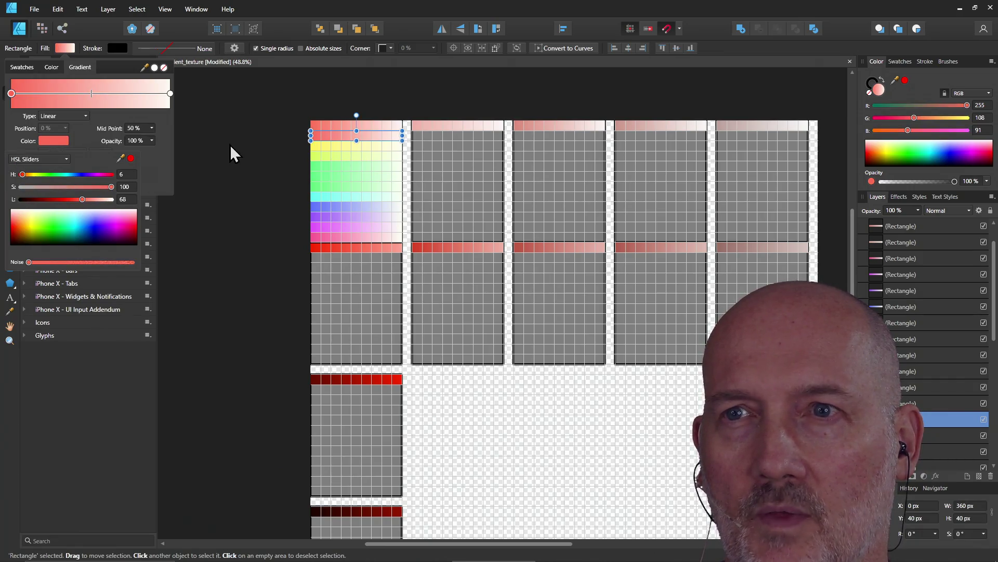
key("Escape")
Recolour the top gradient row's start stop to a pink hue
left_click(316, 125)
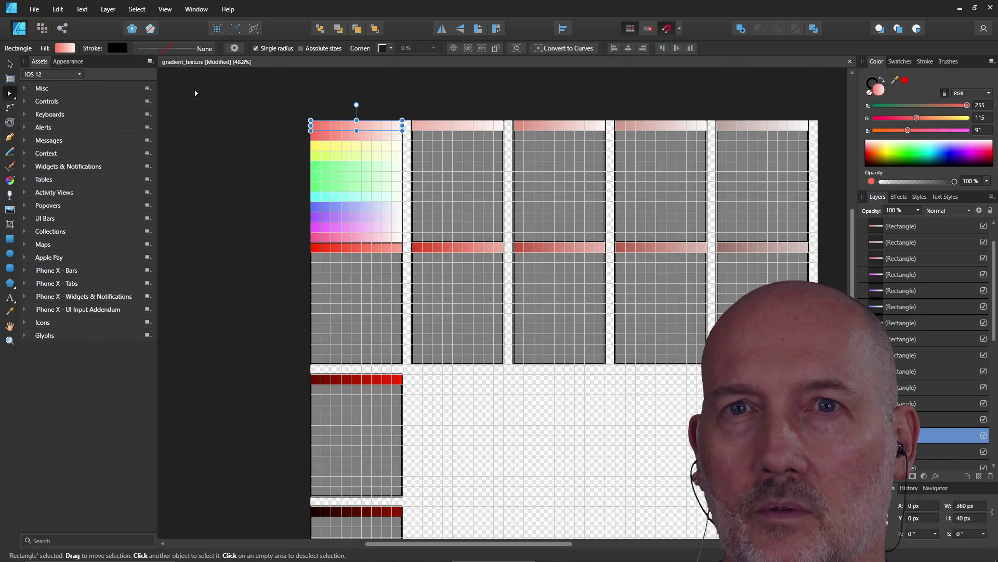
left_click(65, 48)
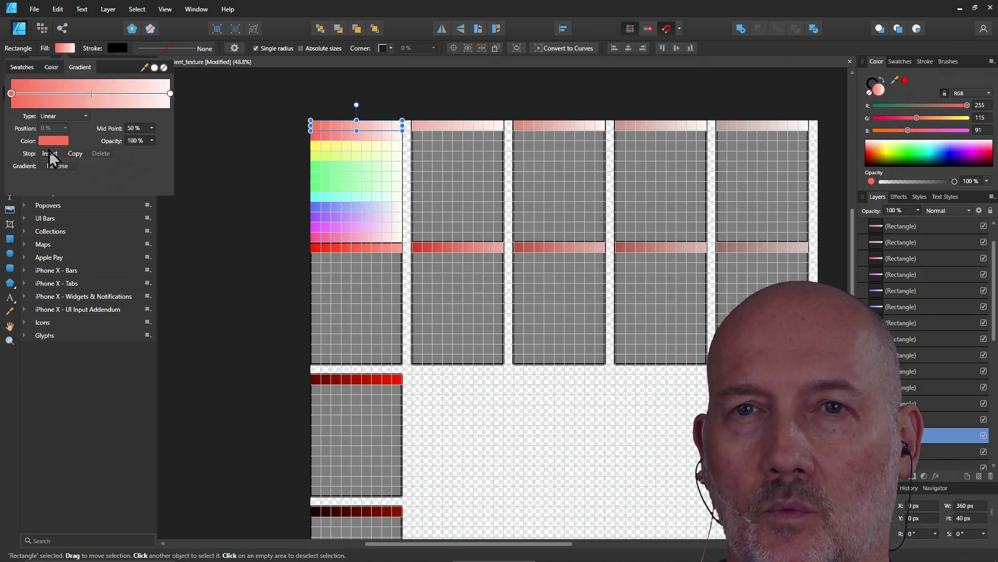
left_click(54, 142)
left_click_drag(26, 180, 110, 182)
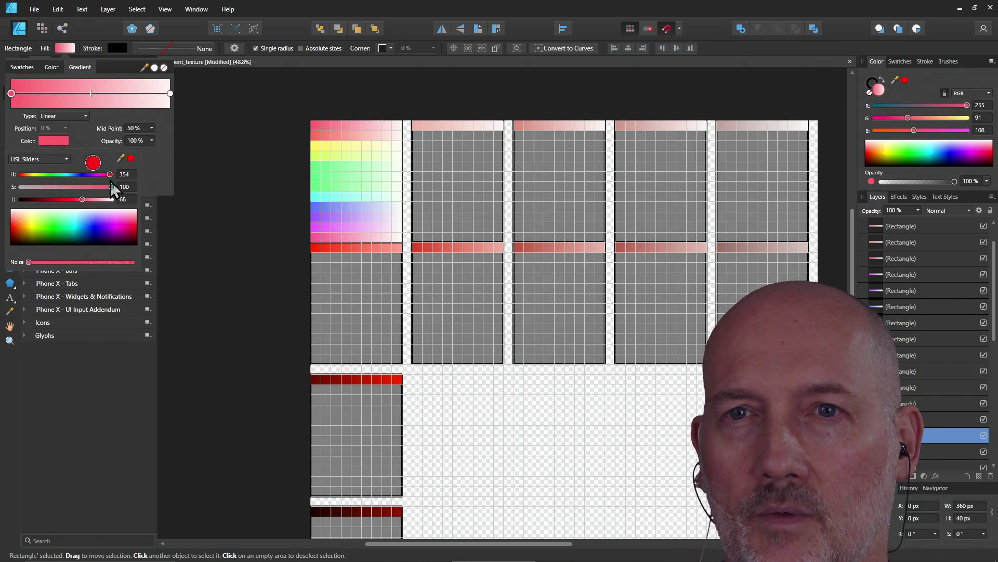
Set the red row's start hue to pure red and fine-tune it slightly
left_click(318, 147)
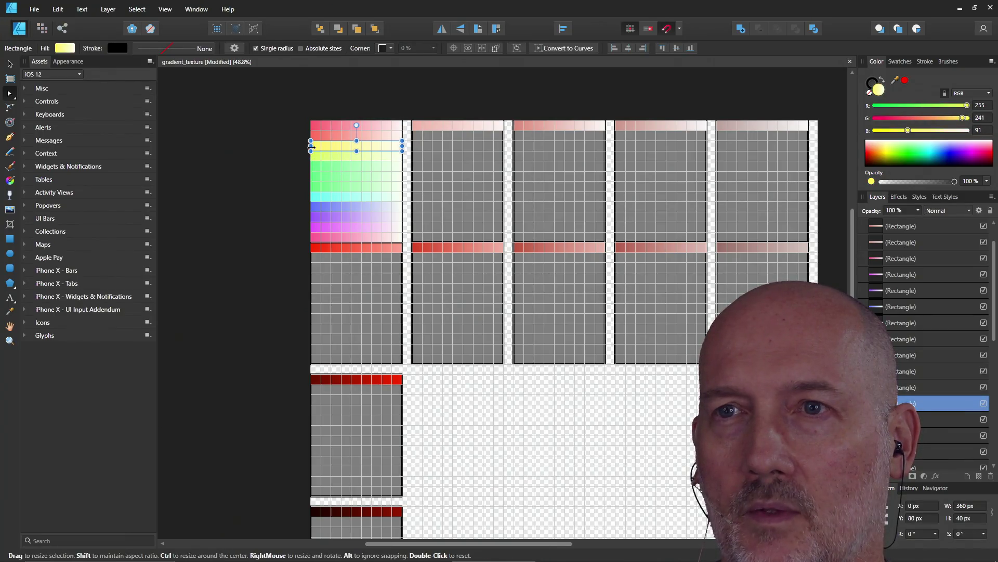
left_click(324, 155)
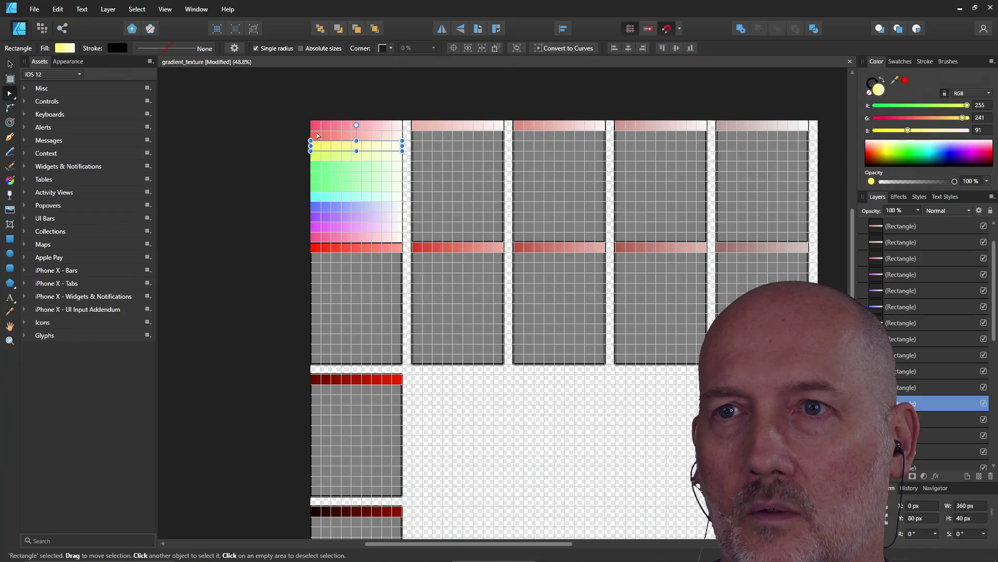
left_click(60, 48)
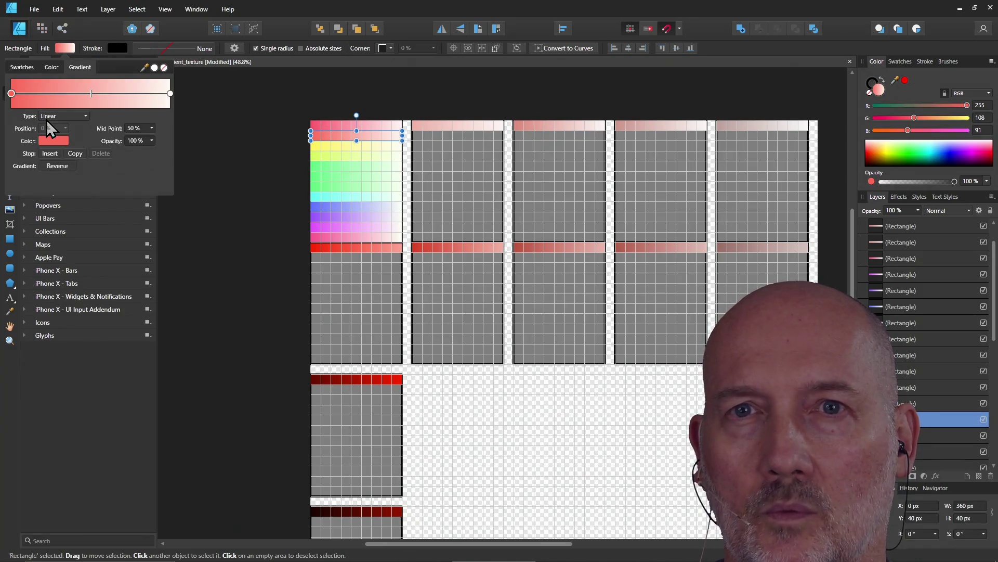
left_click(51, 142)
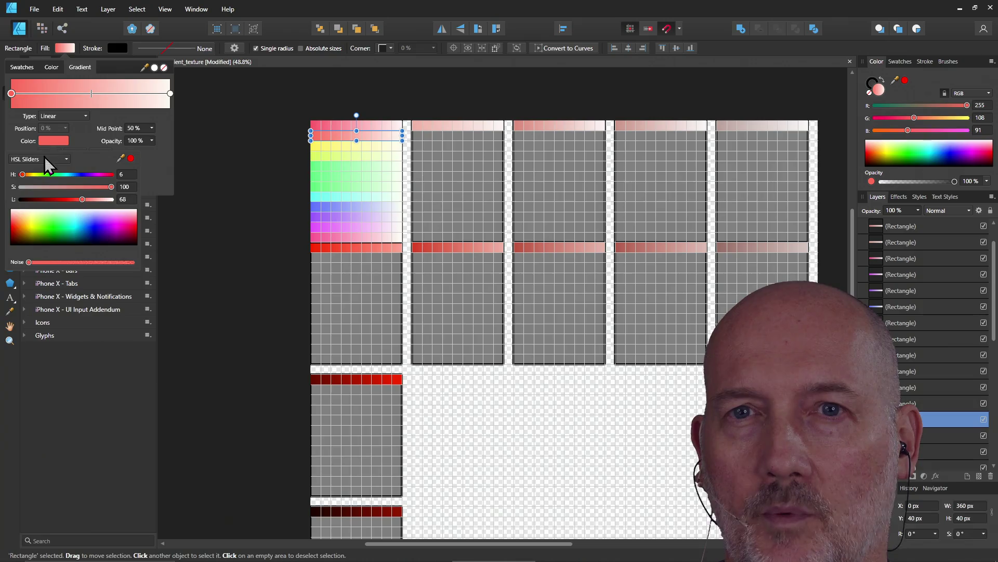
left_click_drag(22, 175, 18, 175)
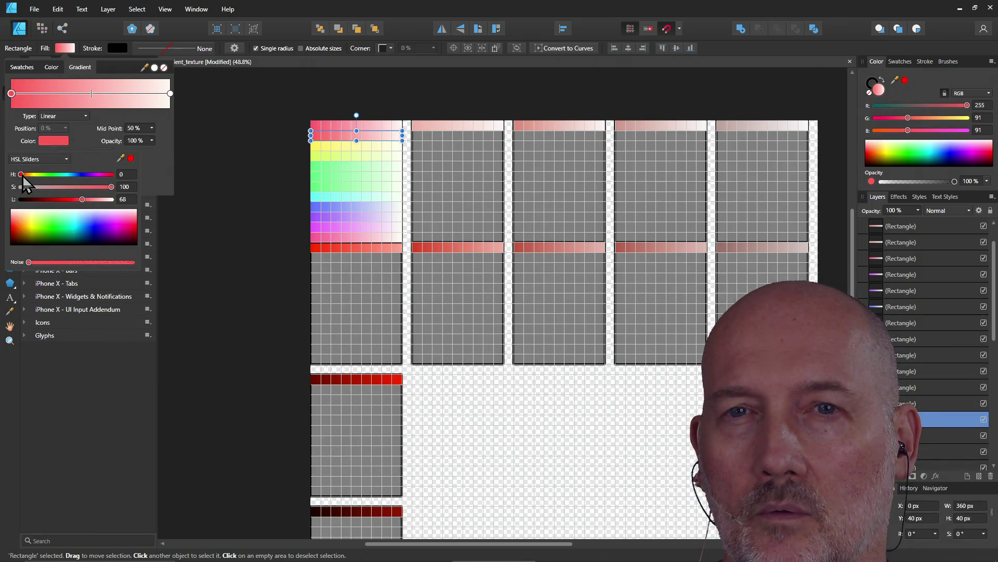
left_click_drag(23, 174, 22, 174)
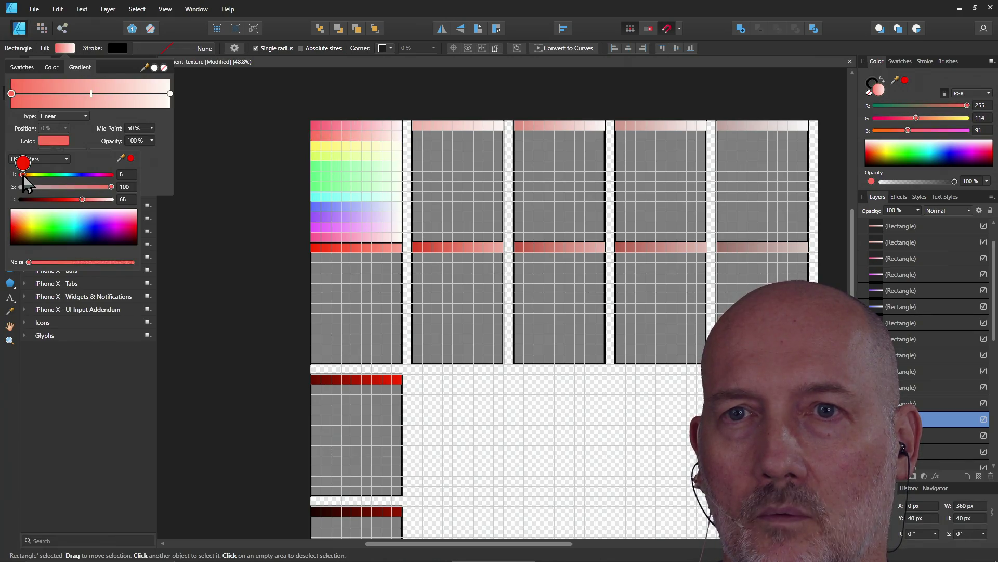
Push the top row's start hue to the maximum pinkish-red, then deselect
left_click(318, 128)
left_click(61, 49)
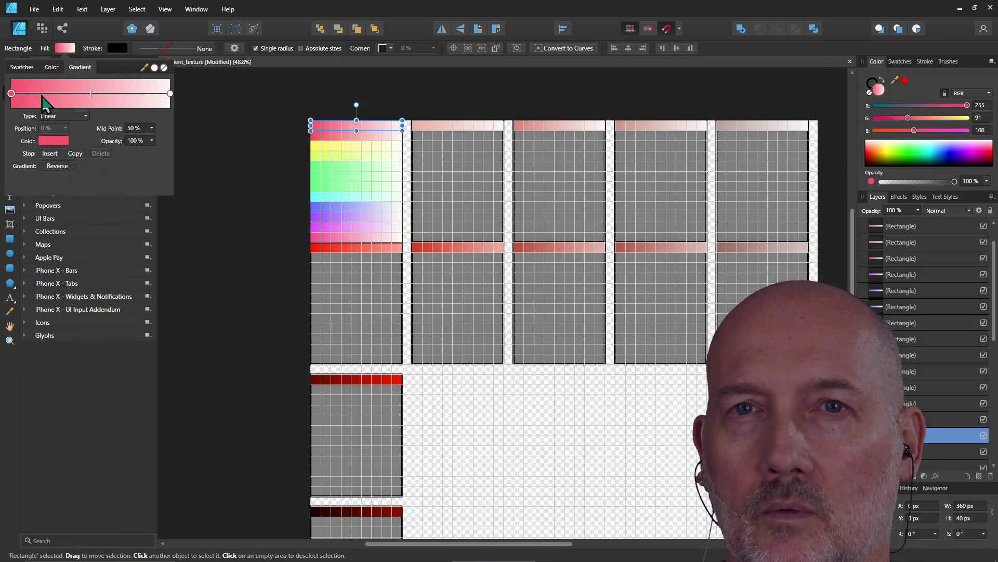
left_click(51, 142)
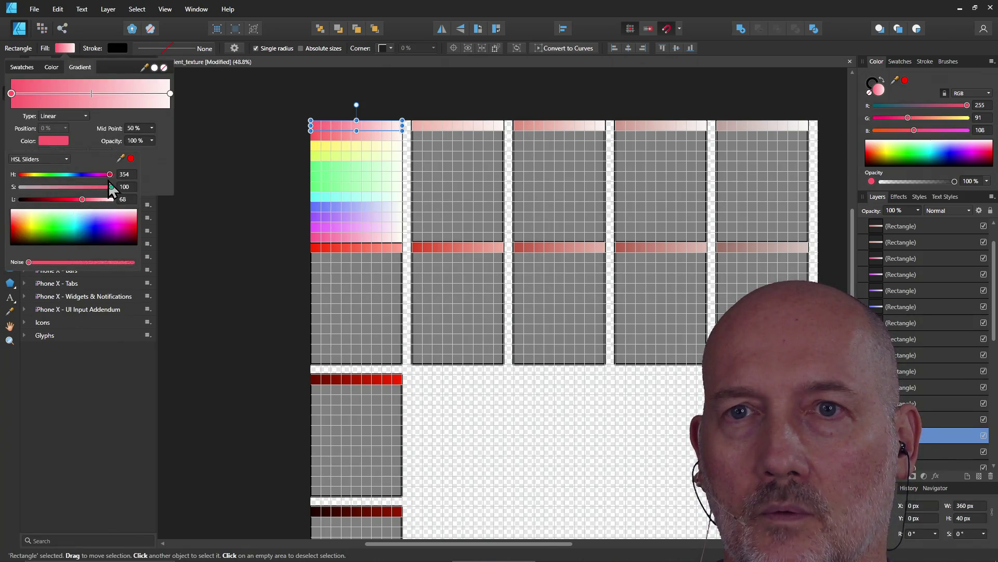
mouse_move(109, 177)
left_mouse_down()
mouse_move(119, 176)
mouse_move(108, 175)
left_mouse_up()
left_click(218, 156)
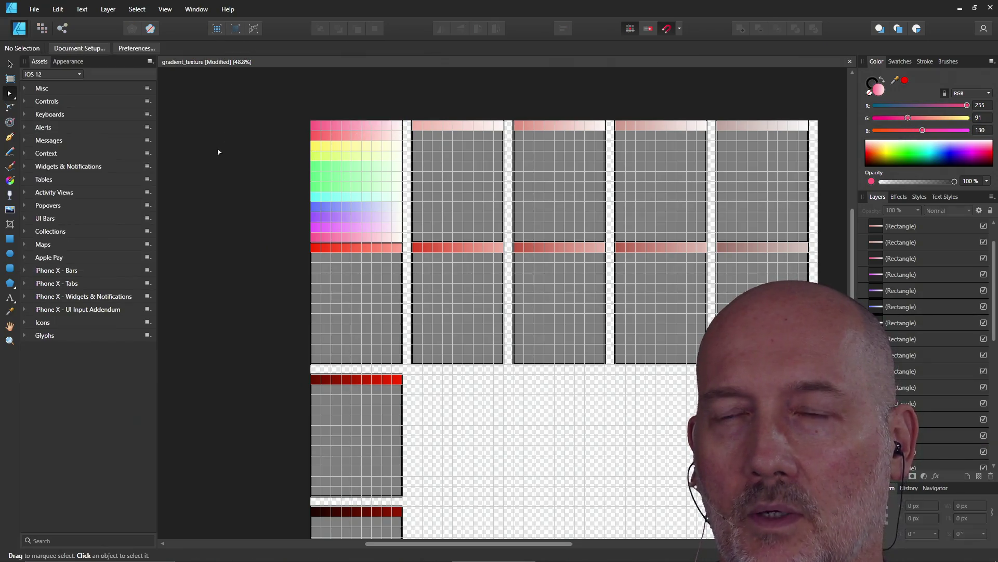
Shift the yellow gradient row's start hue to a slightly reddish orange
left_click(314, 148)
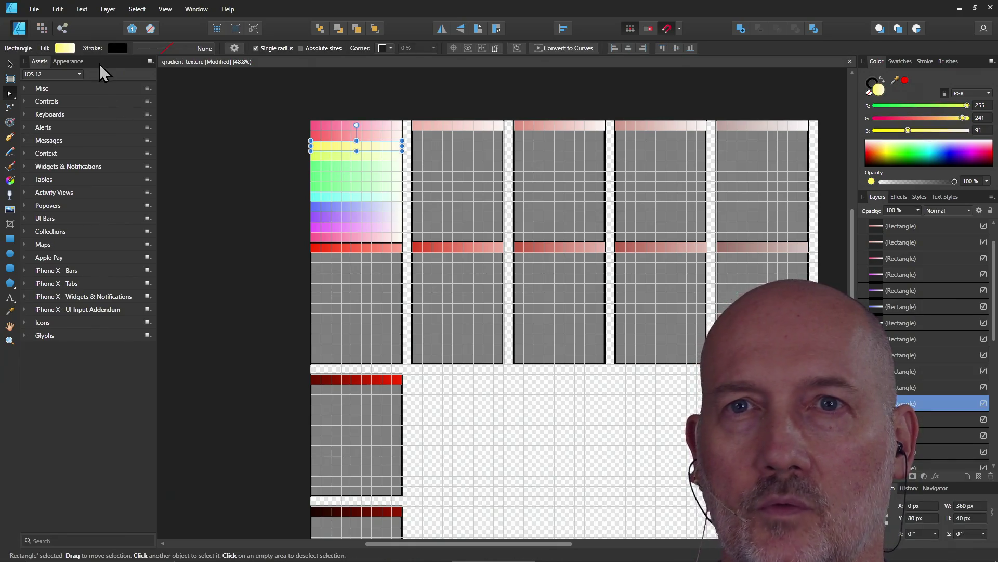
left_click(63, 48)
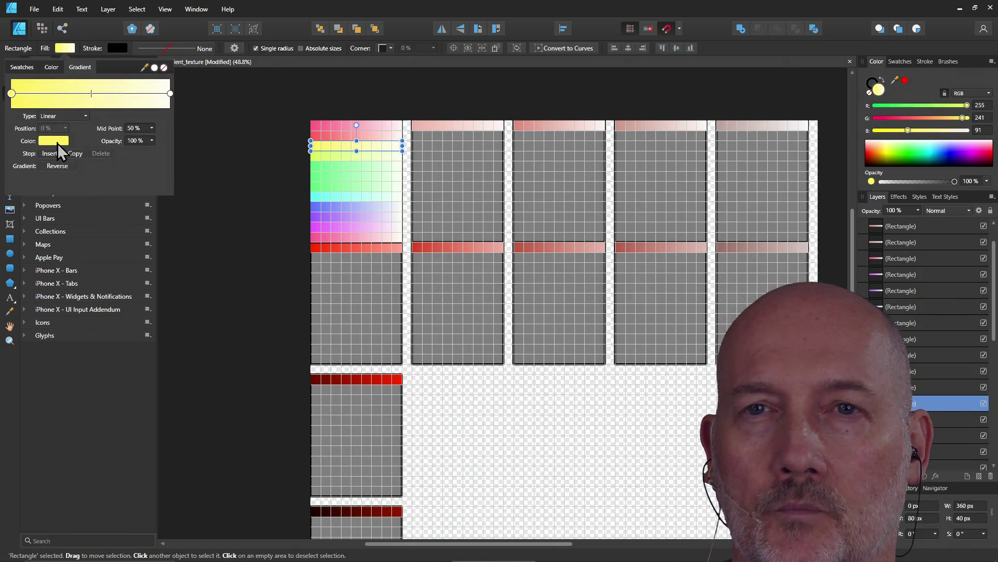
left_click(56, 143)
left_click_drag(35, 176, 27, 174)
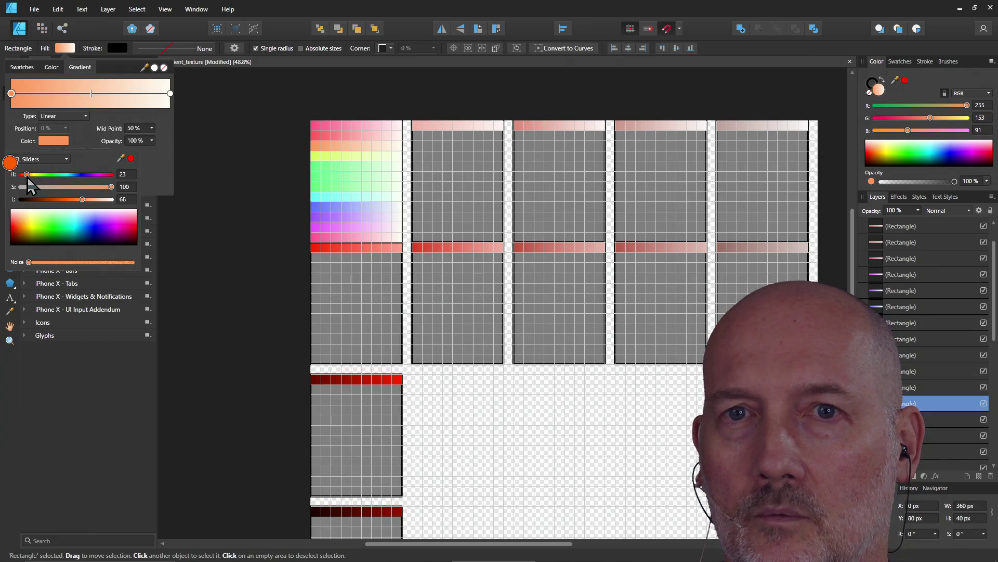
left_click_drag(28, 179, 25, 179)
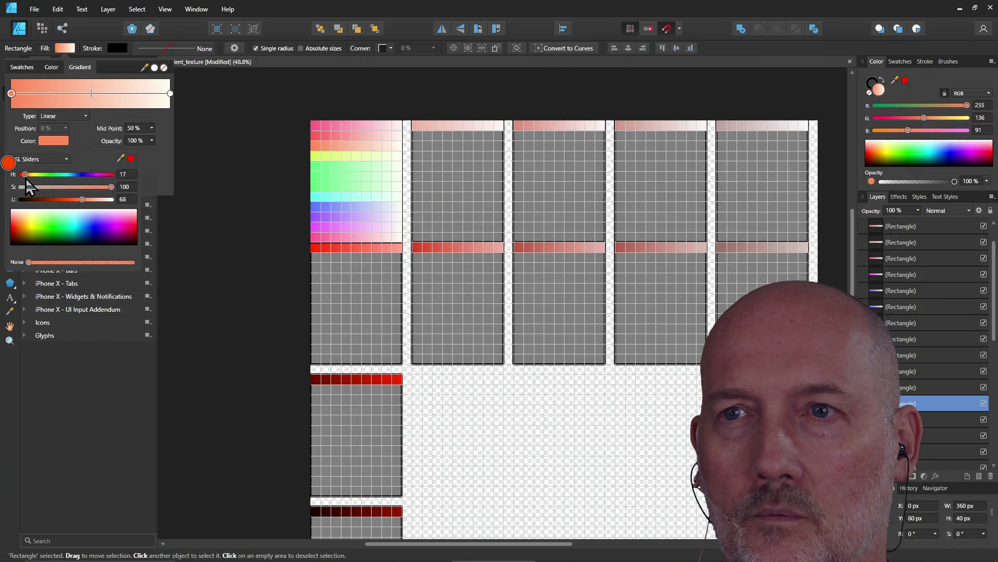
key("ctrl+d")
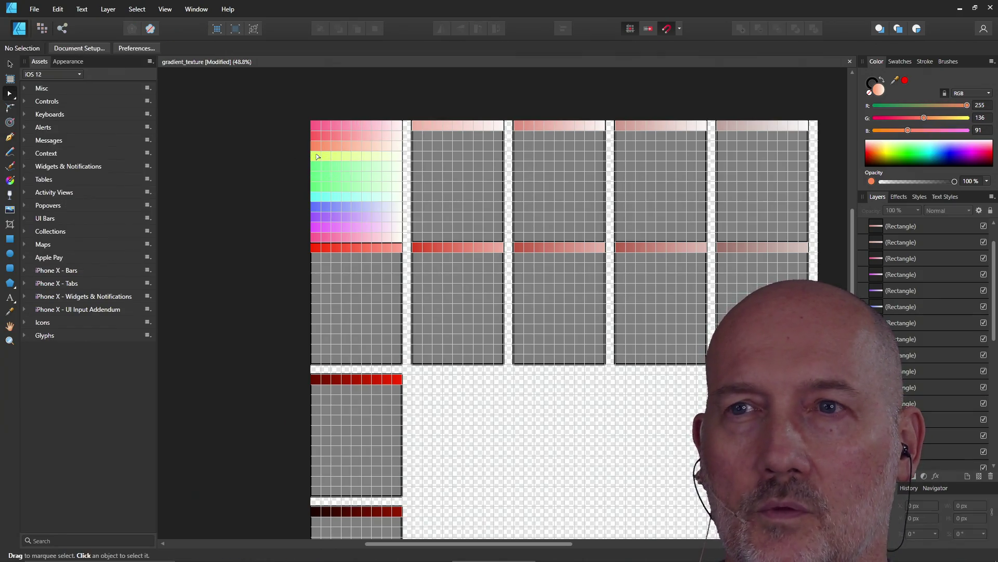
Recolour the yellow-green row's start stop to orange (hue about 35), then move to the green row
left_click(318, 157)
left_click(63, 48)
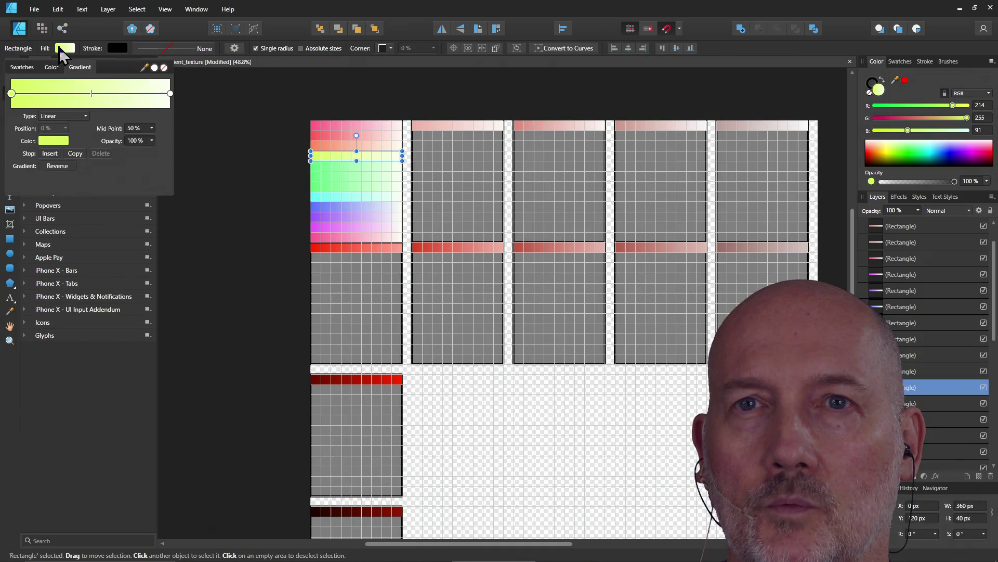
left_click(47, 141)
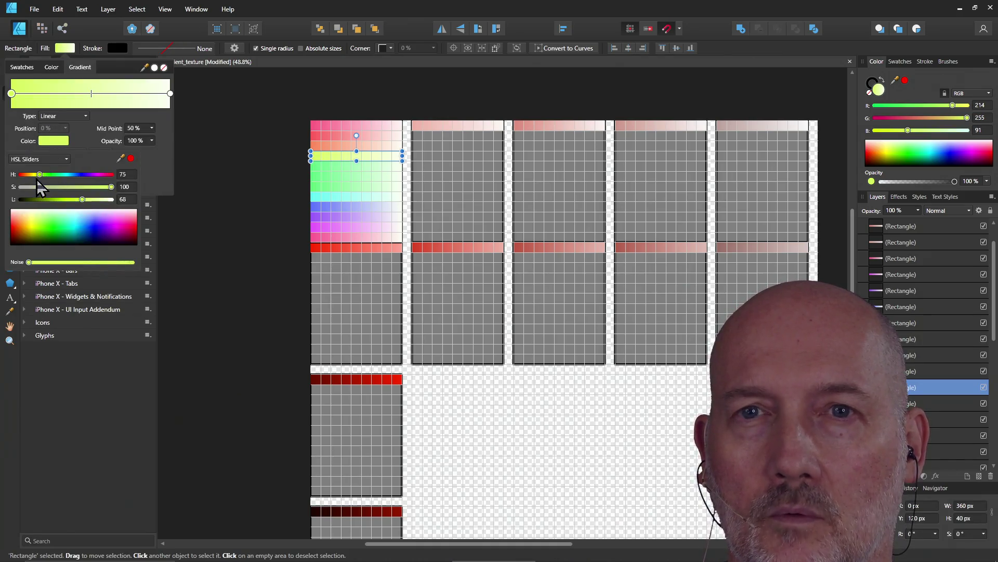
left_click_drag(36, 174, 28, 175)
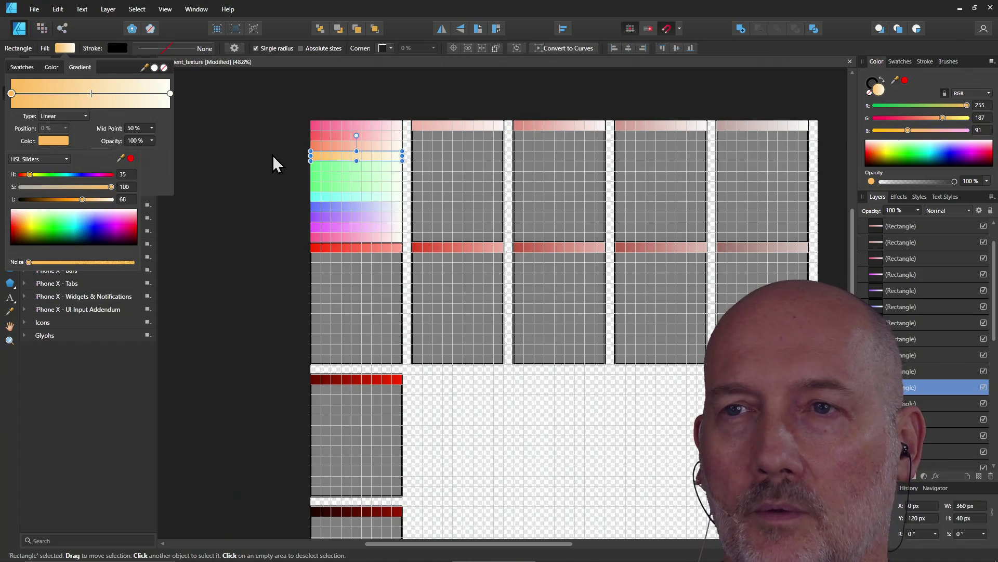
left_click(325, 176)
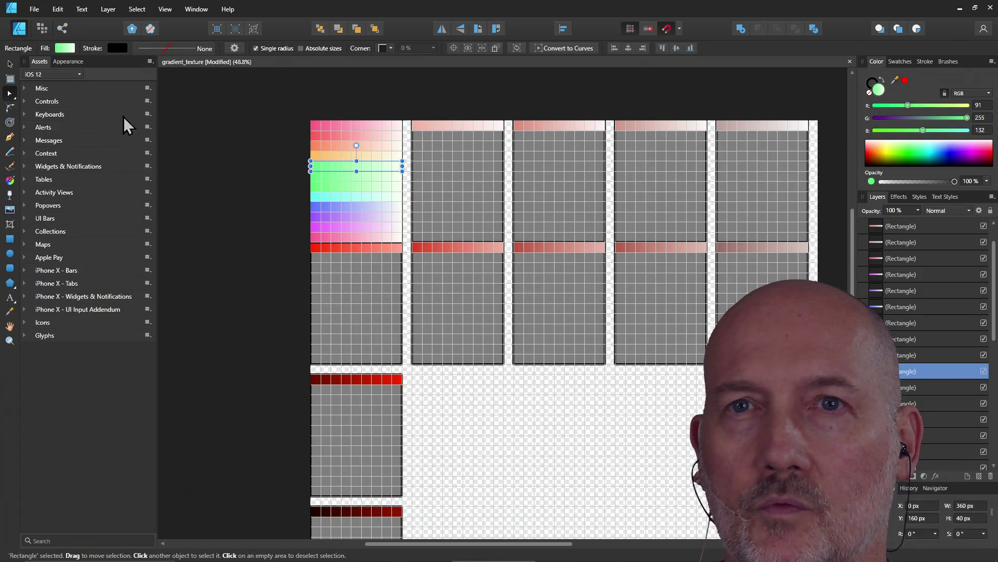
Recolour the green row's start stop to a golden orange
left_click(64, 48)
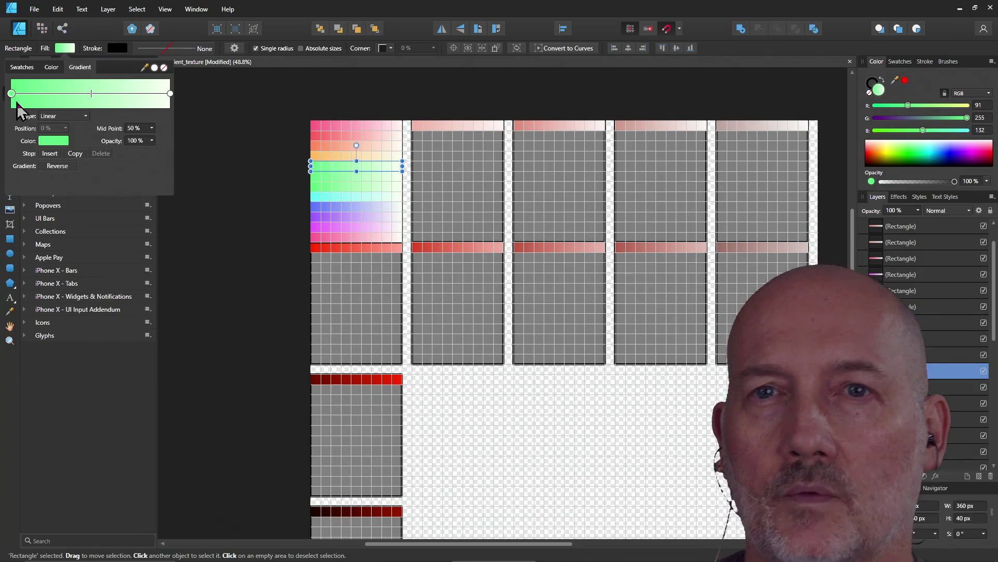
left_click(53, 141)
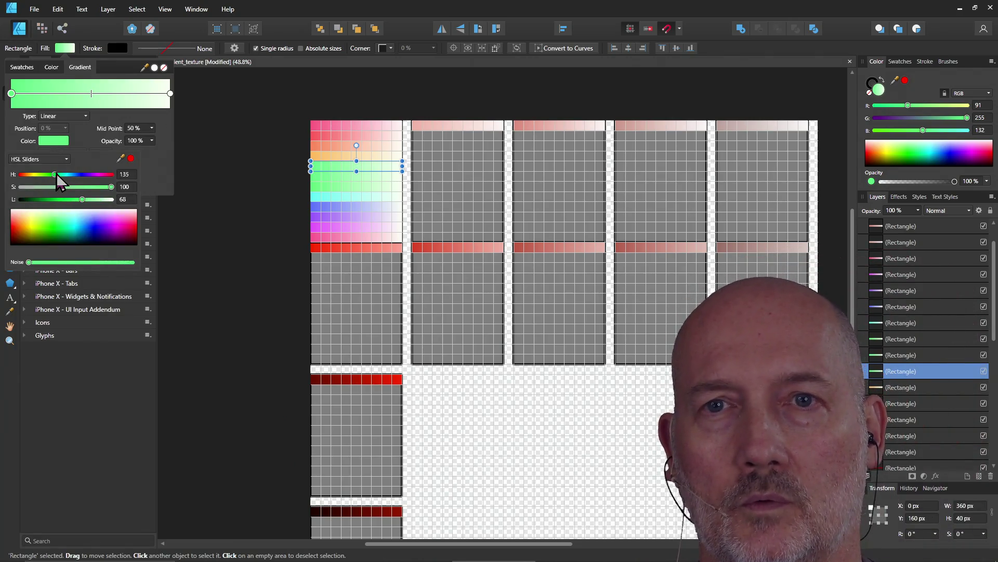
left_click_drag(54, 179, 35, 178)
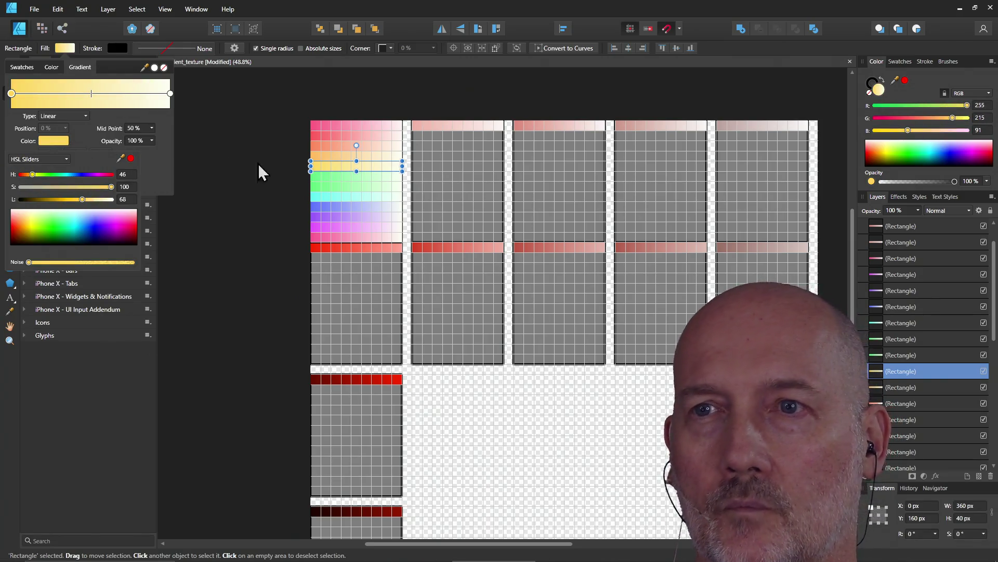
left_click(324, 181)
Turn the next two green rows yellow and yellow-green respectively
left_click(325, 181)
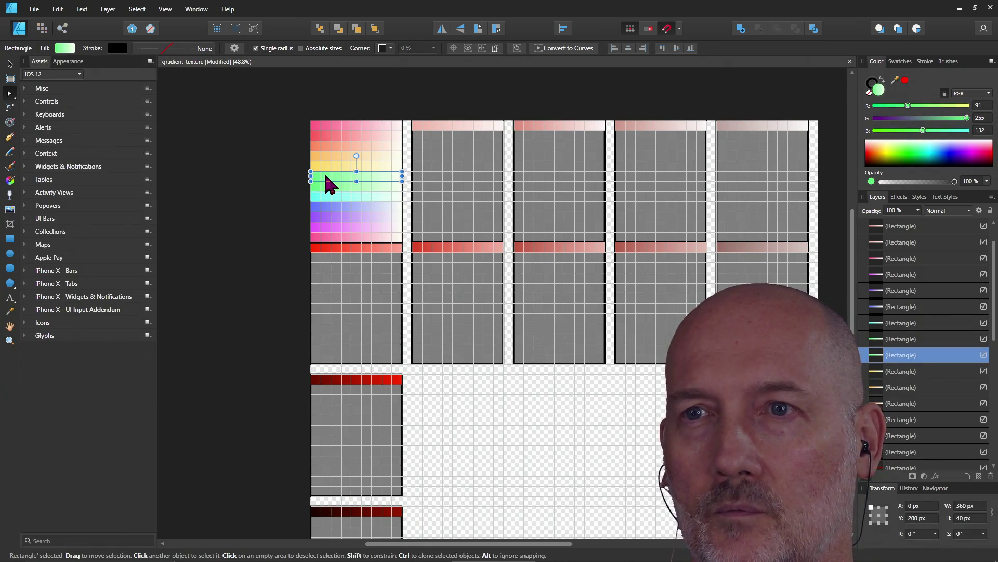
left_click(64, 49)
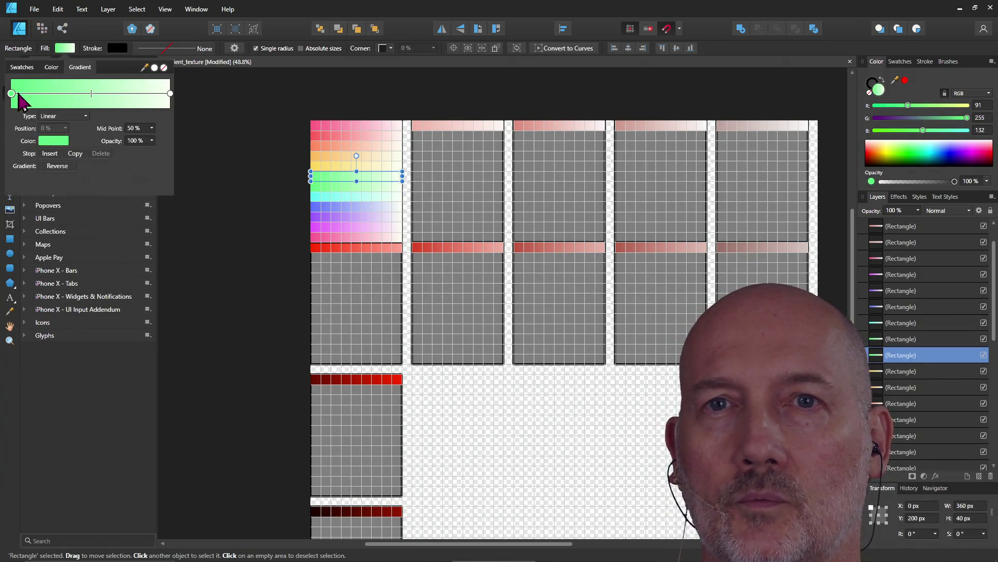
left_click(47, 143)
left_click_drag(59, 183, 39, 186)
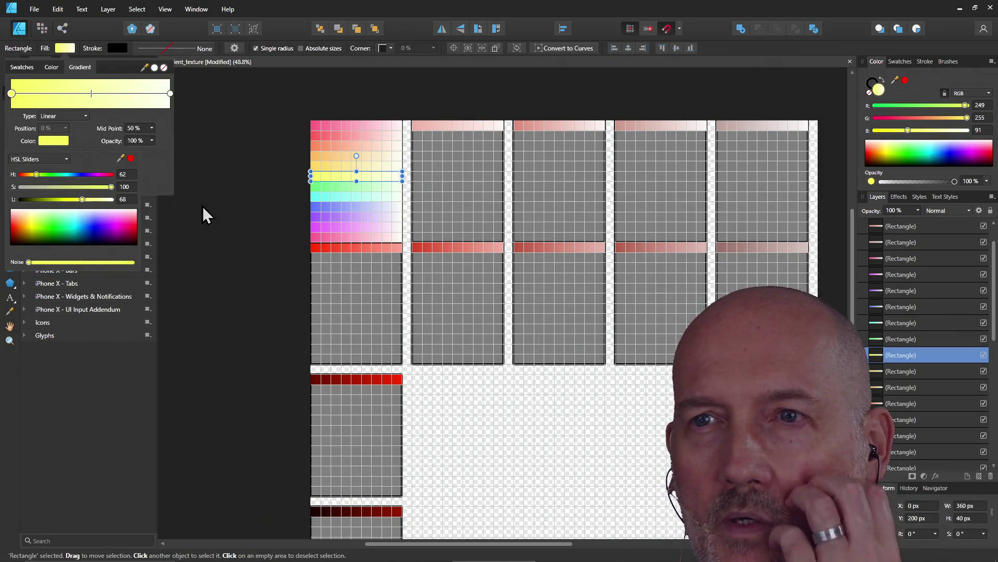
left_click(330, 189)
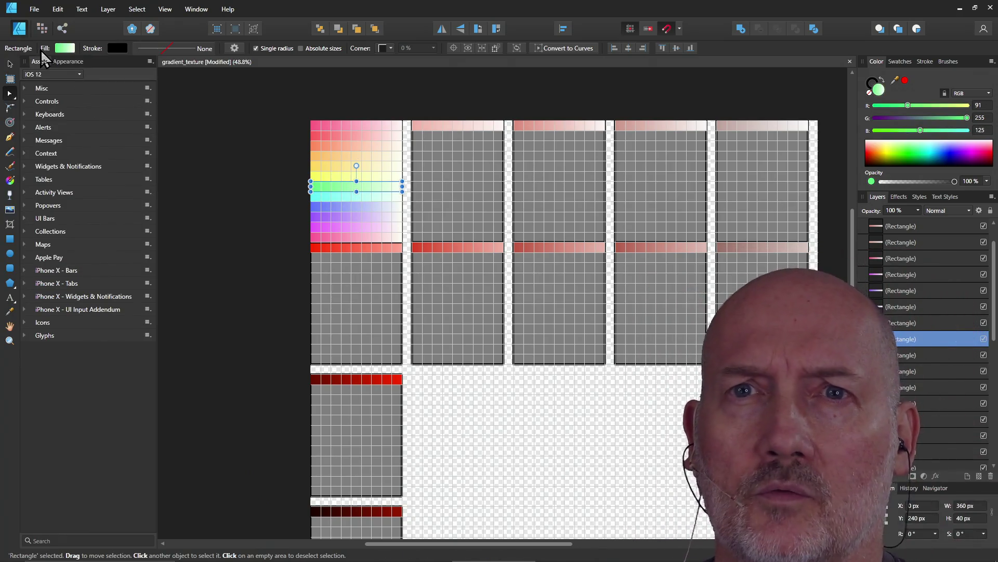
left_click(61, 48)
left_click(57, 143)
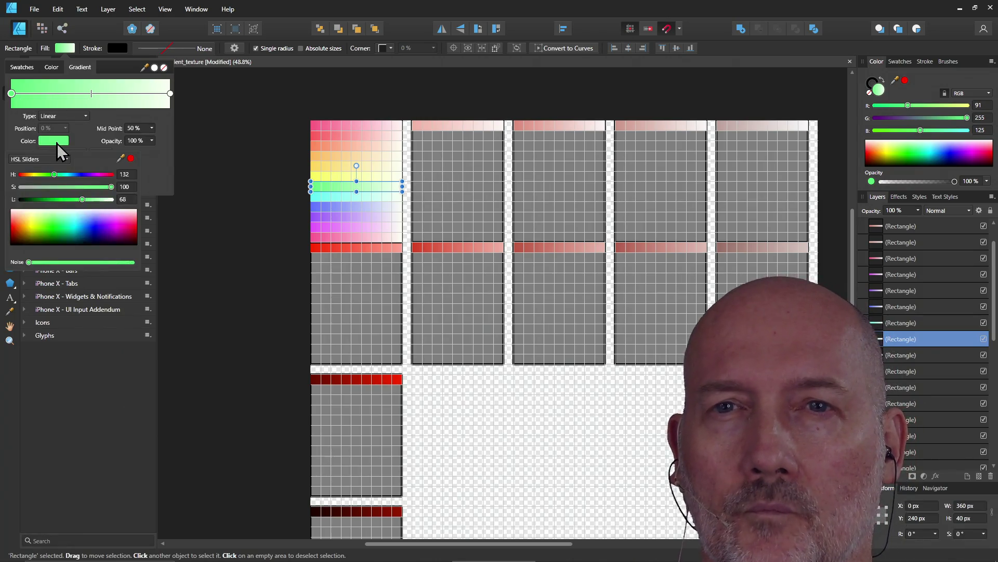
left_click_drag(53, 175, 44, 175)
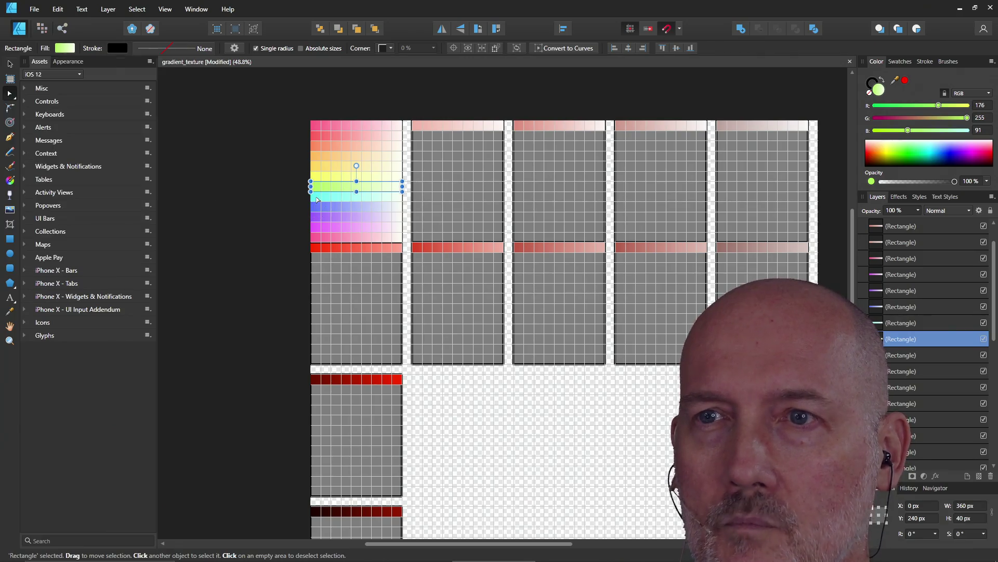
Recolour the cyan row to green and the blue row to light blue
left_click(316, 198)
left_click(61, 51)
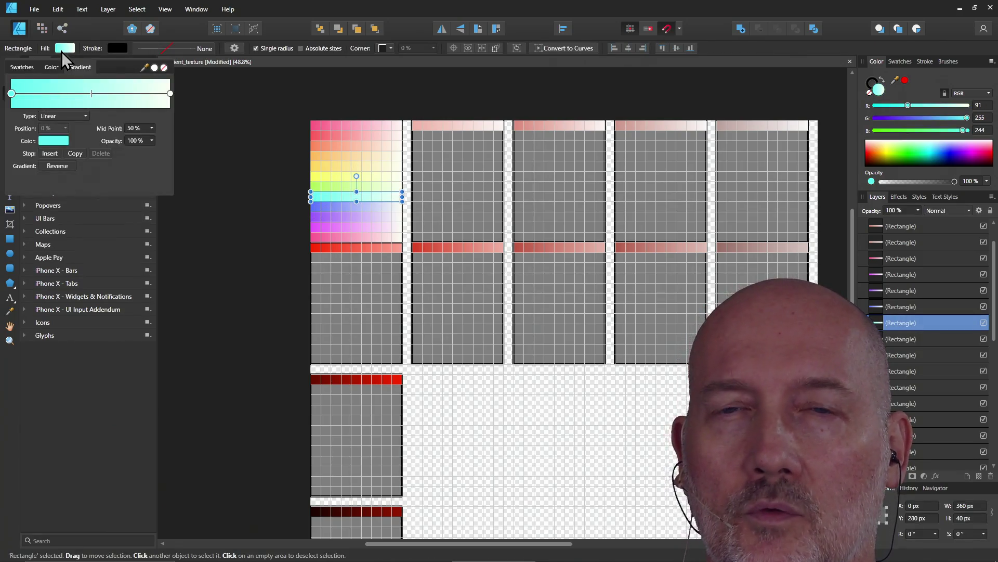
left_click(49, 141)
left_click_drag(66, 179, 57, 181)
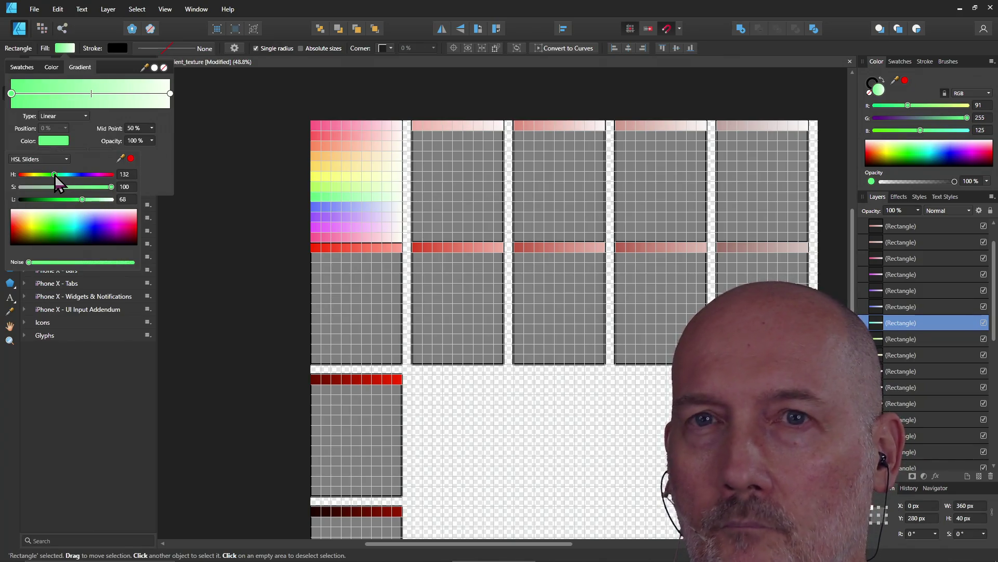
left_click(328, 211)
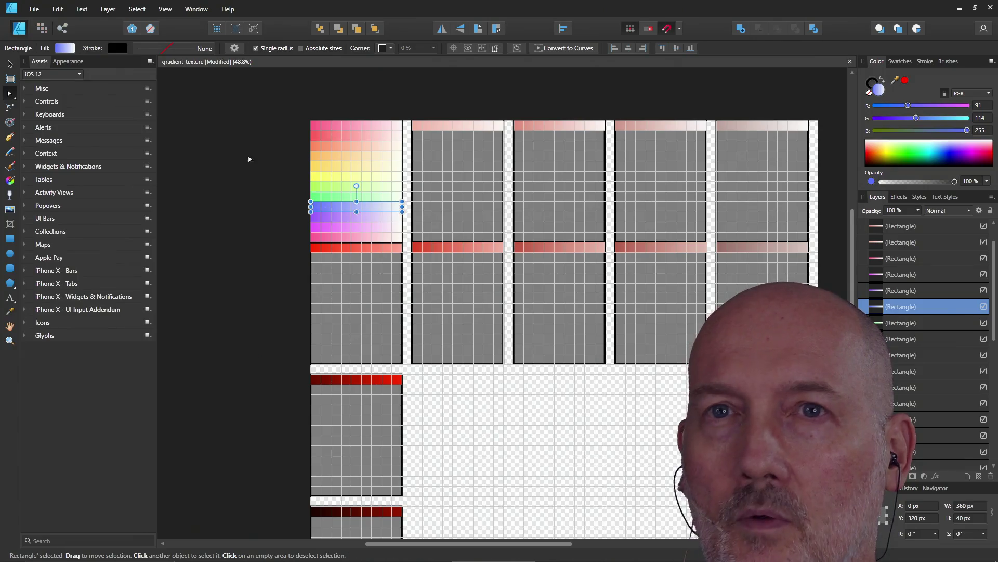
left_click(65, 48)
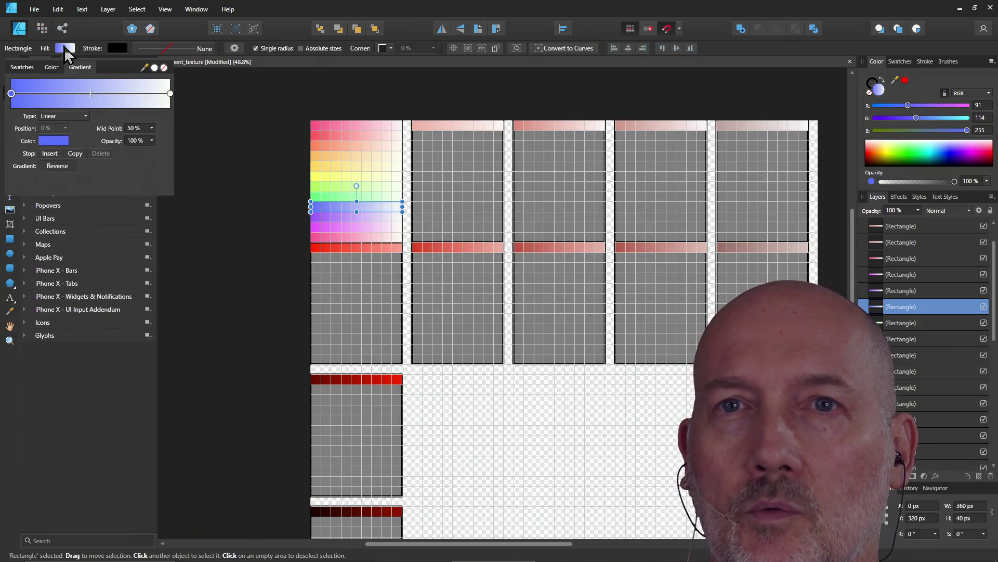
left_click(56, 143)
mouse_move(78, 180)
left_mouse_down()
mouse_move(62, 177)
mouse_move(72, 186)
left_mouse_up()
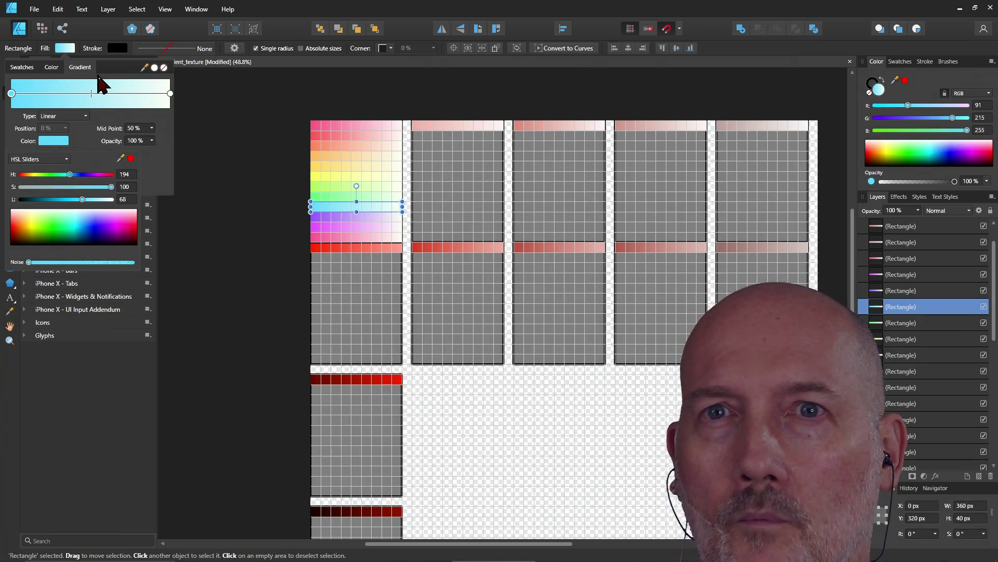
Shift the purple row's start hue to a blue-violet, then deselect
left_click(330, 218)
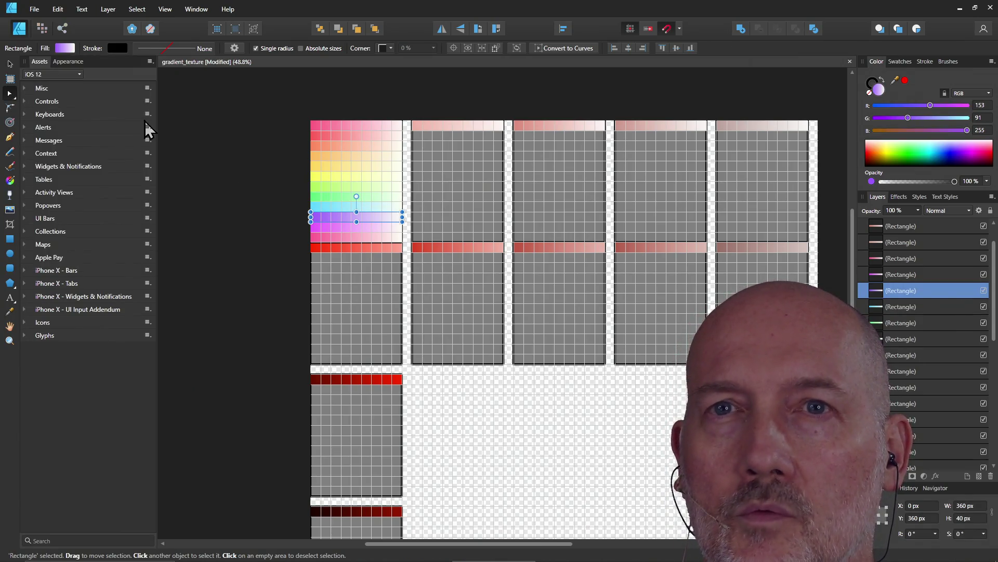
left_click(63, 49)
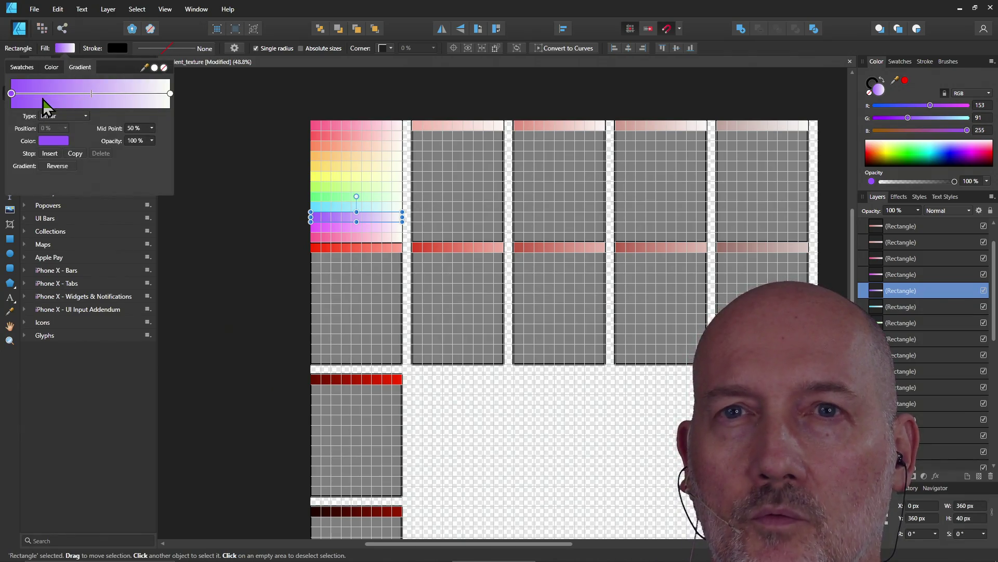
left_click(55, 141)
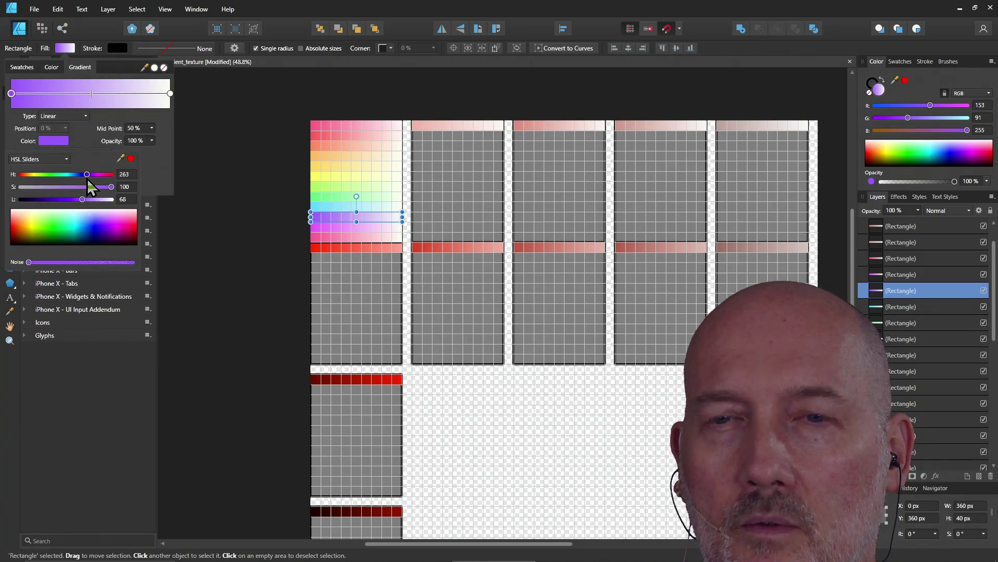
left_click_drag(88, 179, 84, 179)
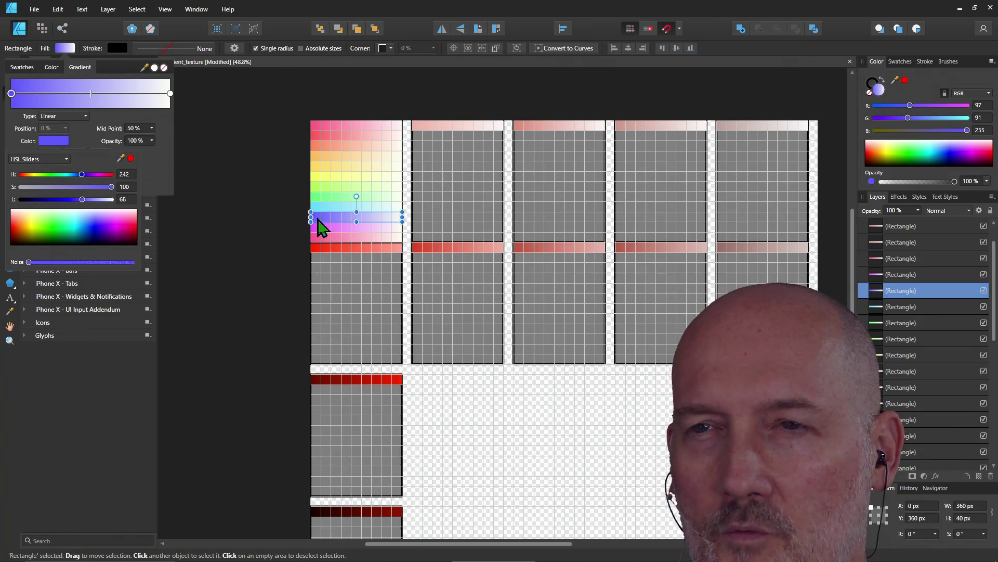
left_click(82, 178)
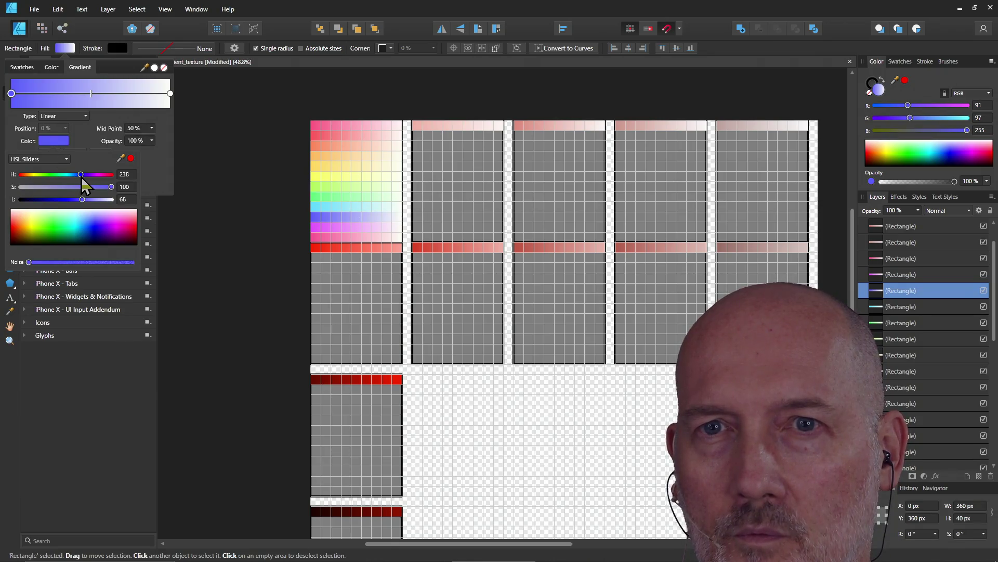
key("ctrl+d")
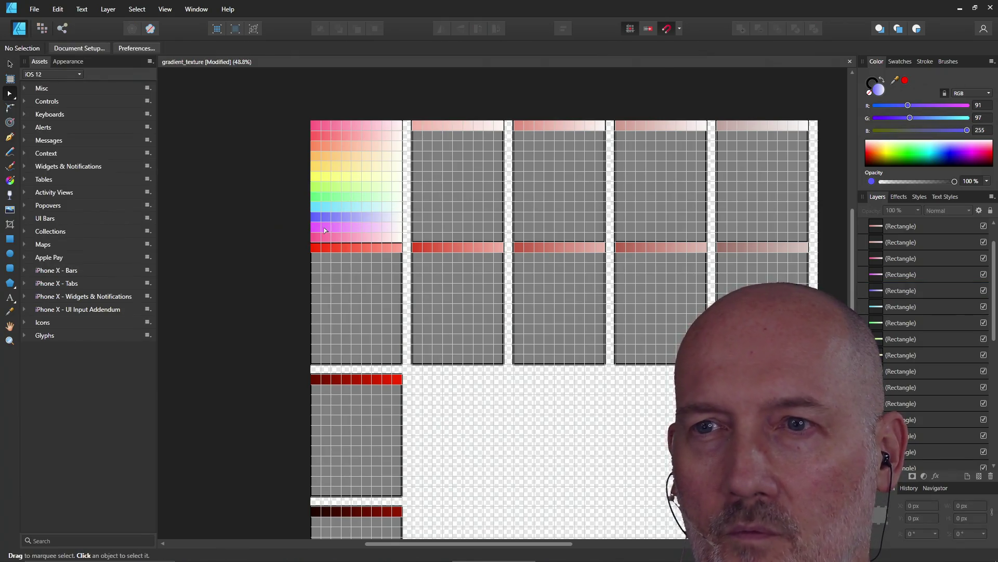
Shift the magenta row's start hue slightly toward purple
left_click(325, 231)
left_click(65, 49)
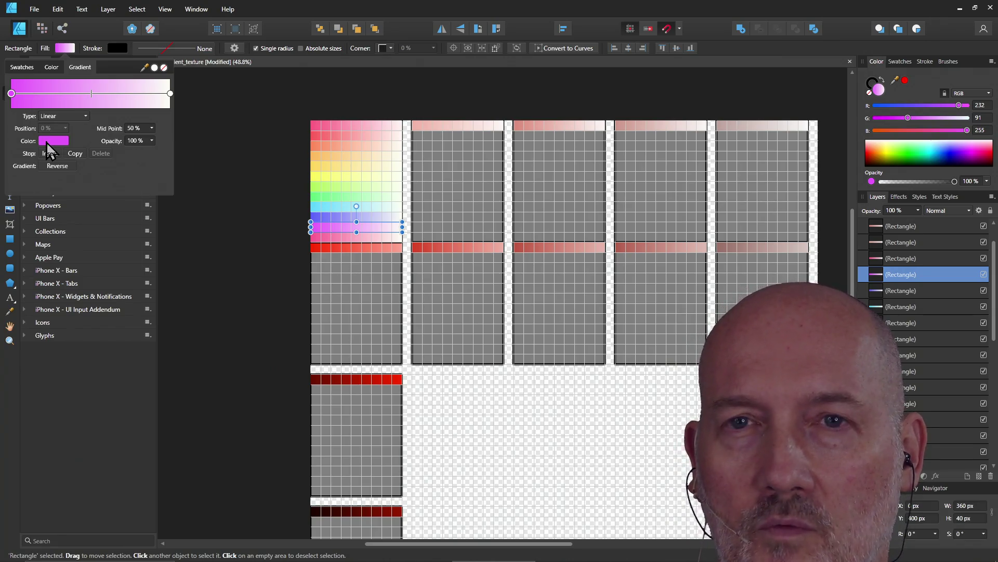
left_click(49, 141)
left_click_drag(94, 174, 90, 176)
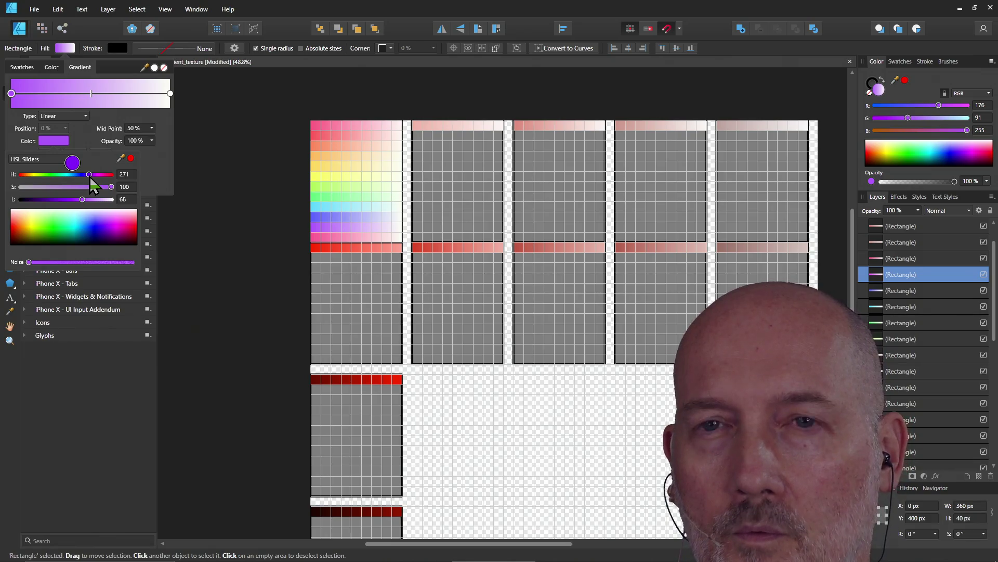
Recolour the lower pink row's start stop to magenta-pink (hue about 337), then deselect
left_click(328, 240)
left_click(64, 48)
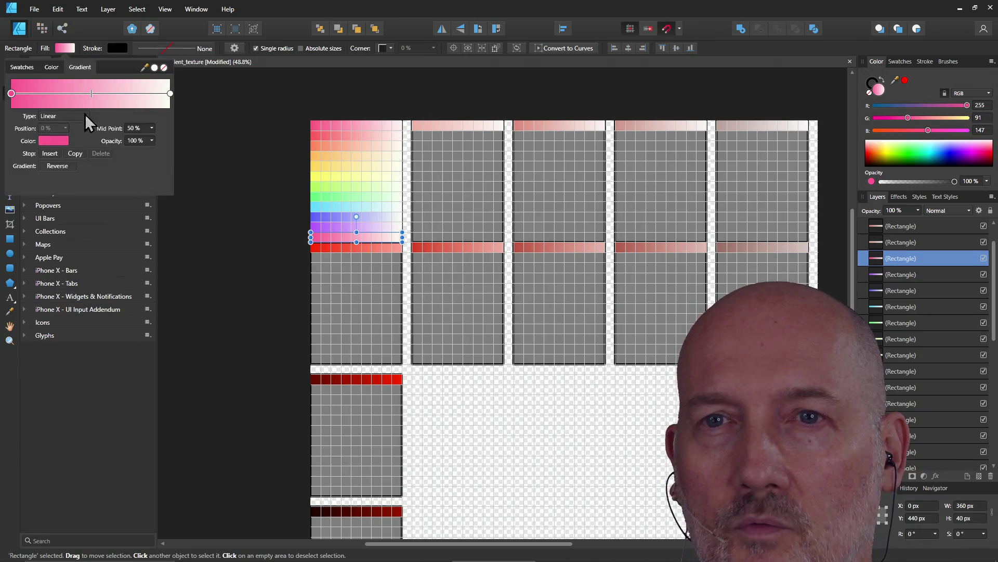
left_click(52, 141)
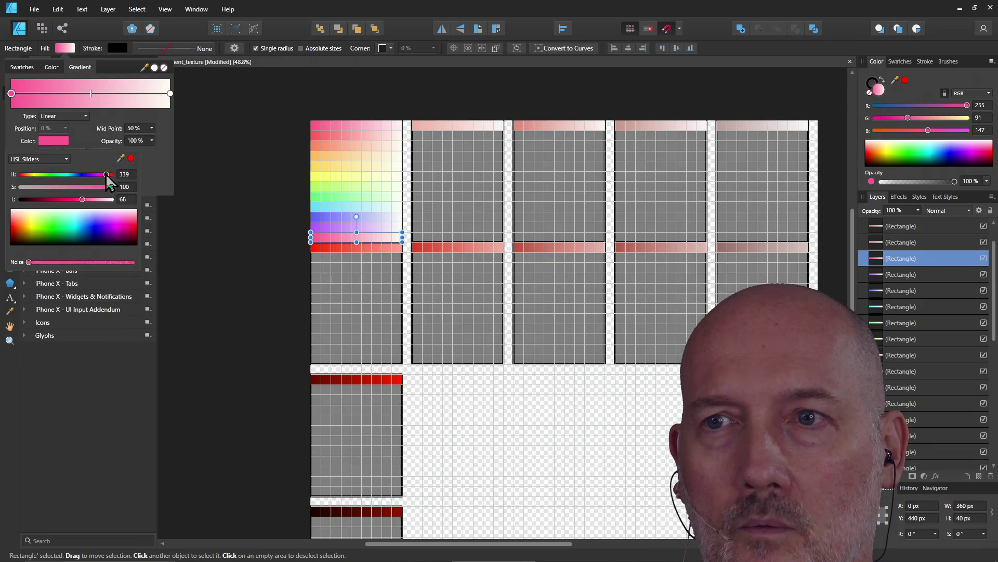
left_click_drag(106, 173, 108, 174)
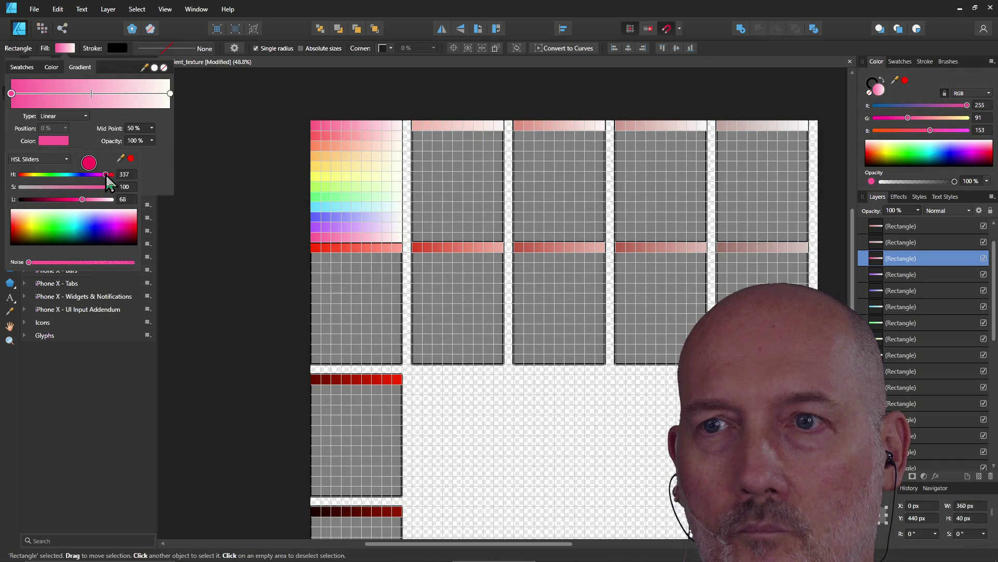
left_click(250, 185)
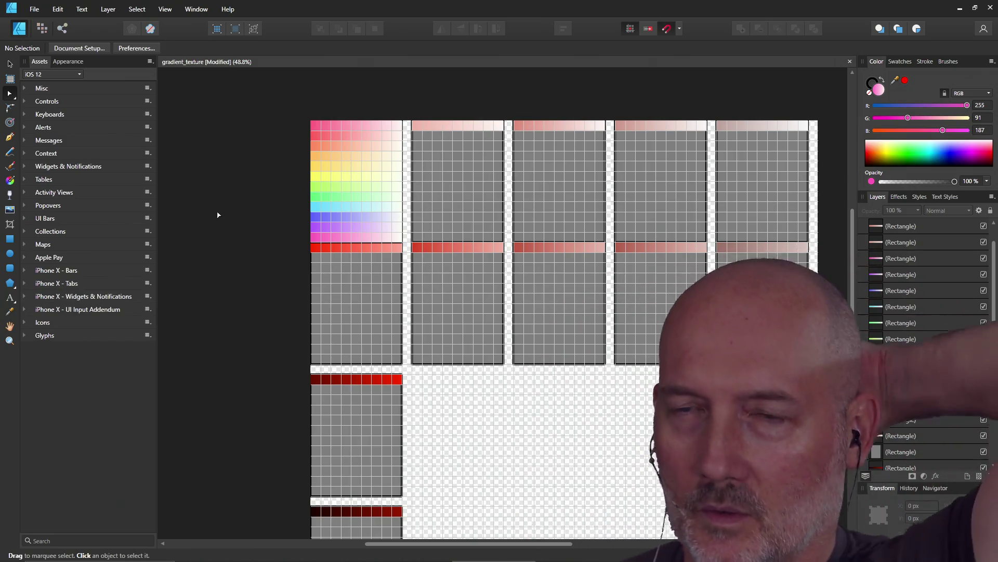
Briefly select and deselect the blue row, then select the top pink gradient row
left_click(324, 220)
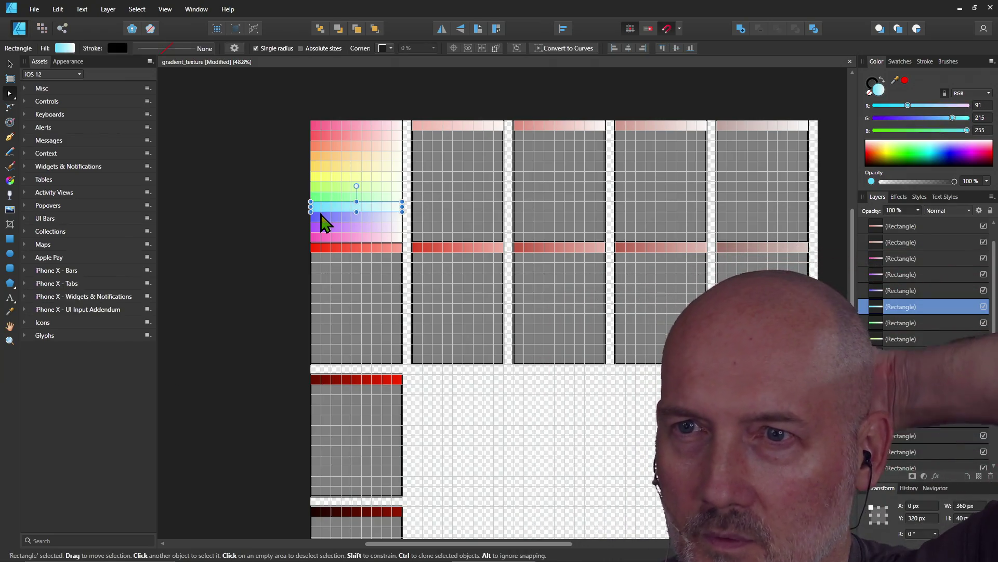
left_click(259, 208)
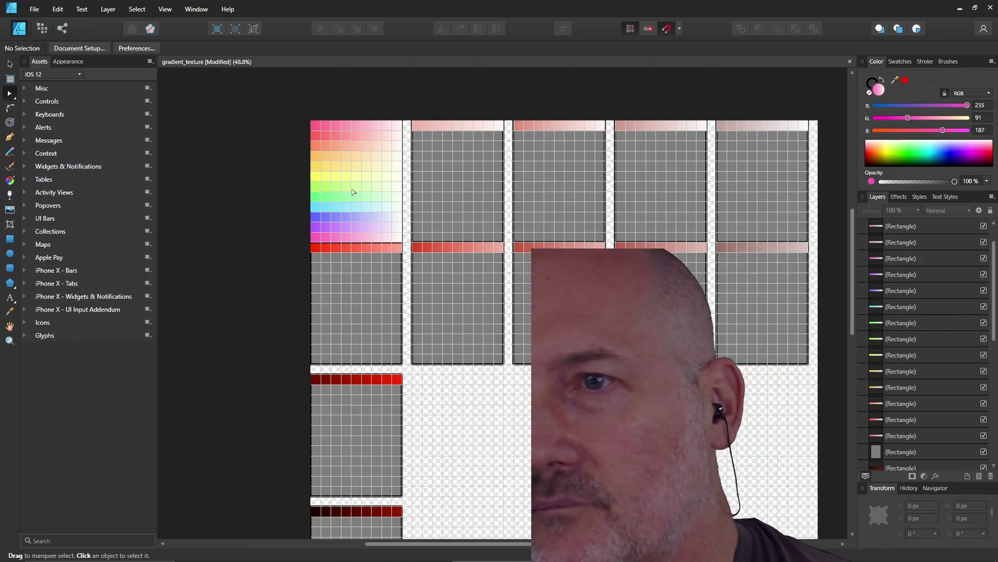
left_click(396, 127)
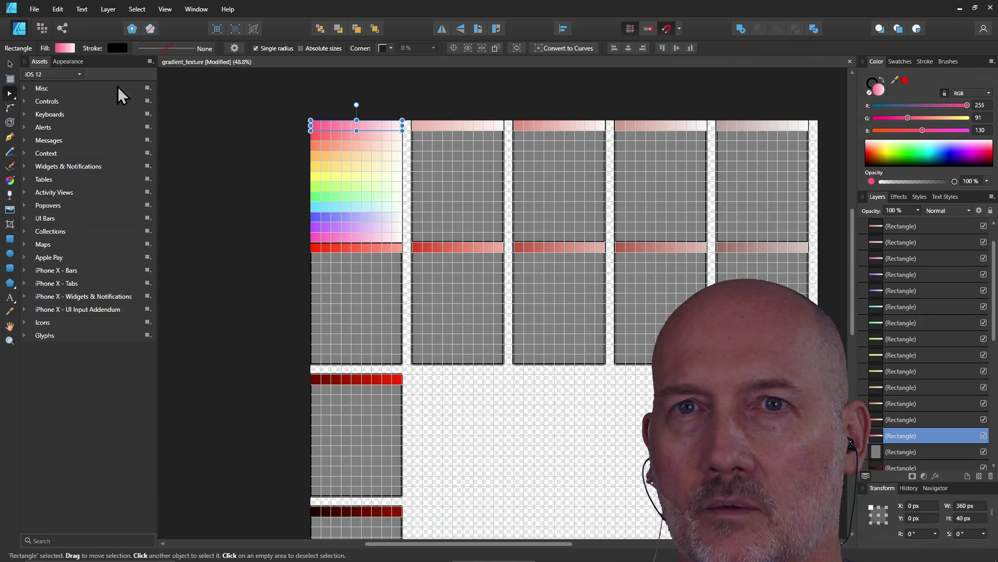
Tint the top row's white end stop with hue 348 to match its pink start
left_click(65, 49)
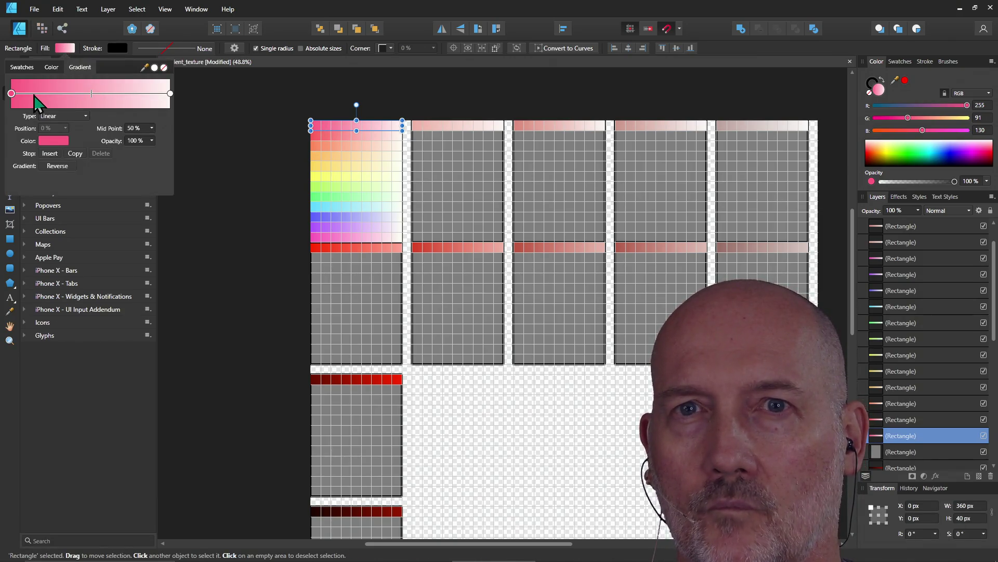
left_click(52, 142)
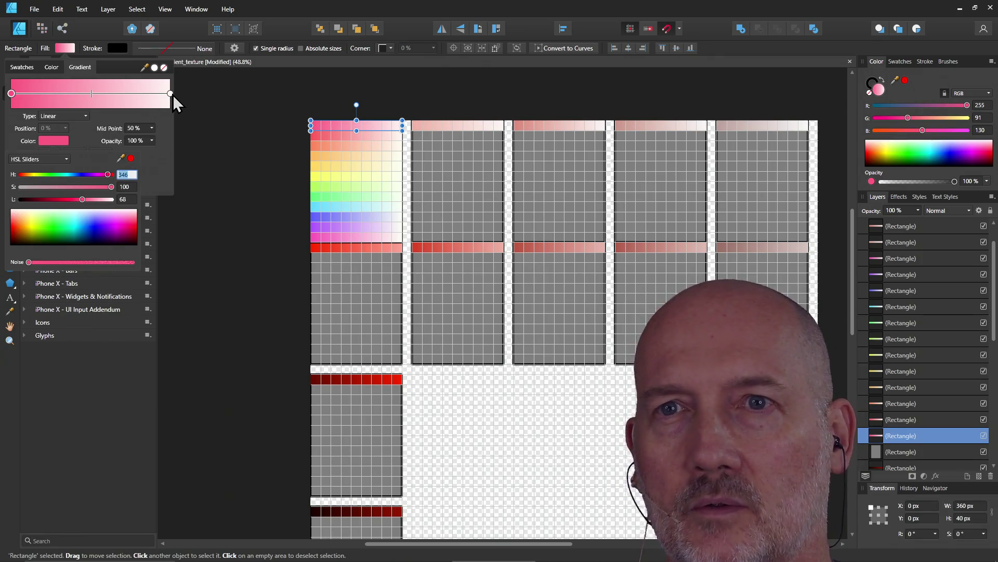
left_click(171, 94)
left_click(53, 141)
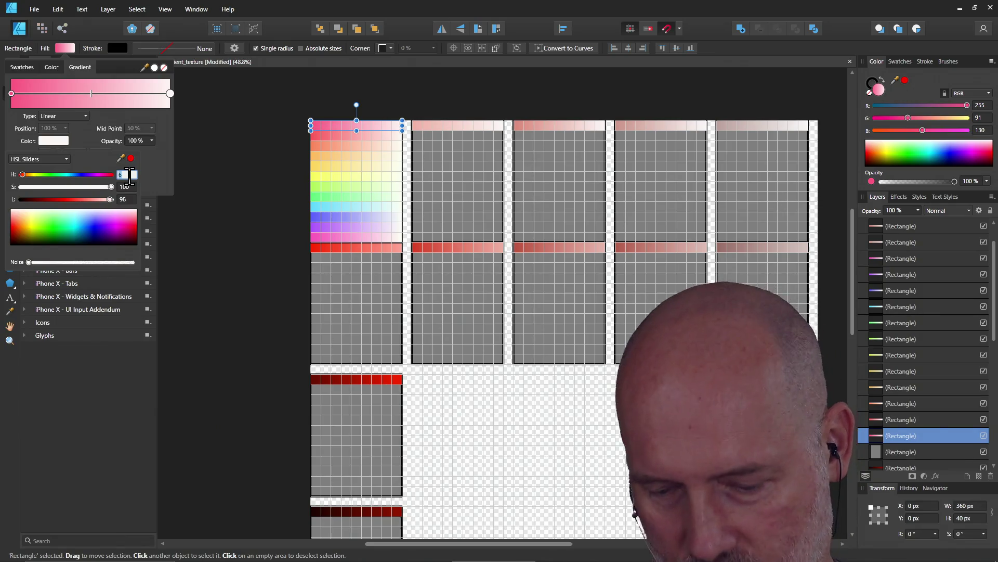
type("348")
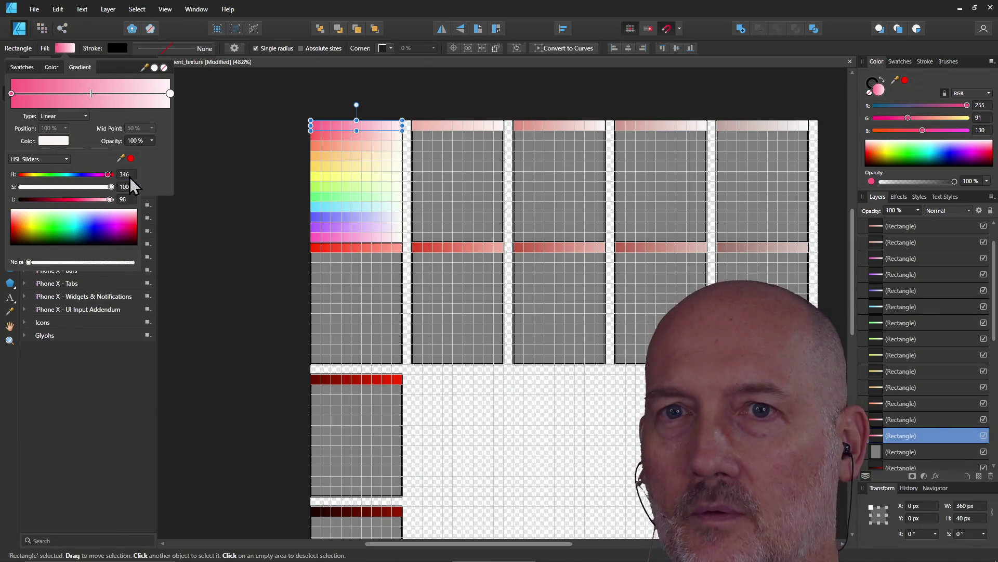
left_click(234, 162)
Pick up the salmon row below the top row for the next recolouring
left_click(357, 145)
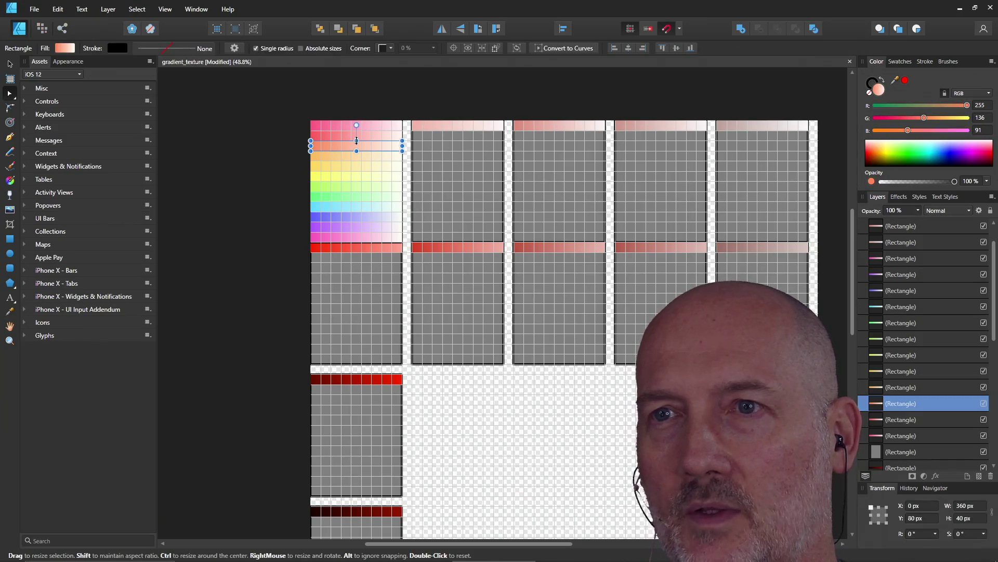
left_click(226, 153)
left_click(367, 144)
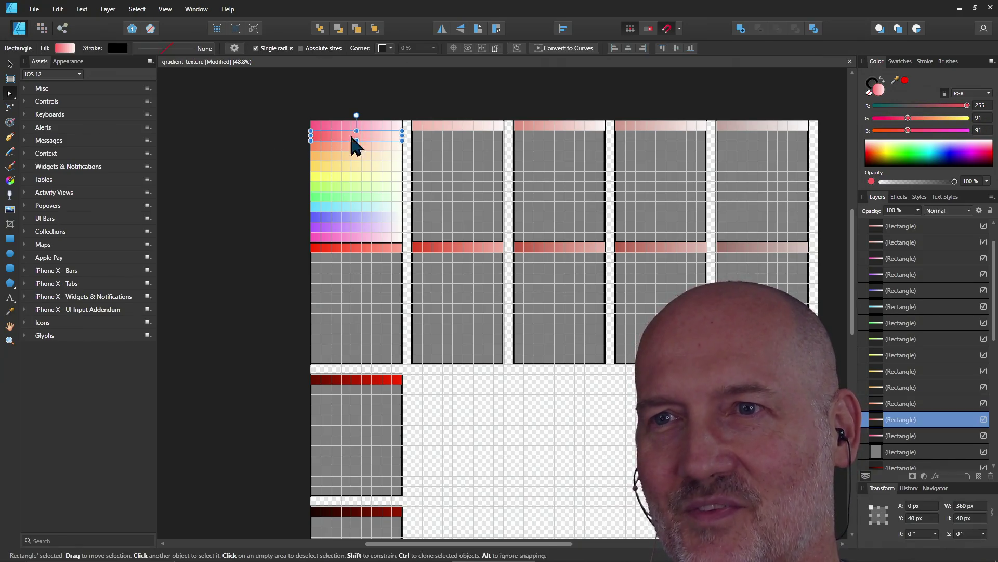
left_click(178, 152)
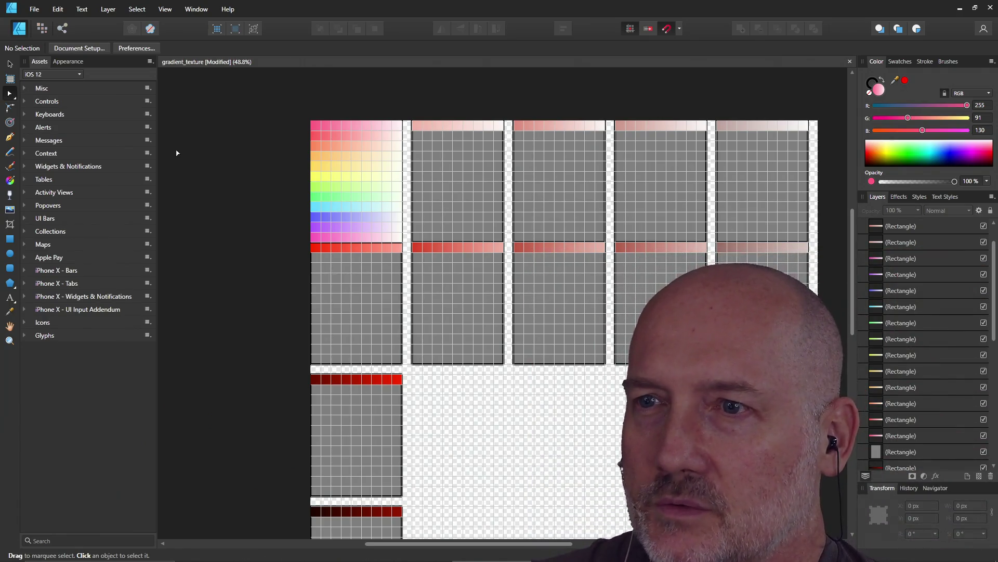
scroll(273, 222, "down", 2)
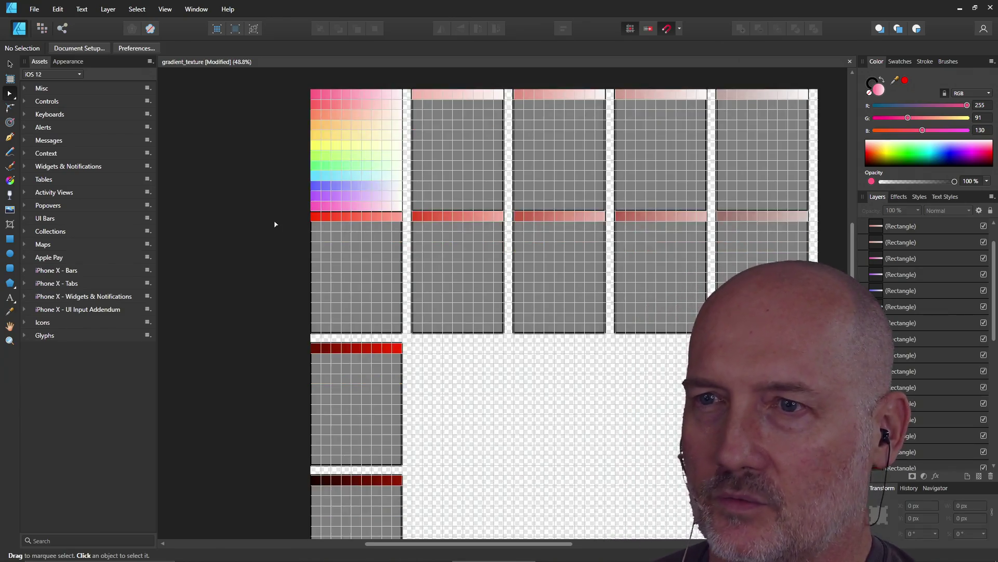
scroll(276, 224, "up", 3)
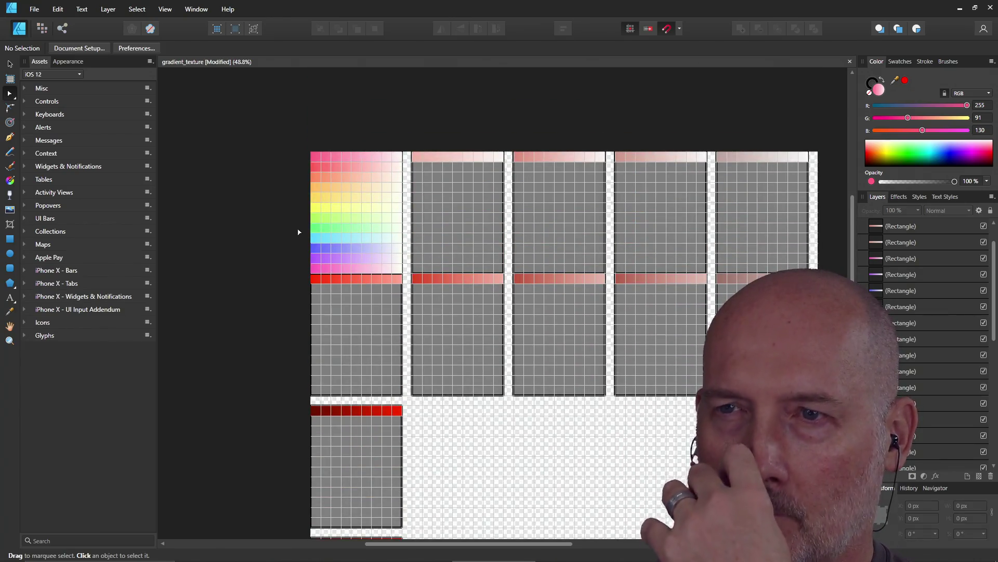
scroll(414, 163, "down", 1)
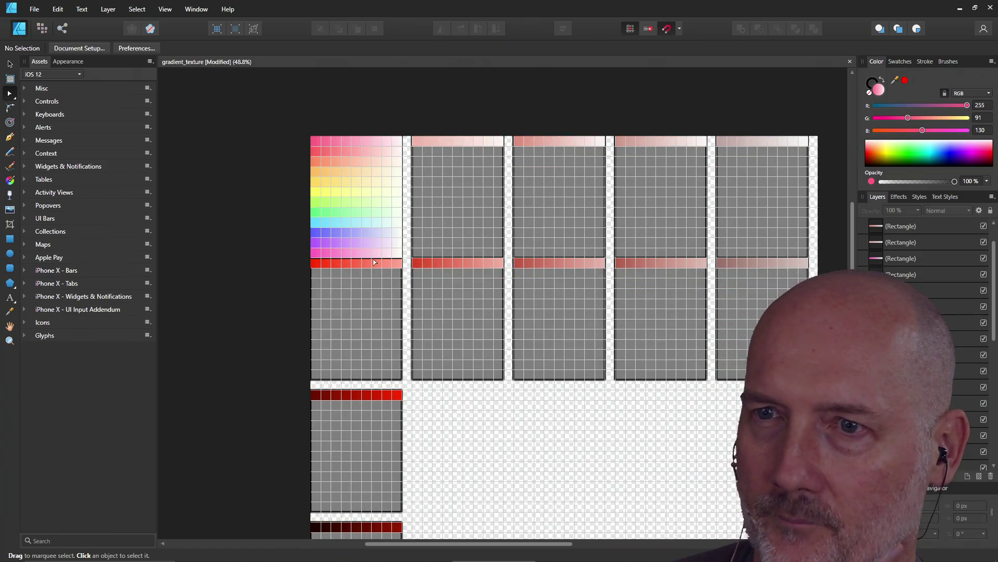
scroll(352, 446, "down", 2)
scroll(359, 437, "down", 1)
scroll(370, 422, "down", 3)
scroll(370, 422, "up", 2)
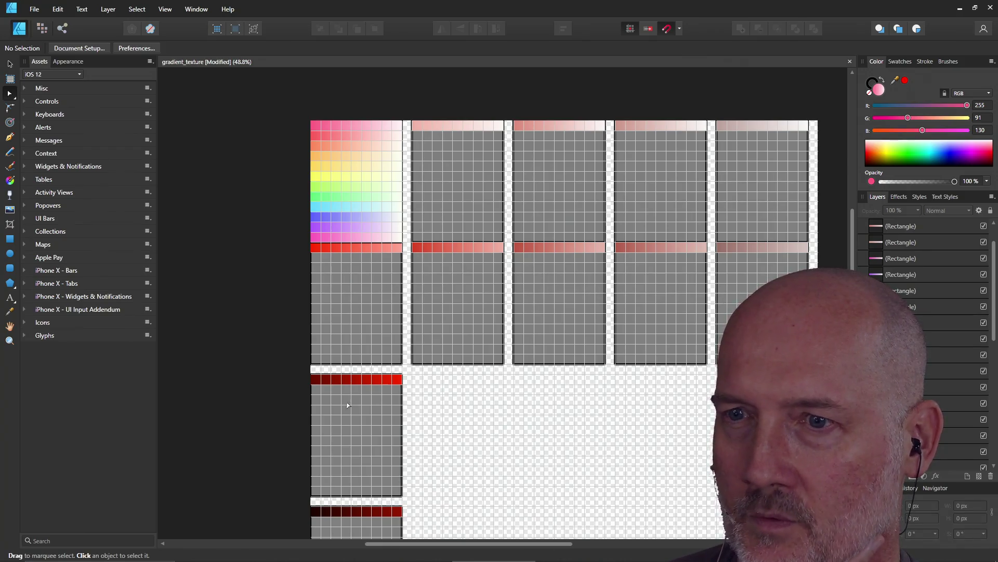
left_click(362, 138)
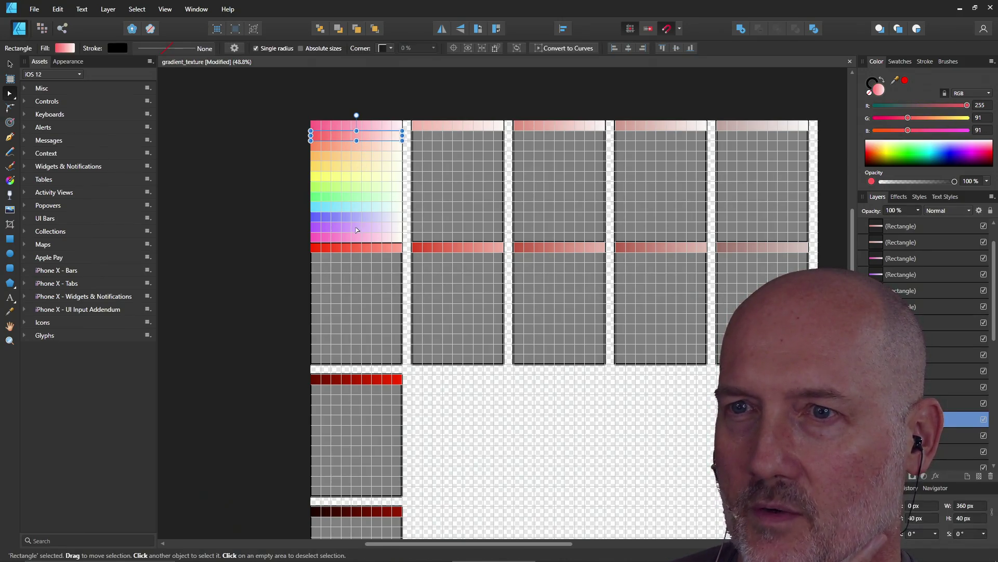
left_click(370, 237)
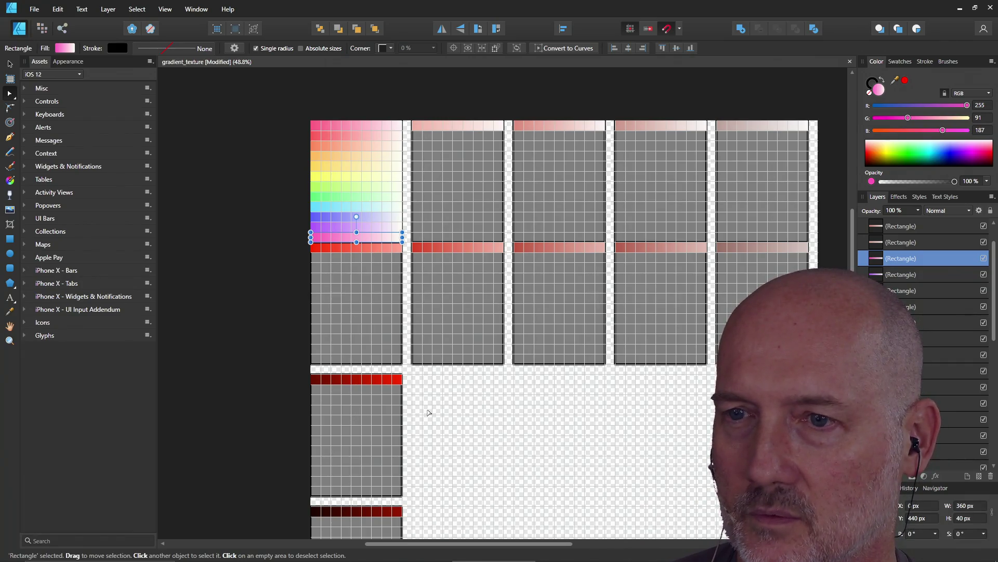
scroll(428, 413, "down", 3)
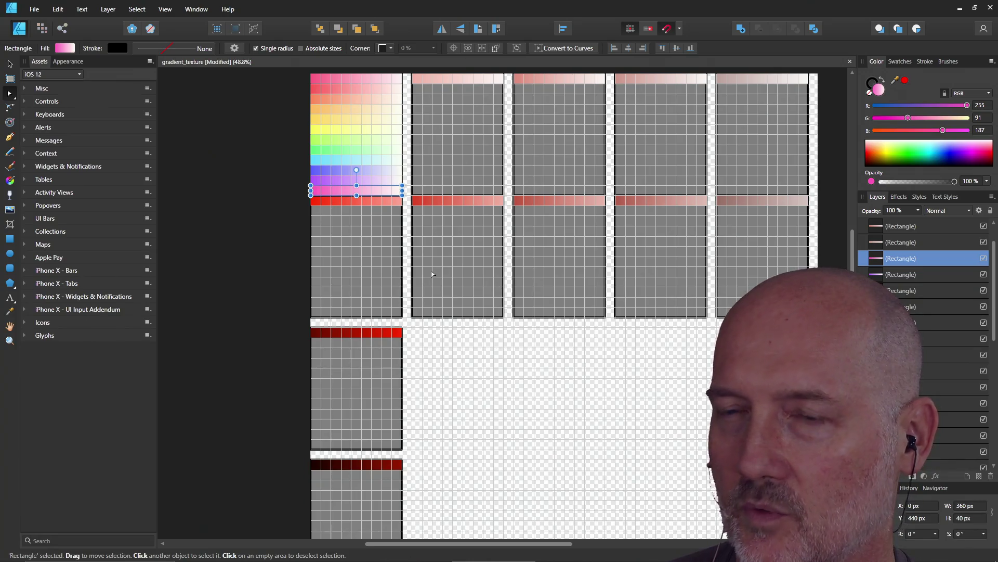
scroll(351, 344, "down", 1)
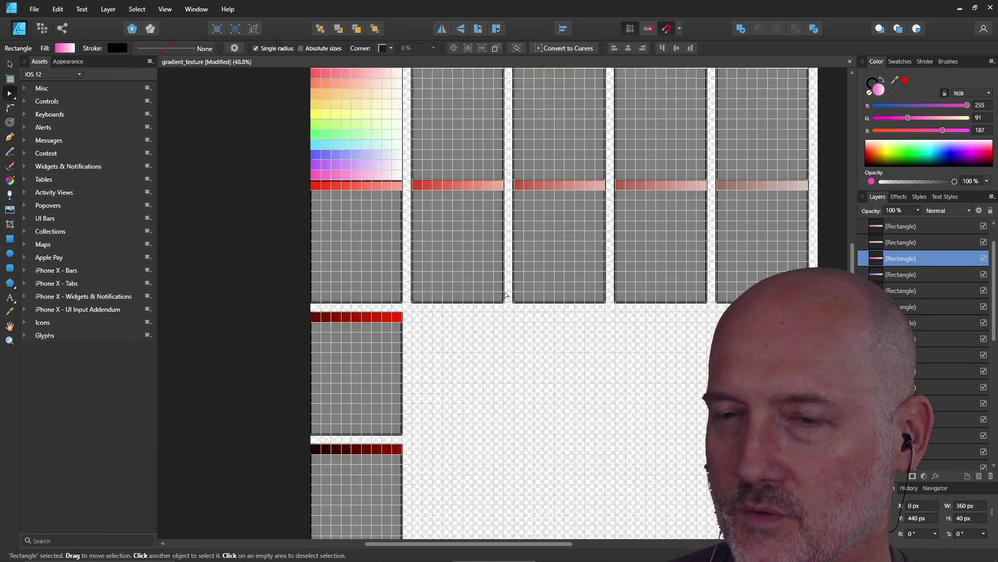
scroll(344, 312, "up", 1)
scroll(329, 277, "up", 4)
left_click(252, 252)
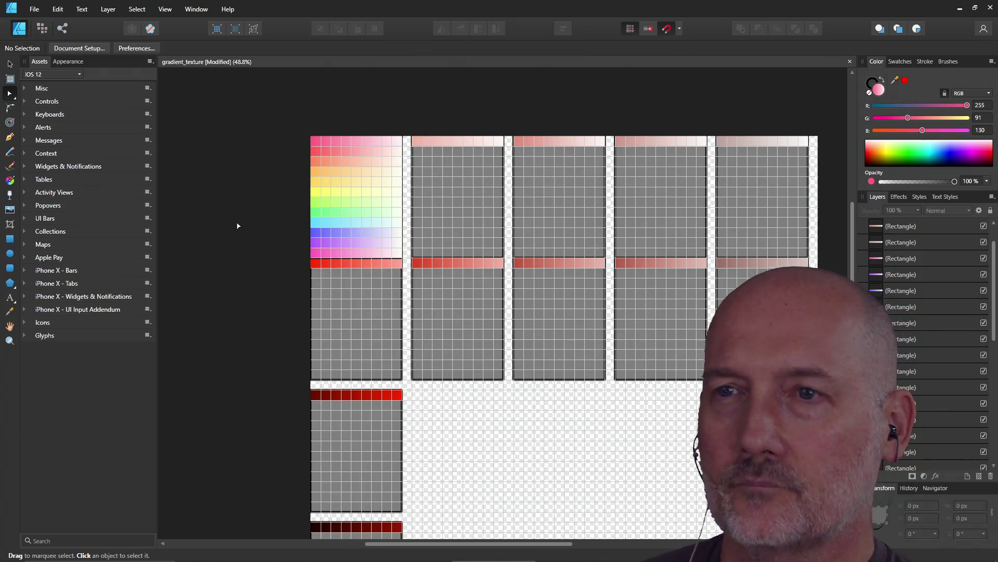